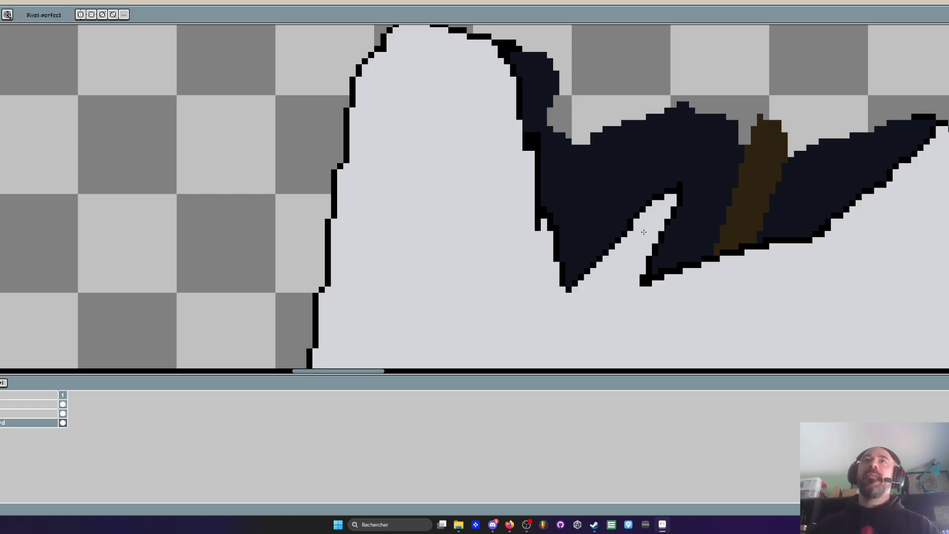
# Sample the hole's navy and repaint the stray black outline pixels at its top edge navy
pyautogui.scroll(2, 630, 191)
pyautogui.press('i')
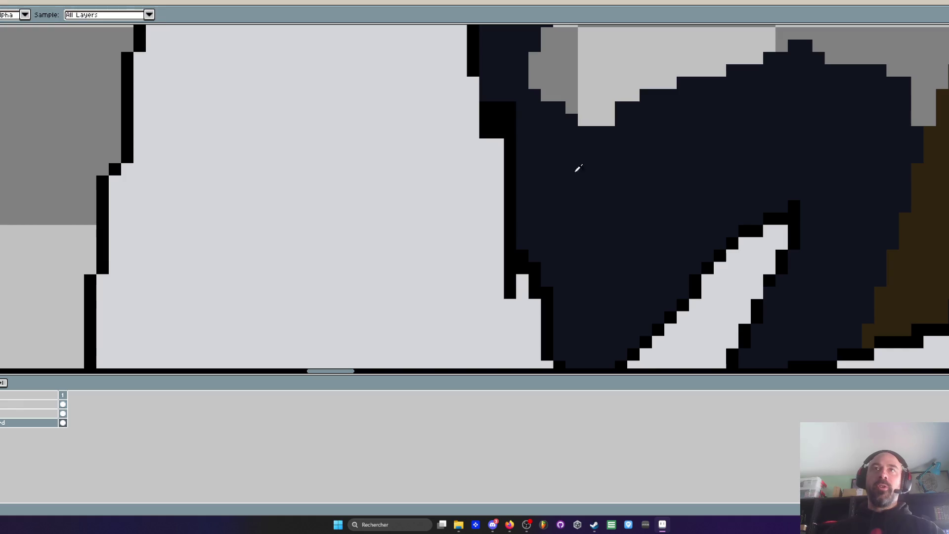
pyautogui.press('b')
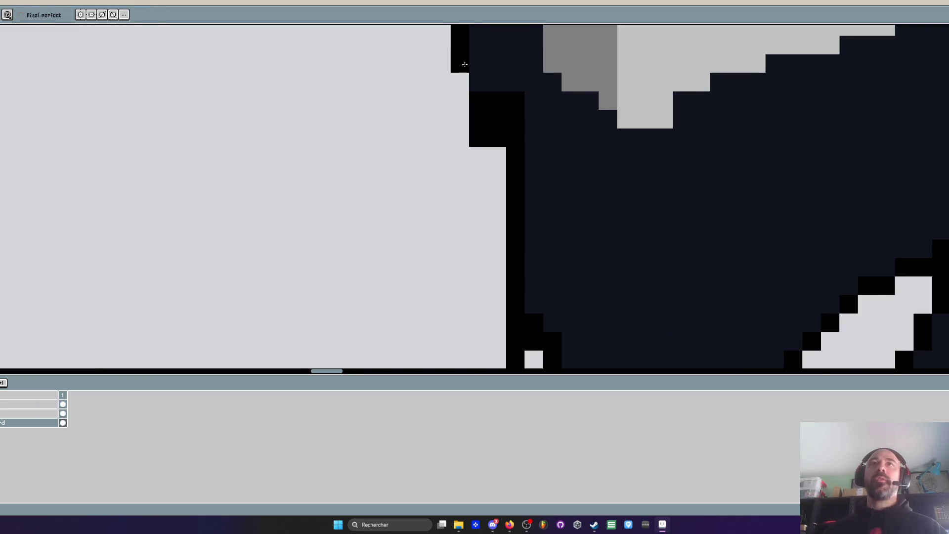
pyautogui.keyDown('alt'); pyautogui.click(532, 186); pyautogui.keyUp('alt')
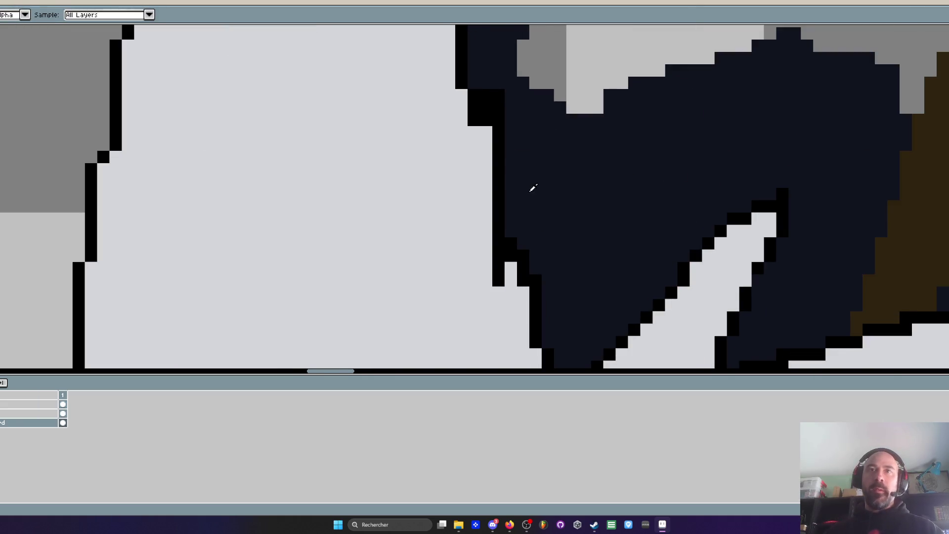
pyautogui.moveTo(498, 120); pyautogui.dragTo(482, 96)
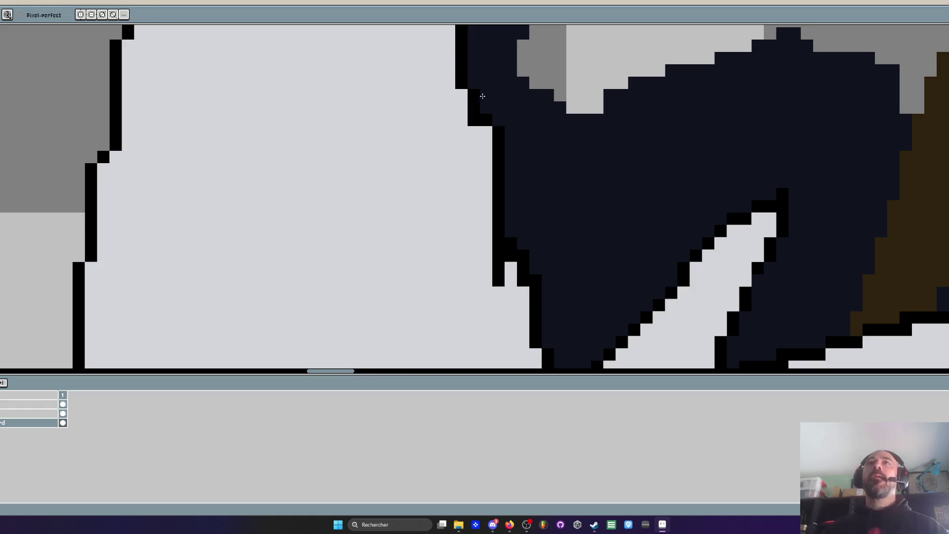
pyautogui.scroll(-5, 534, 129)
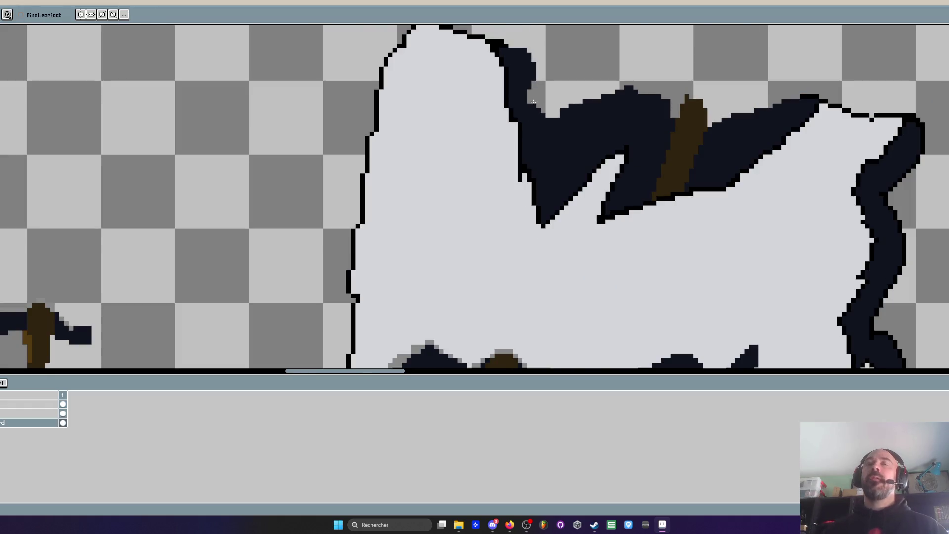
pyautogui.scroll(5, 534, 99)
pyautogui.scroll(-5, 535, 56)
pyautogui.scroll(-3, 581, 102)
pyautogui.scroll(3, 596, 97)
pyautogui.scroll(-2, 606, 89)
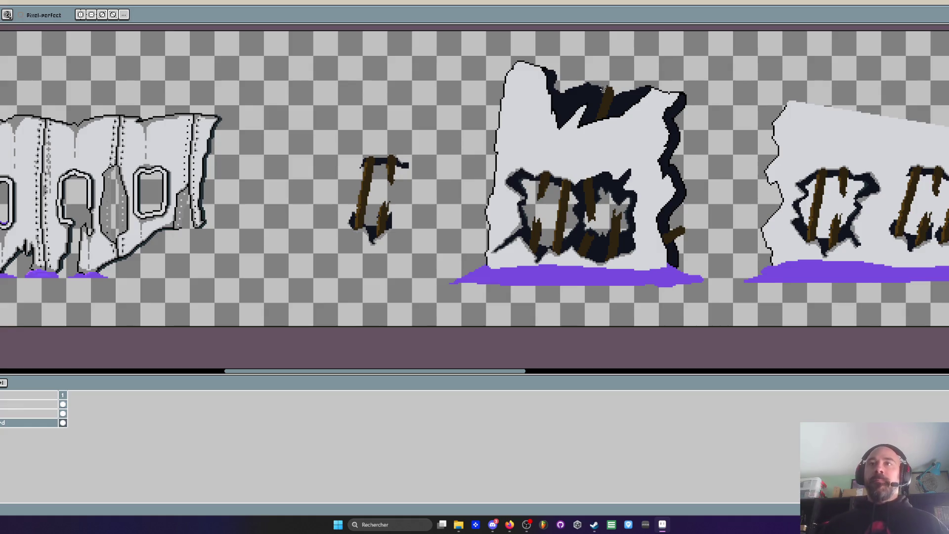
# Add brown pixels to the plank's top-left and just above its end to fill it out
pyautogui.scroll(4, 681, 250)
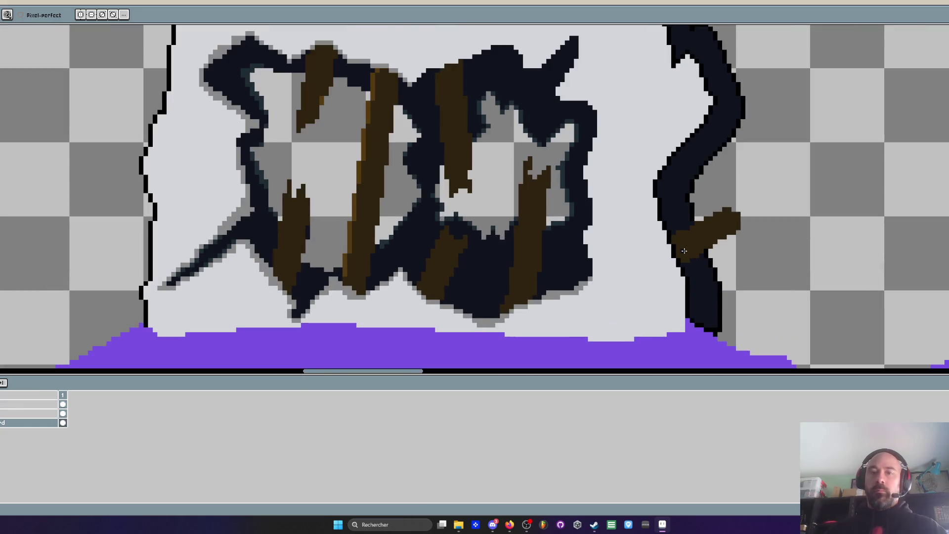
pyautogui.scroll(2, 683, 250)
pyautogui.press('b')
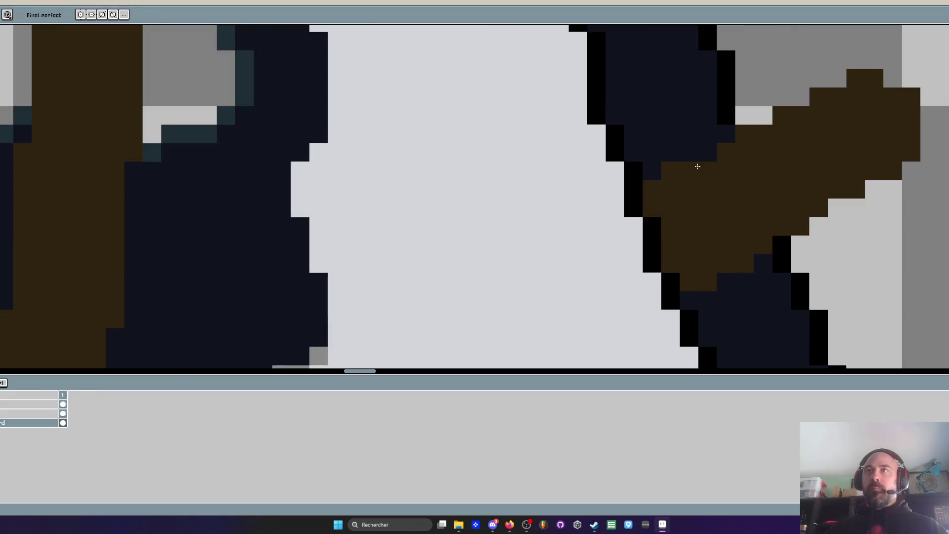
pyautogui.moveTo(790, 106)
pyautogui.mouseDown()
pyautogui.moveTo(836, 78)
pyautogui.moveTo(816, 78)
pyautogui.mouseUp()
pyautogui.scroll(-2, 816, 78)
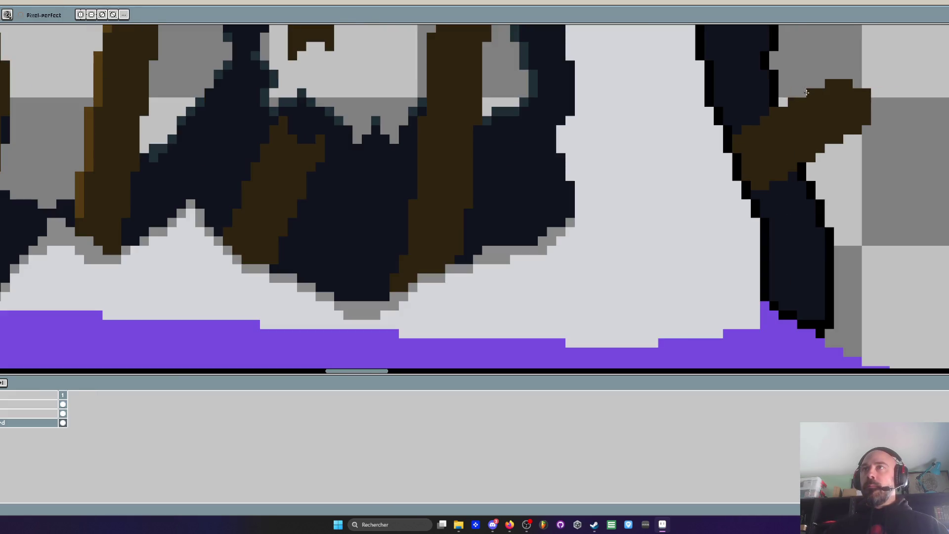
pyautogui.scroll(1, 816, 78)
pyautogui.scroll(-3, 862, 91)
pyautogui.scroll(3, 839, 161)
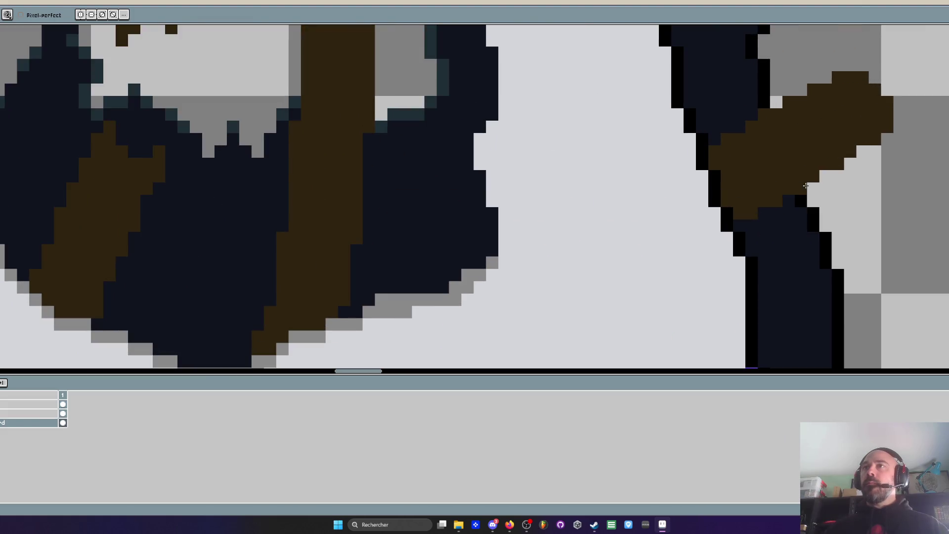
pyautogui.scroll(-3, 833, 143)
pyautogui.scroll(3, 832, 144)
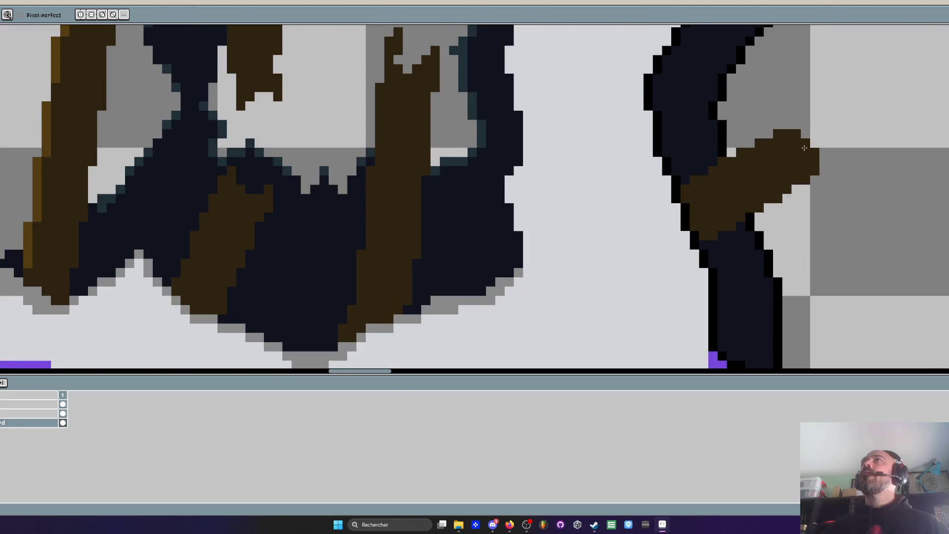
pyautogui.click(815, 124)
pyautogui.scroll(1, 817, 126)
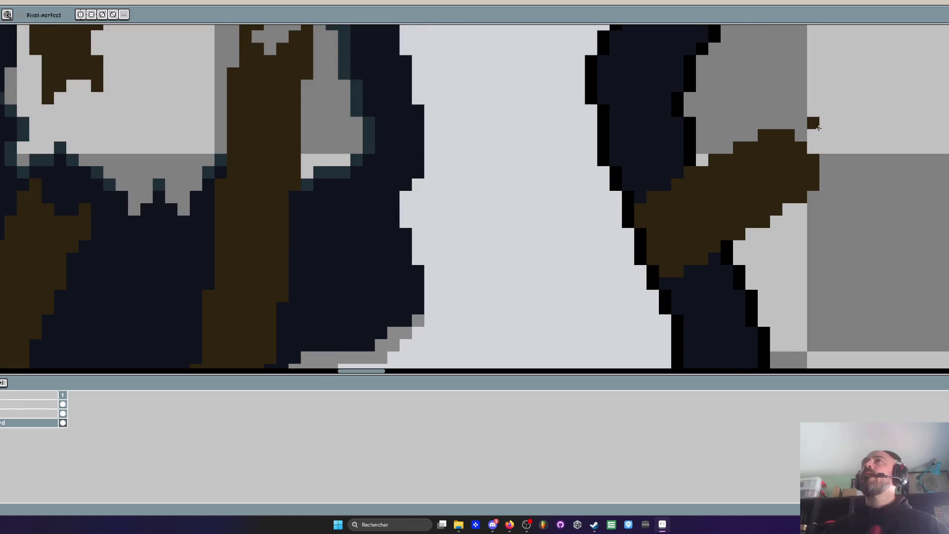
# Erase parts of the plank's right end to leave a ragged, notched tip
pyautogui.press('e')
pyautogui.moveTo(825, 159)
pyautogui.mouseDown()
pyautogui.moveTo(757, 169)
pyautogui.moveTo(796, 149)
pyautogui.moveTo(797, 136)
pyautogui.mouseUp()
pyautogui.moveTo(771, 190)
pyautogui.mouseDown()
pyautogui.moveTo(801, 184)
pyautogui.moveTo(779, 198)
pyautogui.mouseUp()
pyautogui.scroll(-3, 769, 185)
pyautogui.scroll(2, 767, 179)
pyautogui.scroll(-1, 767, 179)
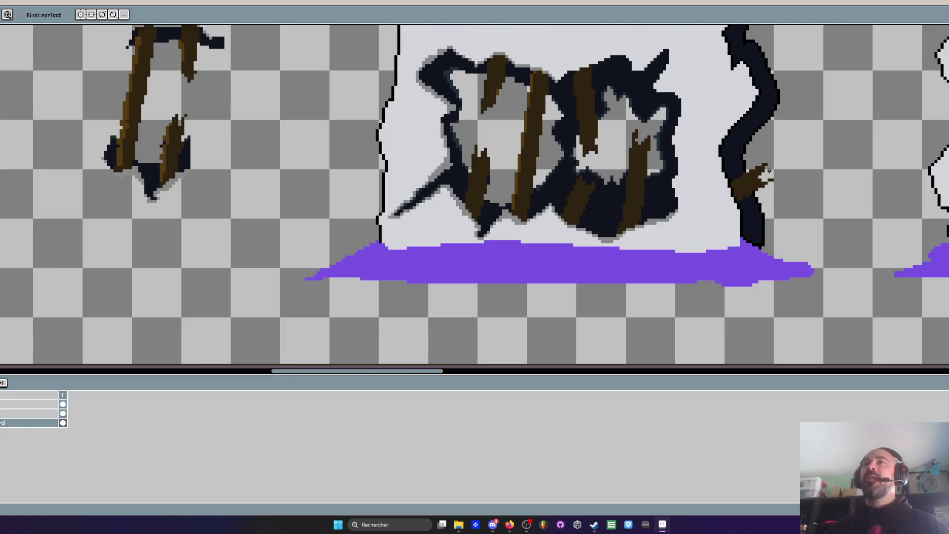
# Sample a lighter brown and paint a highlight down the leftmost plank's edge
pyautogui.scroll(-1, 770, 170)
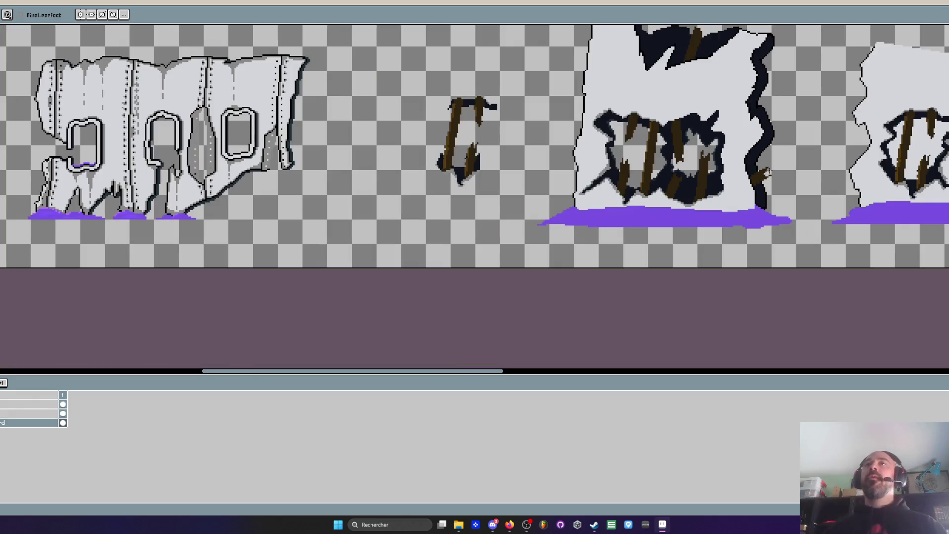
pyautogui.scroll(1, 642, 163)
pyautogui.scroll(1, 661, 160)
pyautogui.press('i')
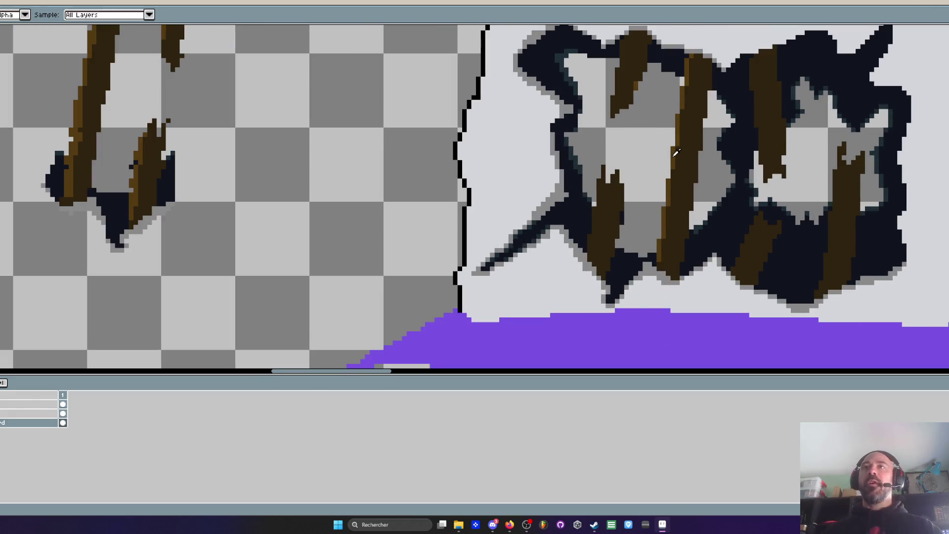
pyautogui.press('b')
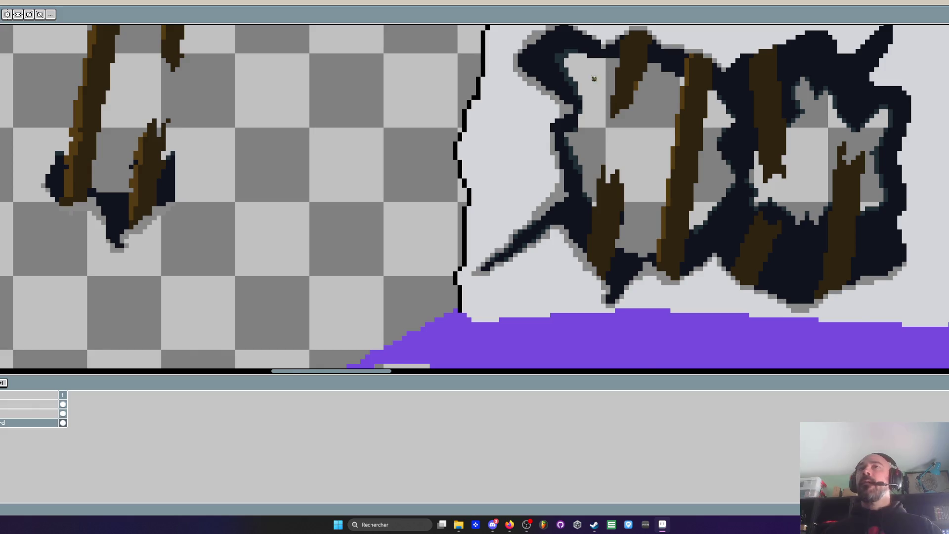
pyautogui.scroll(1, 594, 78)
pyautogui.scroll(1, 622, 164)
pyautogui.moveTo(666, 55); pyautogui.dragTo(630, 297)
# Paint lighter-brown highlights down and along the left spike's edge
pyautogui.scroll(-3, 630, 297)
pyautogui.scroll(2, 630, 232)
pyautogui.moveTo(632, 144); pyautogui.dragTo(614, 265)
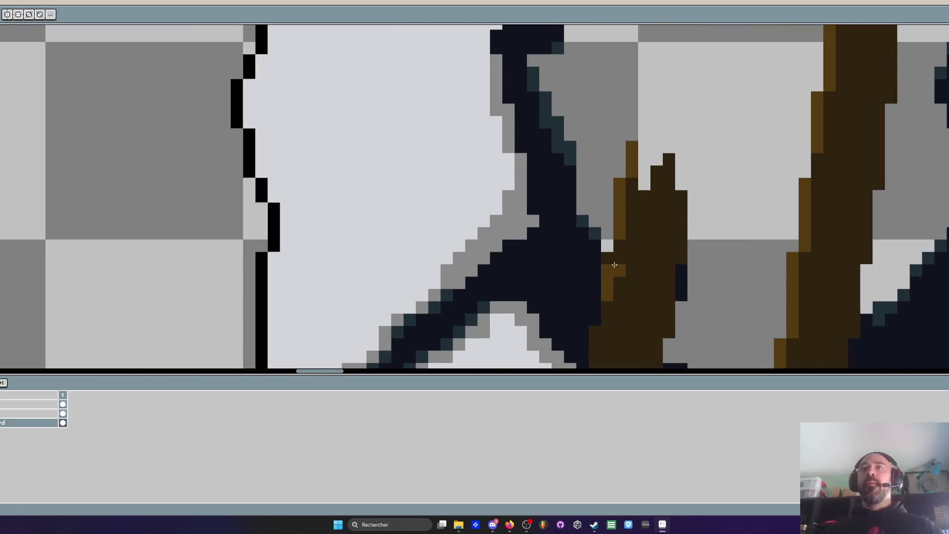
pyautogui.scroll(-1, 611, 272)
pyautogui.moveTo(620, 205); pyautogui.dragTo(608, 265)
pyautogui.scroll(-1, 605, 270)
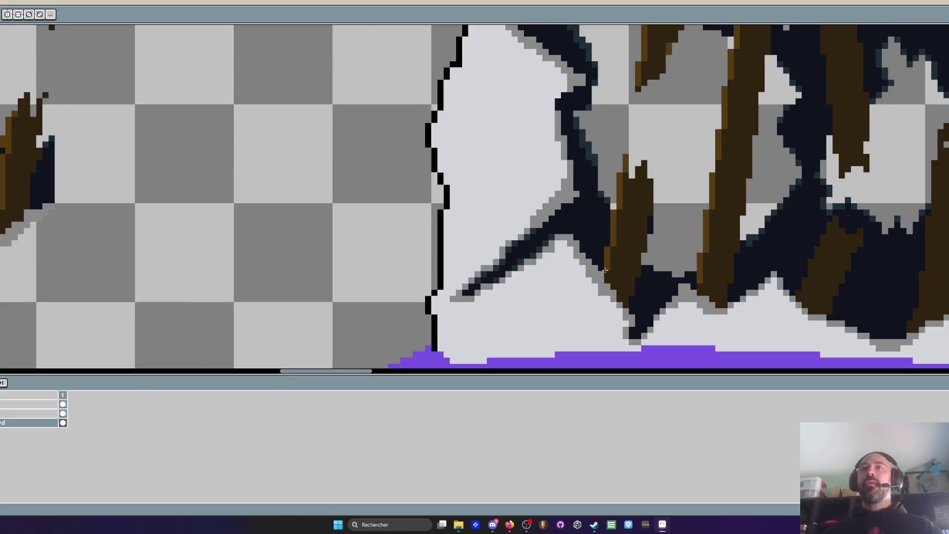
pyautogui.scroll(-3, 633, 211)
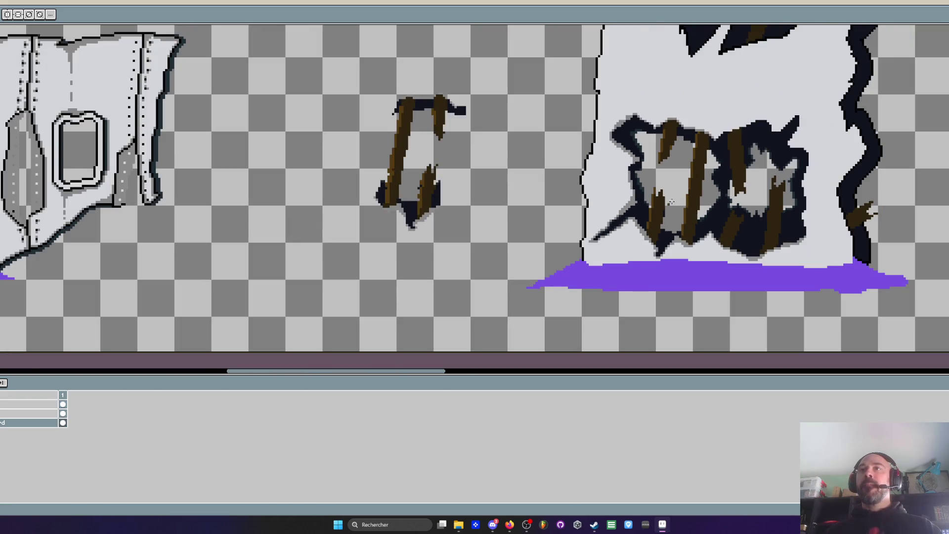
# Paint a lighter-brown highlight stroke down the right plank's left edge
pyautogui.scroll(3, 725, 144)
pyautogui.scroll(2, 725, 143)
pyautogui.click(687, 168)
pyautogui.moveTo(690, 182); pyautogui.dragTo(701, 244)
pyautogui.scroll(-1, 701, 243)
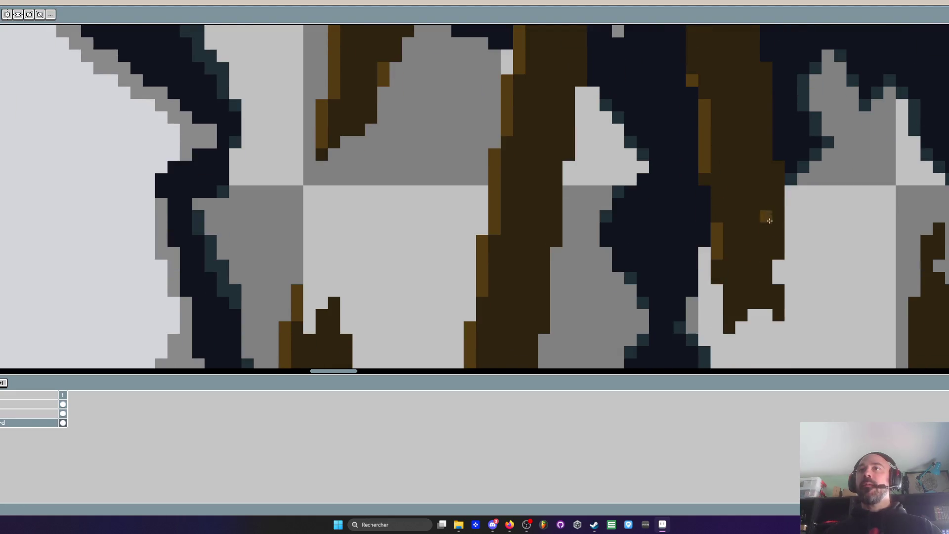
pyautogui.scroll(-2, 772, 217)
pyautogui.scroll(3, 795, 229)
# Dot single lighter-brown highlight pixels across the right planks and the dark spike
pyautogui.click(736, 183)
pyautogui.click(717, 202)
pyautogui.click(680, 276)
pyautogui.click(698, 238)
pyautogui.click(661, 312)
pyautogui.scroll(-3, 663, 306)
pyautogui.scroll(3, 683, 246)
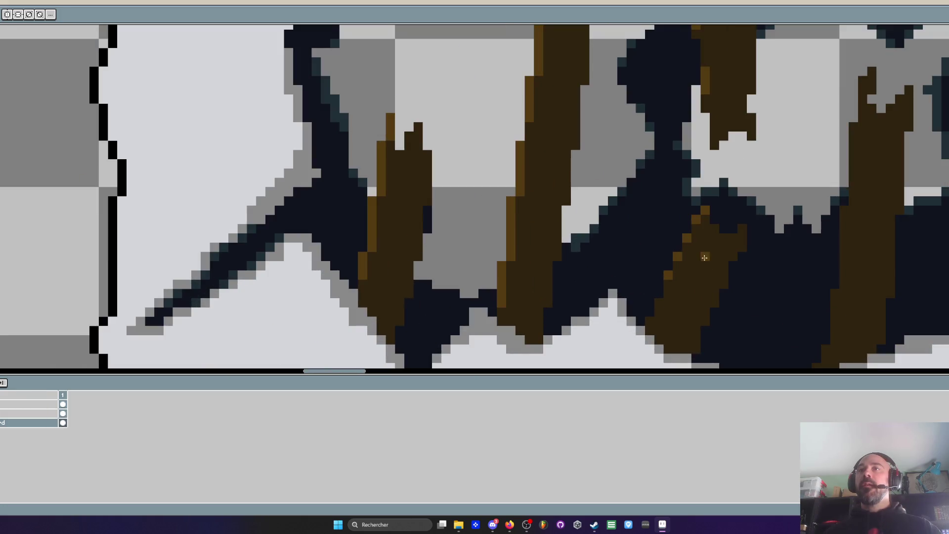
pyautogui.click(685, 257)
pyautogui.scroll(-3, 714, 255)
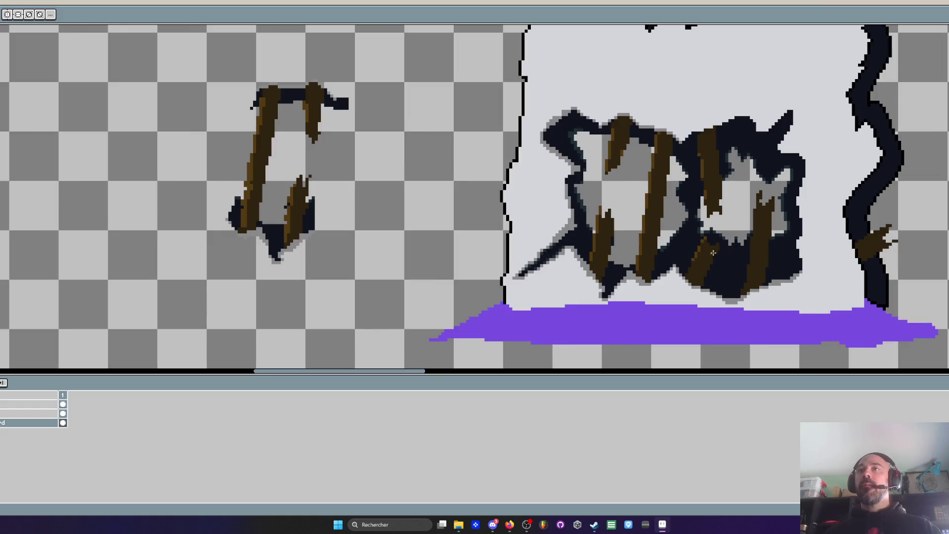
pyautogui.scroll(2, 713, 253)
pyautogui.scroll(1, 716, 211)
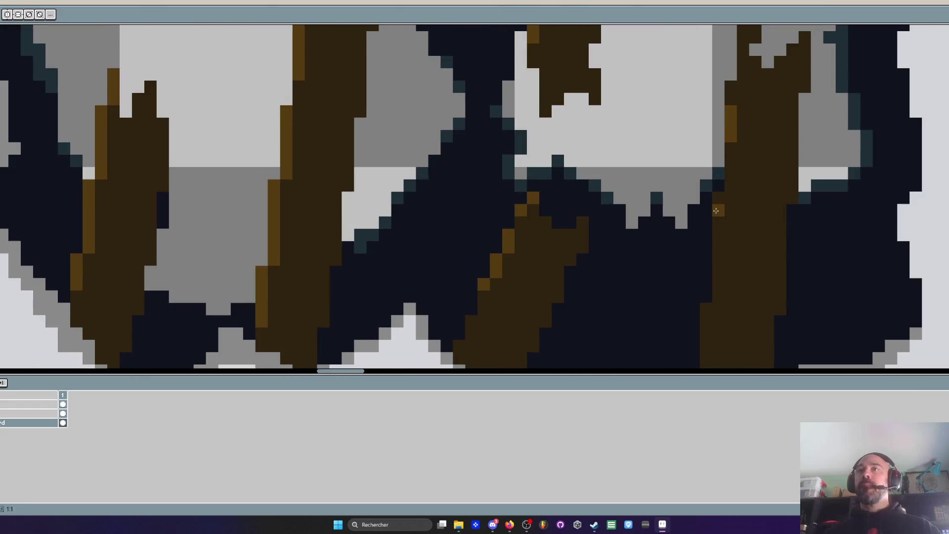
pyautogui.scroll(-3, 745, 273)
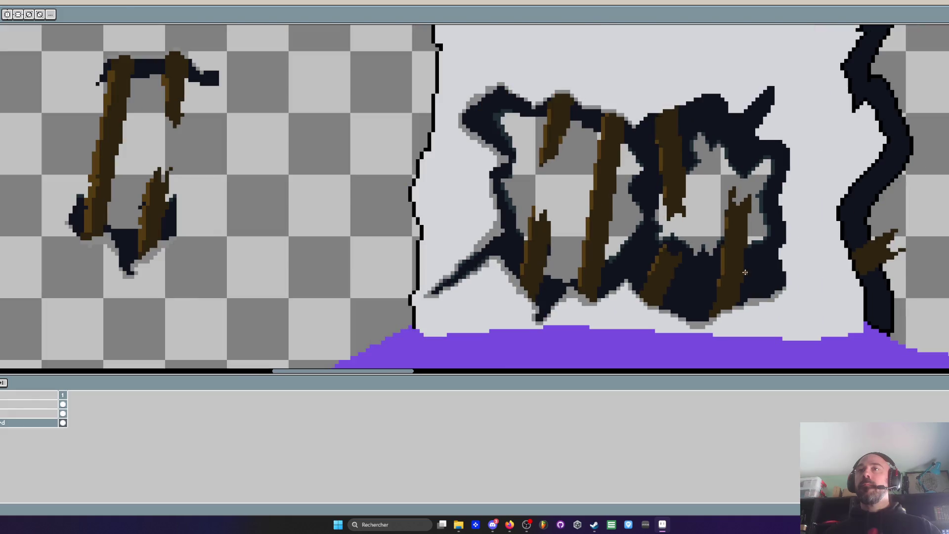
pyautogui.scroll(-2, 743, 246)
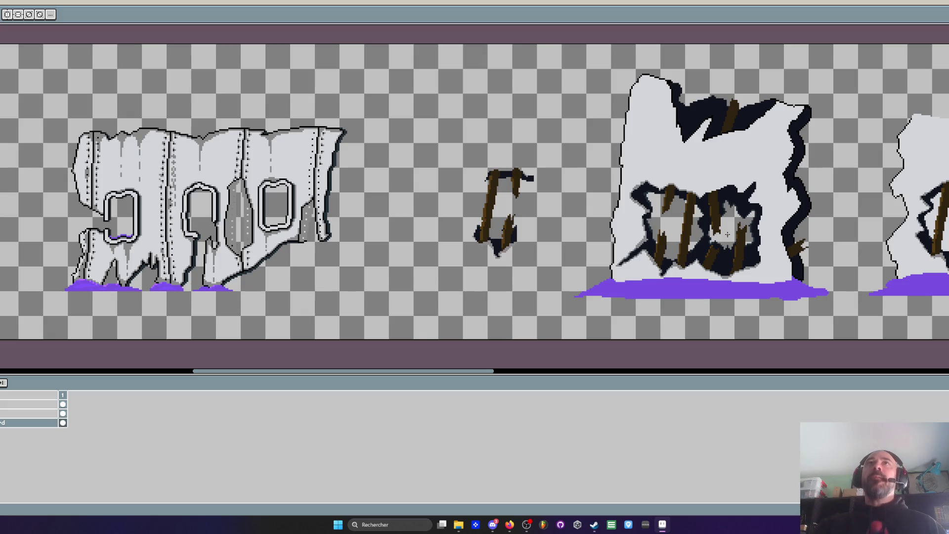
pyautogui.hotkey('alt', 'Tab')
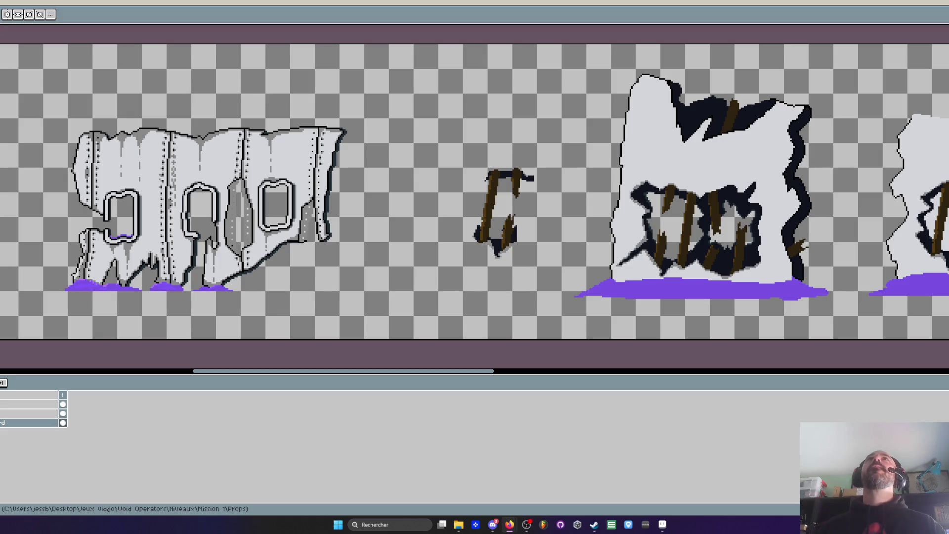
pyautogui.scroll(1, 718, 208)
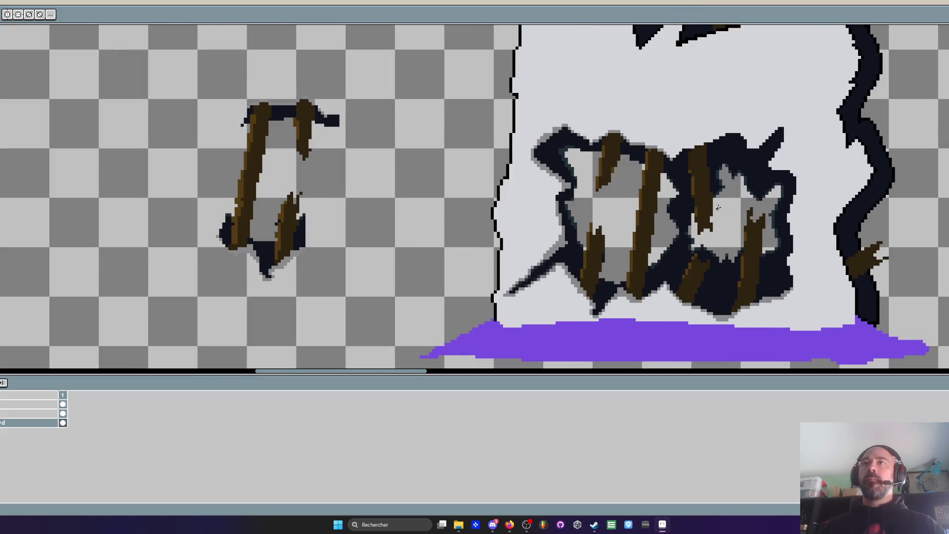
# Sample grey and draw a row of shading pixels along the right-side dark hole's top edge
pyautogui.scroll(-1, 718, 208)
pyautogui.moveTo(718, 208); pyautogui.dragTo(593, 209)
pyautogui.scroll(-1, 594, 209)
pyautogui.scroll(1, 593, 209)
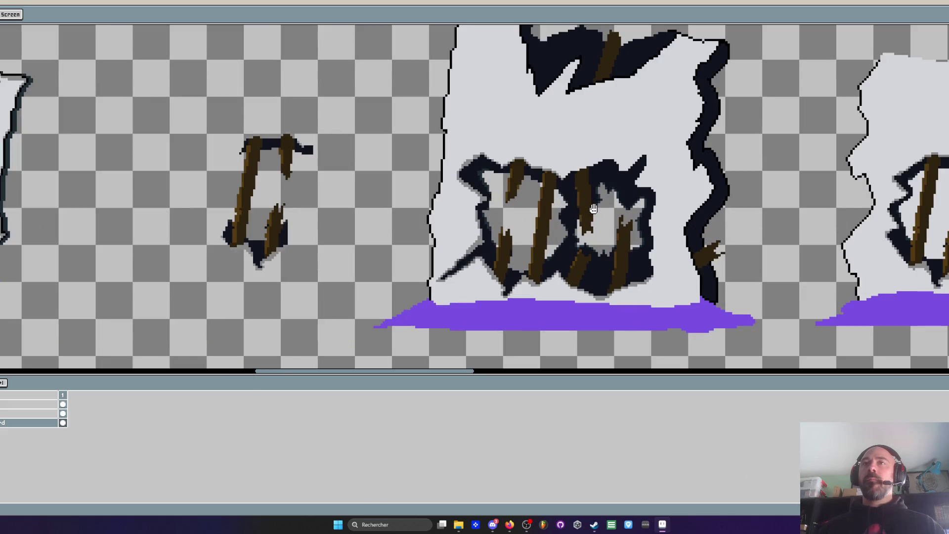
pyautogui.press('m')
pyautogui.scroll(2, 594, 174)
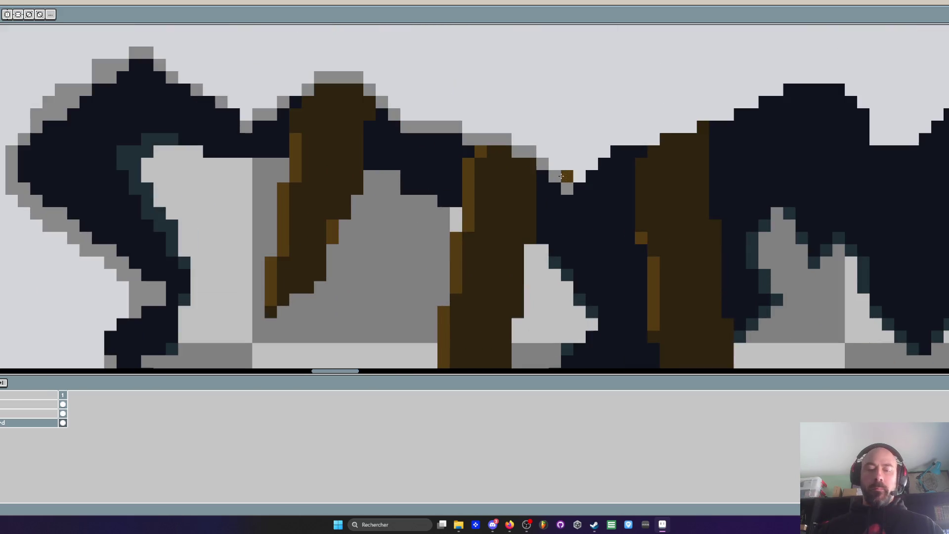
pyautogui.press('i')
pyautogui.press('b')
pyautogui.moveTo(562, 173)
pyautogui.mouseDown()
pyautogui.moveTo(811, 82)
pyautogui.moveTo(790, 79)
pyautogui.moveTo(837, 79)
pyautogui.moveTo(871, 115)
pyautogui.moveTo(877, 139)
pyautogui.moveTo(920, 139)
pyautogui.moveTo(947, 90)
pyautogui.mouseUp()
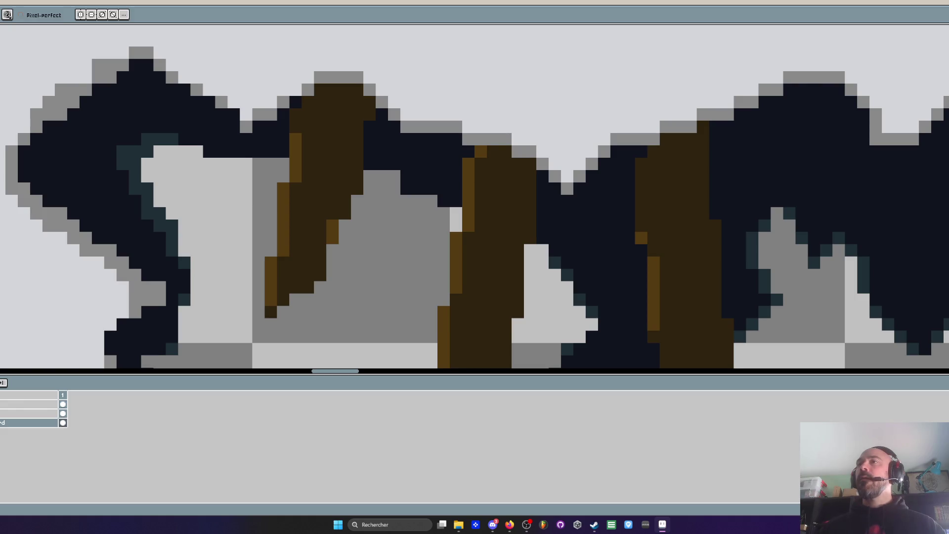
# Paint grey shading pixels down the boarded hole's right edge to give it a grey rim
pyautogui.scroll(-2, 900, 128)
pyautogui.hscroll(3, 900, 127)
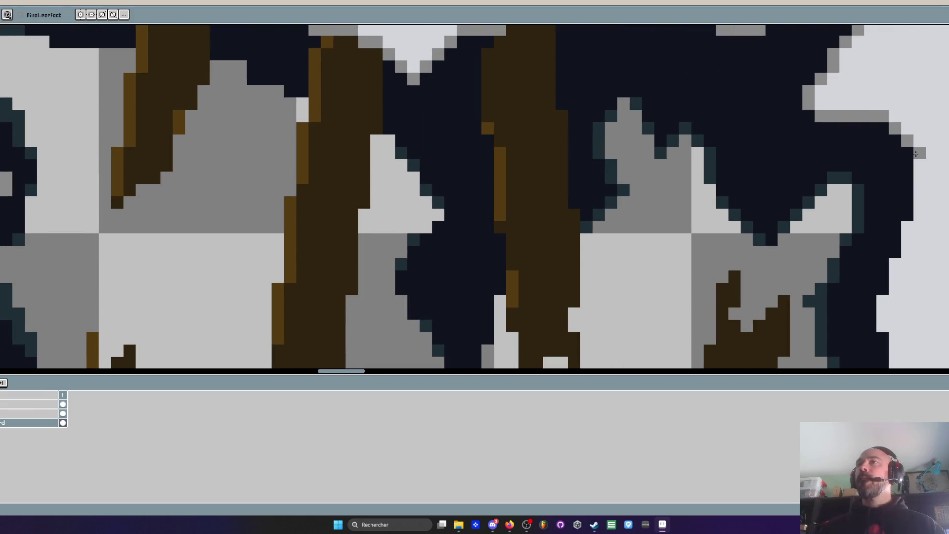
pyautogui.moveTo(922, 185); pyautogui.dragTo(909, 169)
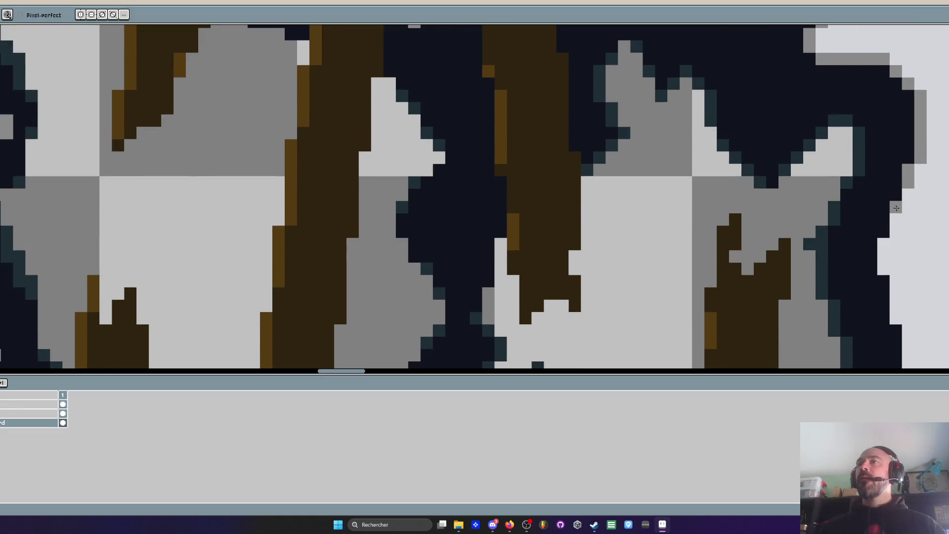
pyautogui.scroll(-3, 910, 197)
pyautogui.scroll(3, 911, 198)
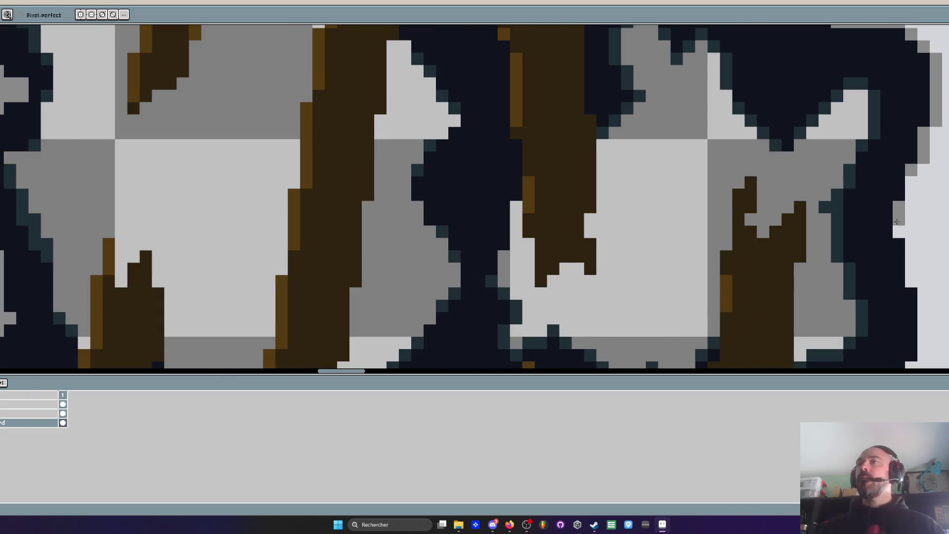
pyautogui.scroll(-3, 910, 188)
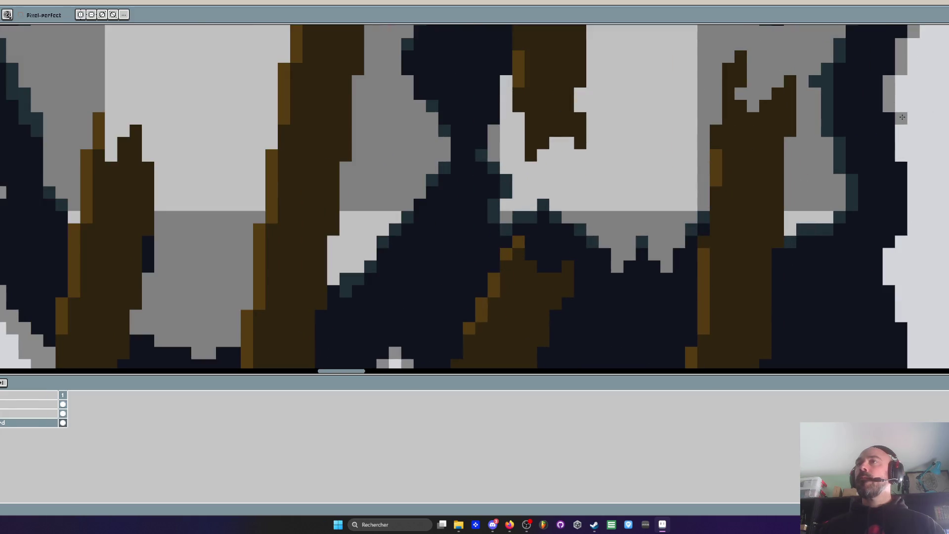
pyautogui.moveTo(913, 173)
pyautogui.mouseDown()
pyautogui.moveTo(909, 237)
pyautogui.moveTo(889, 255)
pyautogui.mouseUp()
pyautogui.scroll(-2, 889, 256)
pyautogui.moveTo(889, 208)
pyautogui.mouseDown()
pyautogui.moveTo(901, 242)
pyautogui.moveTo(916, 224)
pyautogui.moveTo(913, 301)
pyautogui.mouseUp()
pyautogui.scroll(-3, 924, 278)
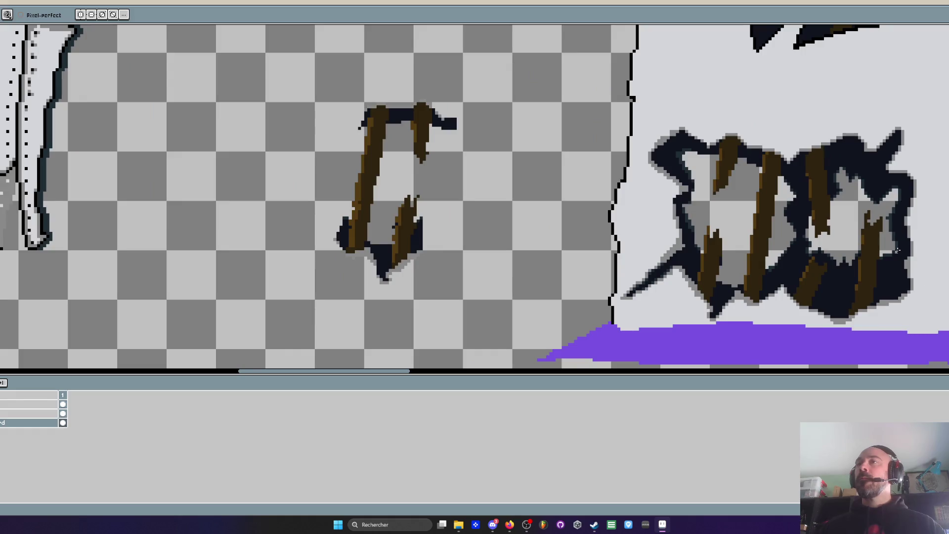
pyautogui.scroll(-3, 898, 251)
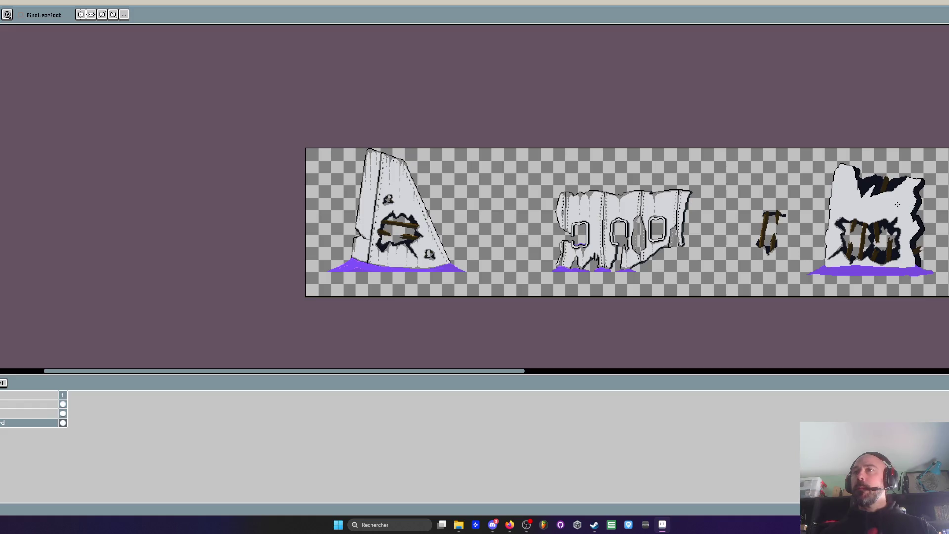
# Freehand-lasso the boarded hole in the tall wall and drag it slightly up and right
pyautogui.scroll(3, 871, 217)
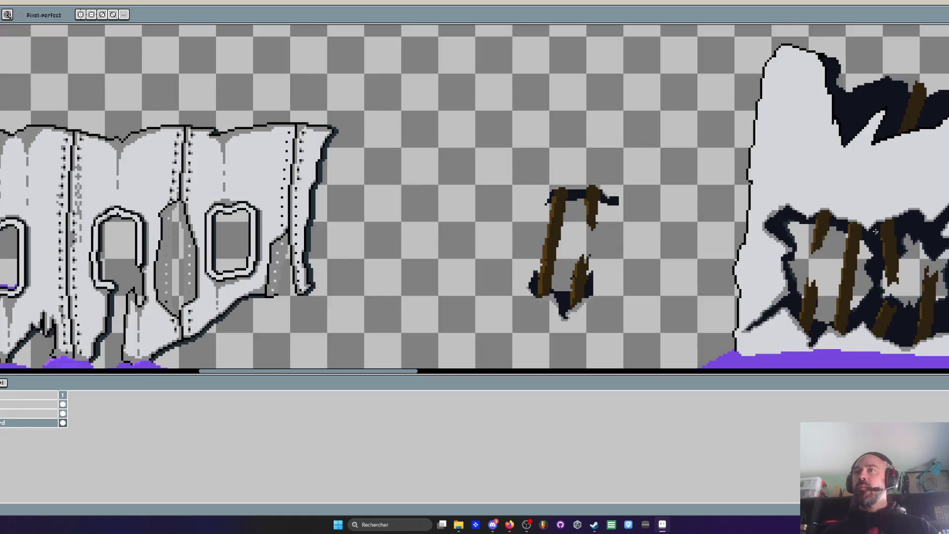
pyautogui.scroll(-4, 772, 205)
pyautogui.scroll(2, 202, 237)
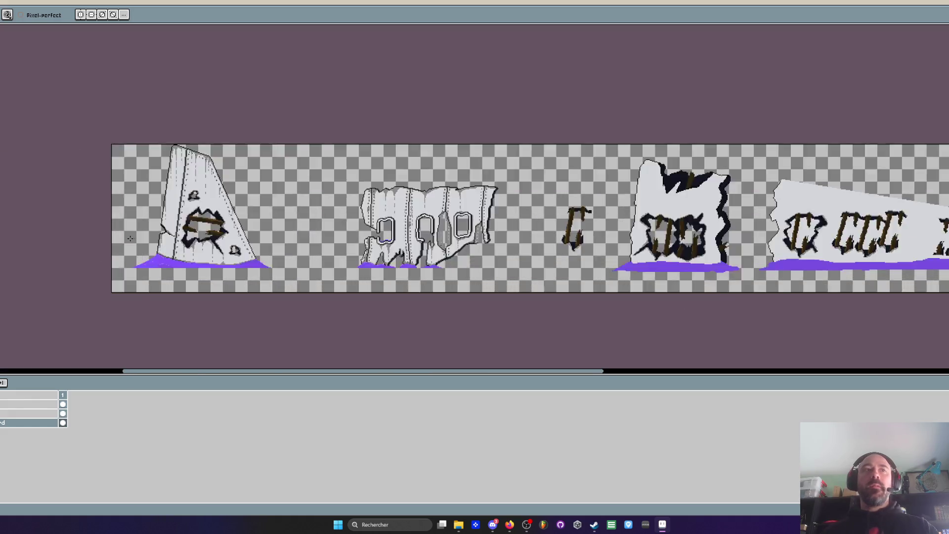
pyautogui.scroll(2, 792, 233)
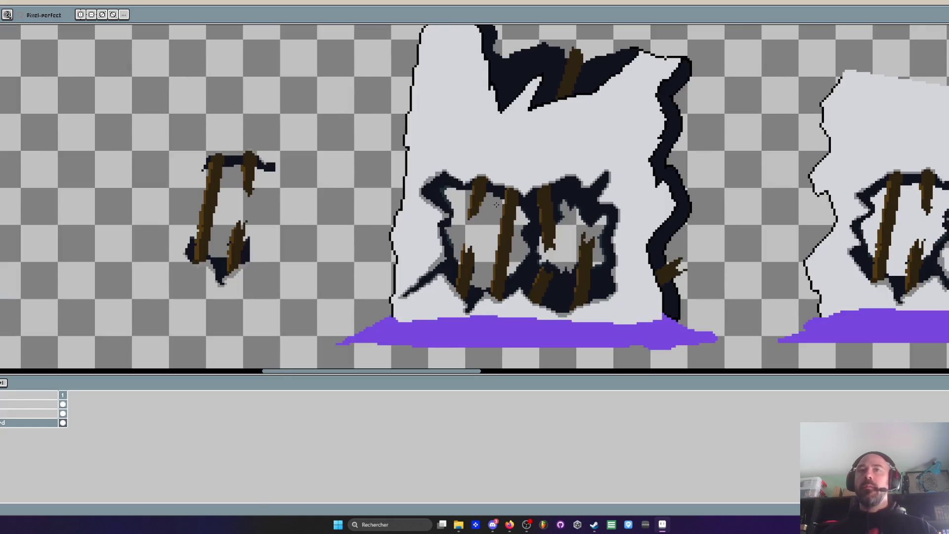
pyautogui.press('q')
pyautogui.moveTo(426, 149)
pyautogui.mouseDown()
pyautogui.moveTo(403, 278)
pyautogui.moveTo(443, 314)
pyautogui.moveTo(538, 319)
pyautogui.moveTo(614, 308)
pyautogui.moveTo(626, 175)
pyautogui.moveTo(426, 148)
pyautogui.mouseUp()
pyautogui.moveTo(522, 216); pyautogui.dragTo(529, 184)
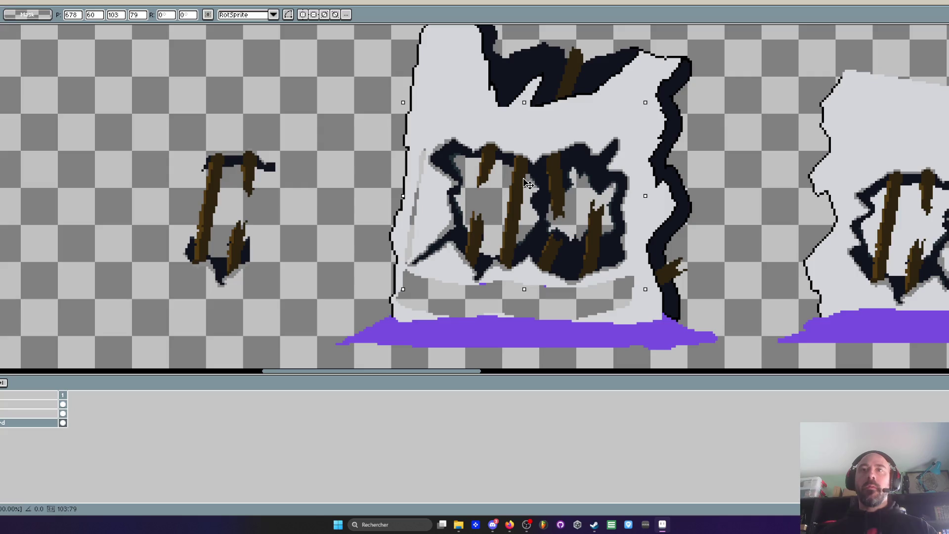
# Commit the moved hole and flood-fill the transparent gaps below and at left with the wall's light grey
pyautogui.press('Return')
pyautogui.scroll(2, 544, 279)
pyautogui.press('i')
pyautogui.click(513, 273)
pyautogui.press('f')
pyautogui.click(469, 307)
pyautogui.click(317, 149)
pyautogui.scroll(-2, 356, 119)
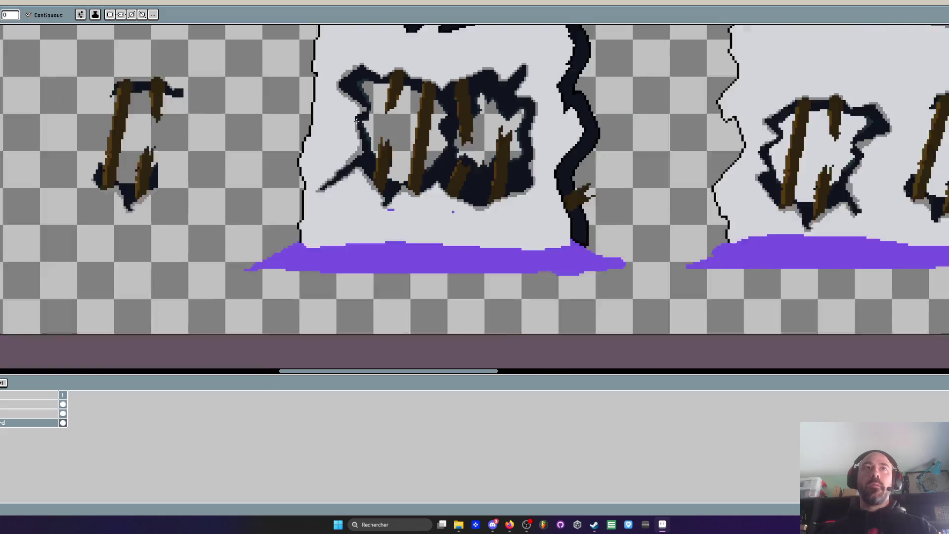
pyautogui.scroll(-2, 357, 118)
pyautogui.scroll(5, 365, 157)
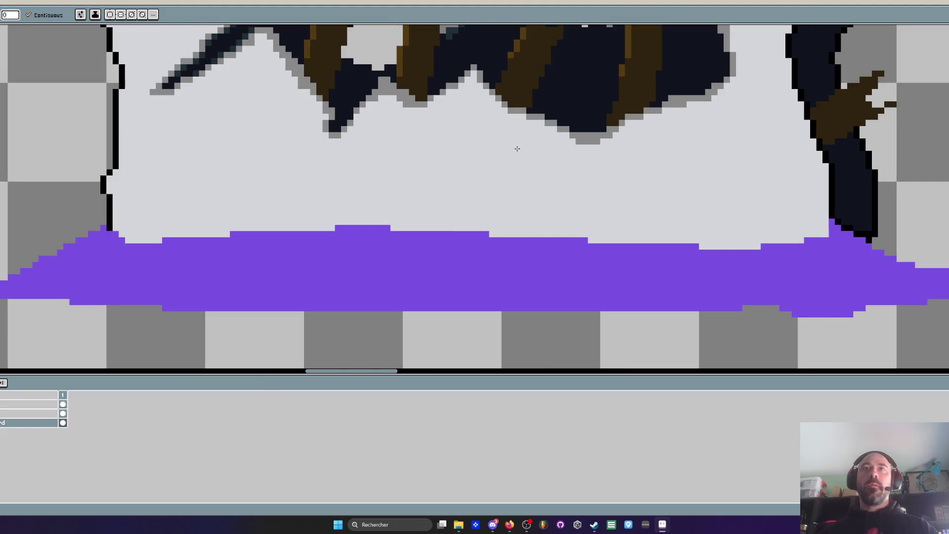
# Move the character layer behind the walls and drag the character and creature onto the tall wall
pyautogui.scroll(-3, 517, 148)
pyautogui.scroll(-3, 517, 149)
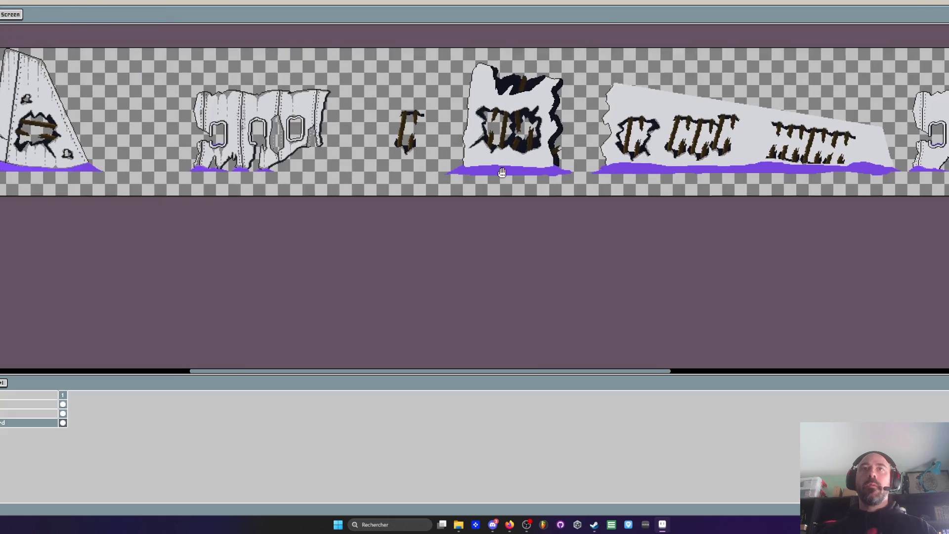
pyautogui.scroll(2, 511, 126)
pyautogui.scroll(-3, 226, 173)
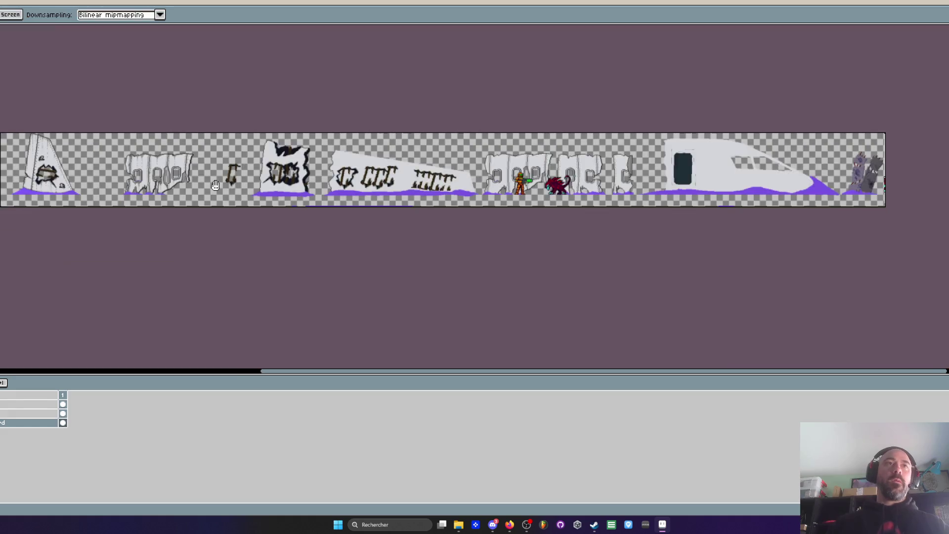
pyautogui.press('m')
pyautogui.scroll(2, 227, 173)
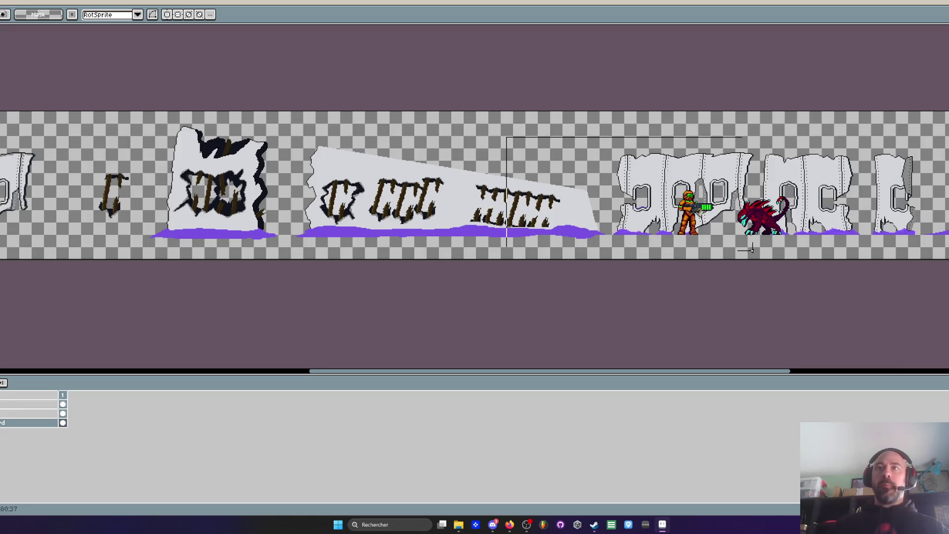
pyautogui.click(19, 414)
pyautogui.moveTo(22, 419); pyautogui.dragTo(22, 426)
pyautogui.moveTo(761, 217)
pyautogui.mouseDown()
pyautogui.moveTo(255, 227)
pyautogui.moveTo(303, 232)
pyautogui.mouseUp()
# Discard a rectangular selection and freehand-lasso the boarded hole instead
pyautogui.scroll(3, 303, 232)
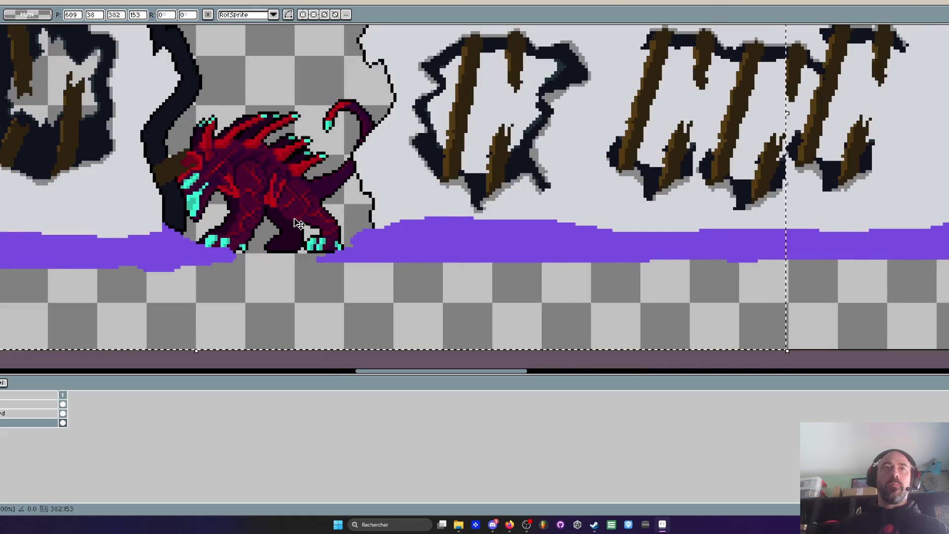
pyautogui.scroll(-1, 297, 227)
pyautogui.moveTo(262, 198); pyautogui.dragTo(410, 240)
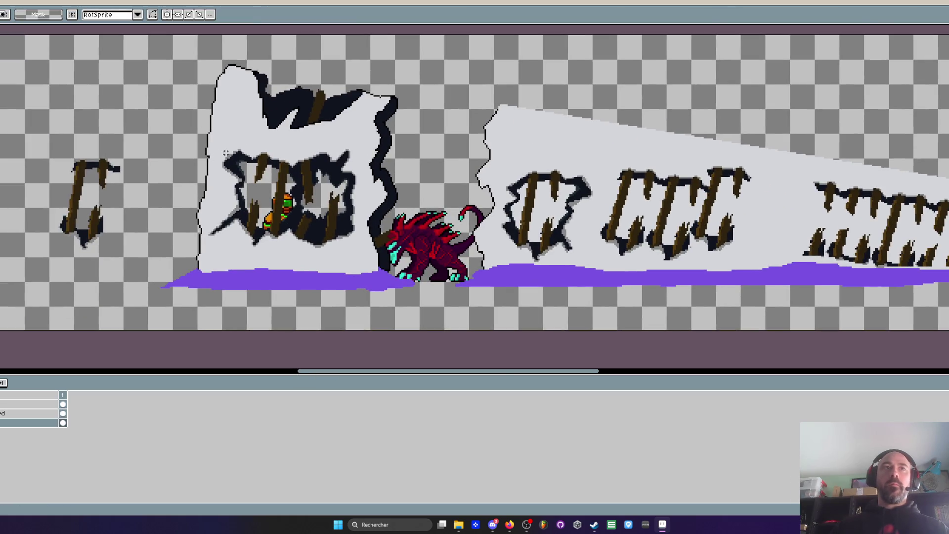
pyautogui.scroll(1, 226, 153)
pyautogui.moveTo(198, 140); pyautogui.dragTo(424, 322)
pyautogui.hotkey('ctrl', 'd')
pyautogui.press('b')
pyautogui.moveTo(192, 253)
pyautogui.mouseDown()
pyautogui.moveTo(250, 349)
pyautogui.moveTo(467, 349)
pyautogui.moveTo(496, 215)
pyautogui.moveTo(409, 137)
pyautogui.moveTo(225, 131)
pyautogui.mouseUp()
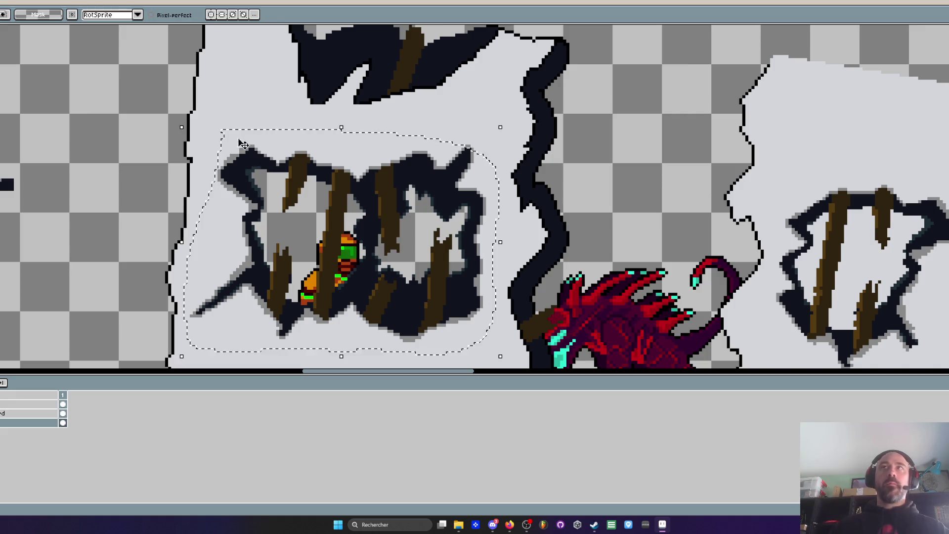
# On the wall layer, drag the lassoed hole down, nudge it 2 px lower and commit
pyautogui.scroll(-2, 346, 222)
pyautogui.scroll(1, 347, 222)
pyautogui.click(47, 413)
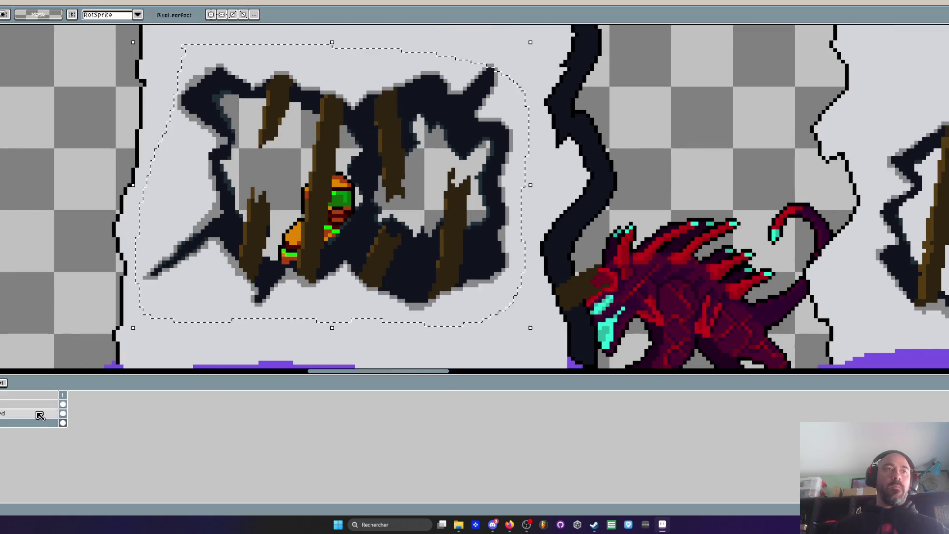
pyautogui.moveTo(388, 239); pyautogui.dragTo(384, 267)
pyautogui.press('Down')
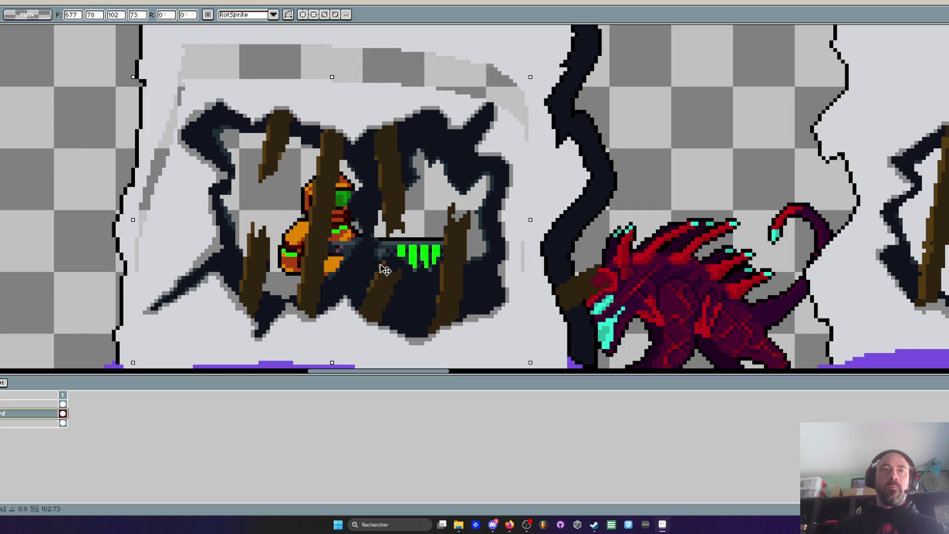
pyautogui.scroll(-2, 404, 222)
pyautogui.press('Down')
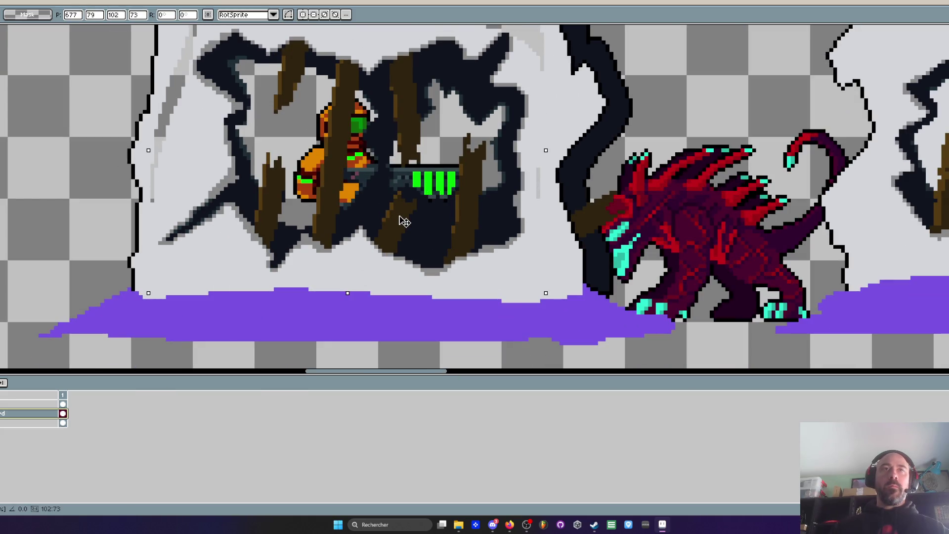
pyautogui.scroll(-2, 404, 222)
pyautogui.scroll(-1, 398, 217)
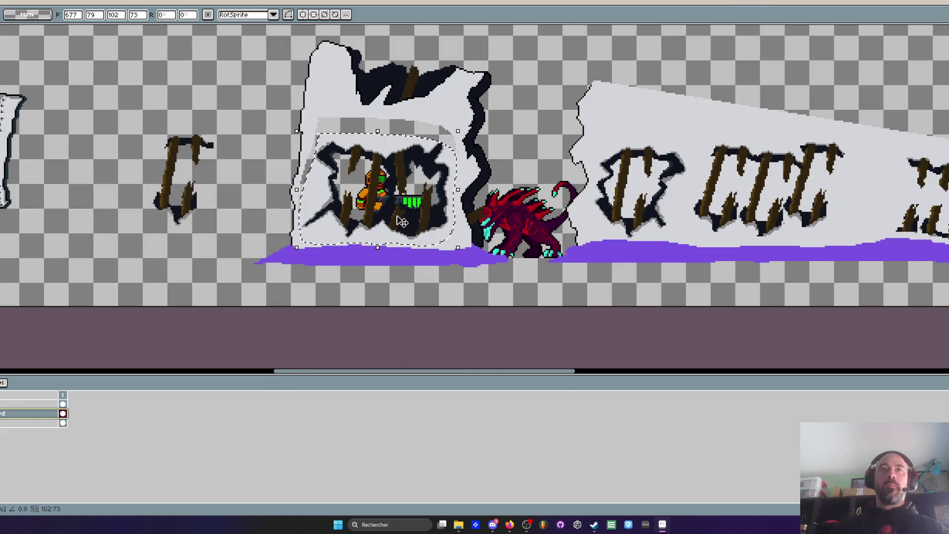
pyautogui.press('Return')
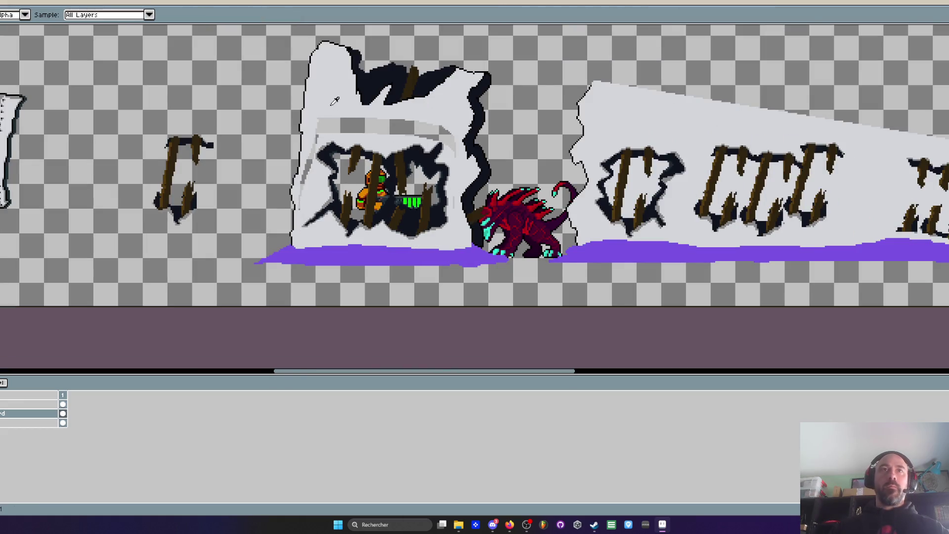
pyautogui.scroll(1, 336, 118)
# Use colour-match selection to make the faint band above the hole solid grey
pyautogui.press('w')
pyautogui.click(341, 130)
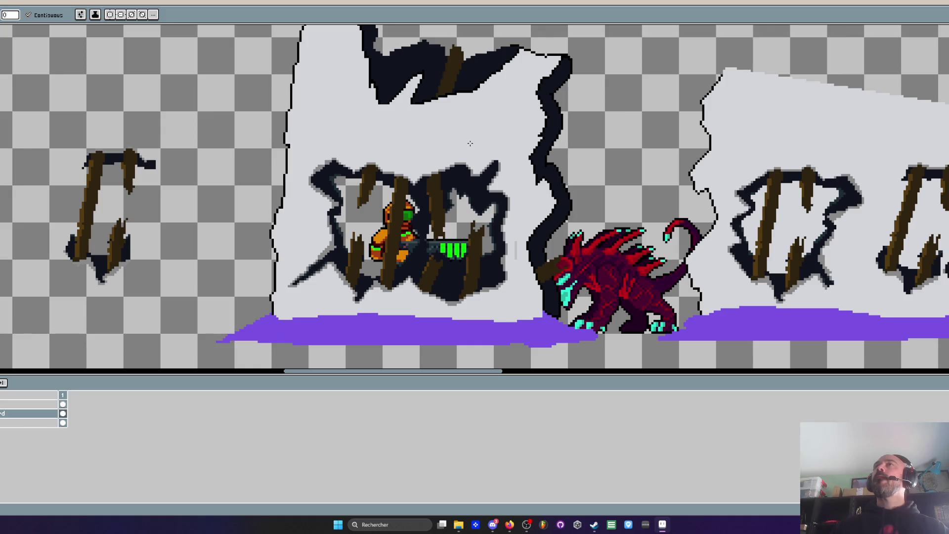
pyautogui.scroll(-3, 470, 188)
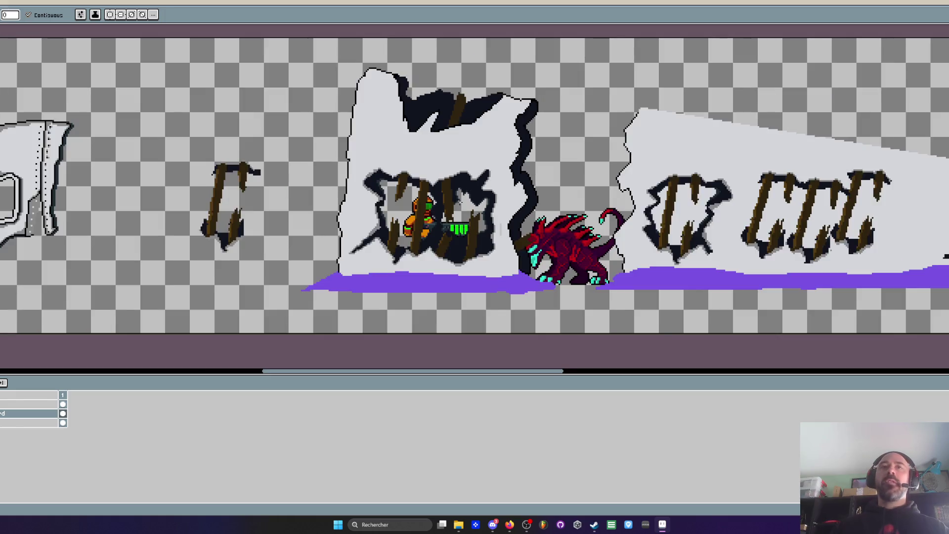
pyautogui.scroll(3, 453, 190)
# Zoom out to see the full row of boarded-hole wall sprites and their purple puddles
pyautogui.scroll(2, 524, 247)
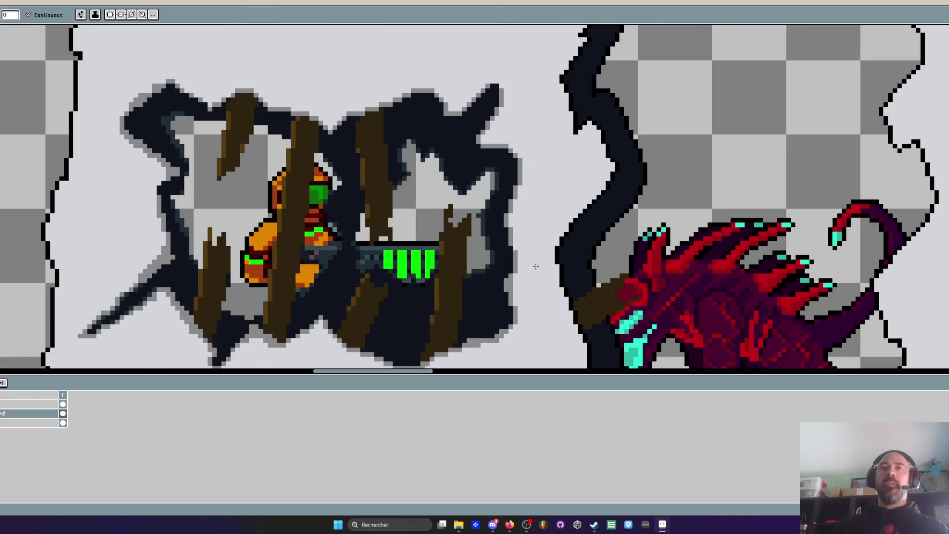
pyautogui.scroll(-2, 536, 268)
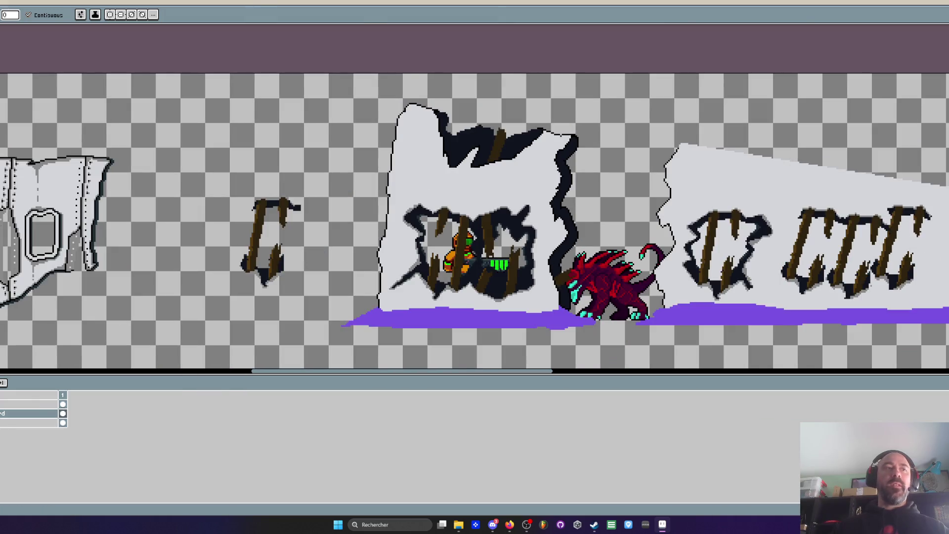
pyautogui.scroll(2, 594, 284)
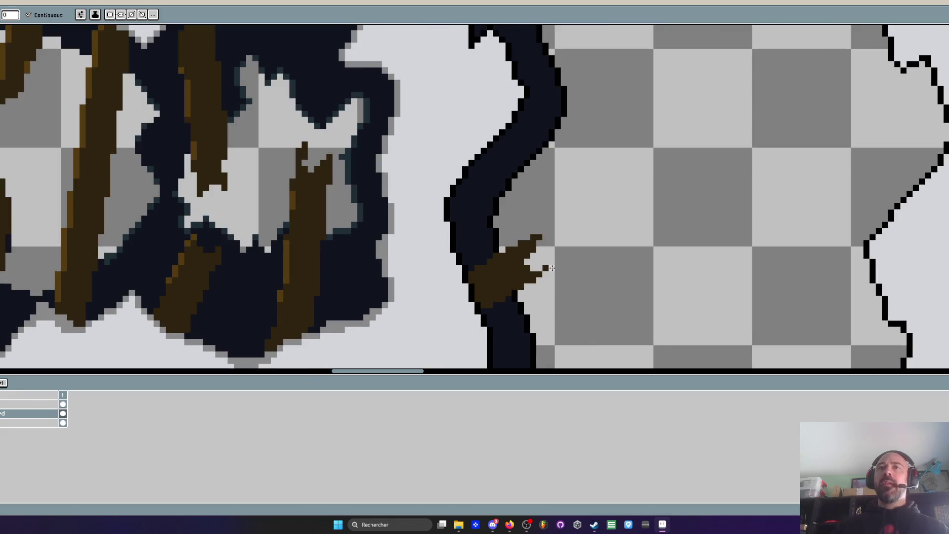
pyautogui.scroll(-4, 552, 268)
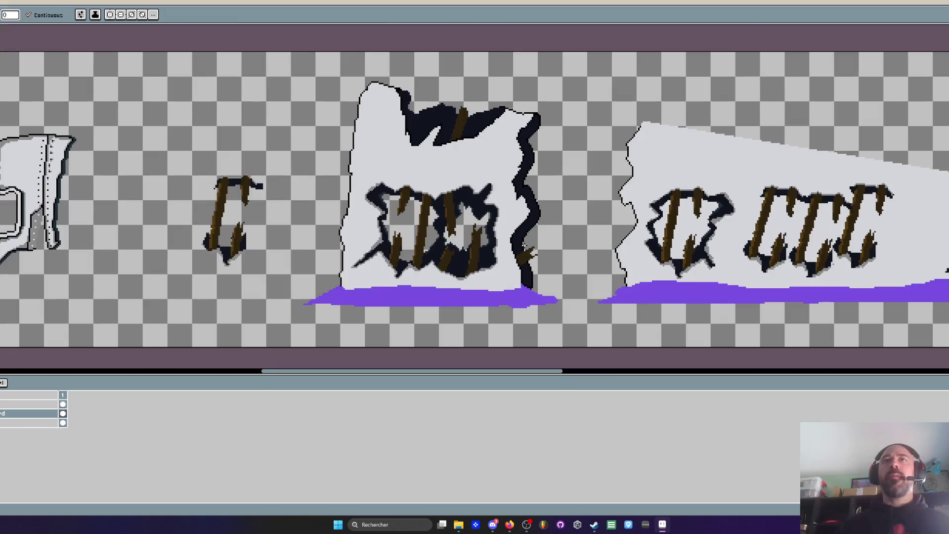
pyautogui.scroll(-3, 494, 219)
pyautogui.scroll(3, 494, 220)
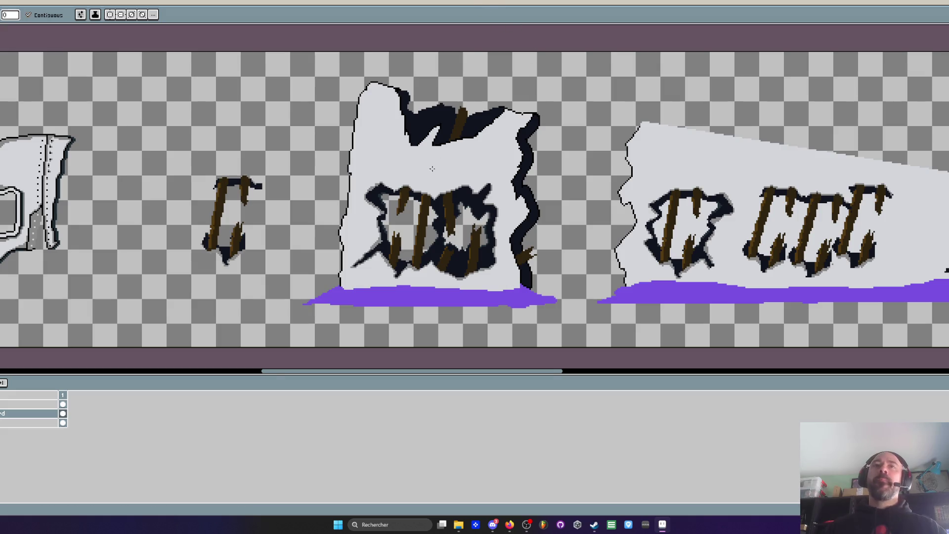
pyautogui.scroll(2, 423, 180)
# Sample a grey shading colour and bring the top of the torn hole into view
pyautogui.press('i')
pyautogui.press('b')
pyautogui.scroll(-3, 424, 180)
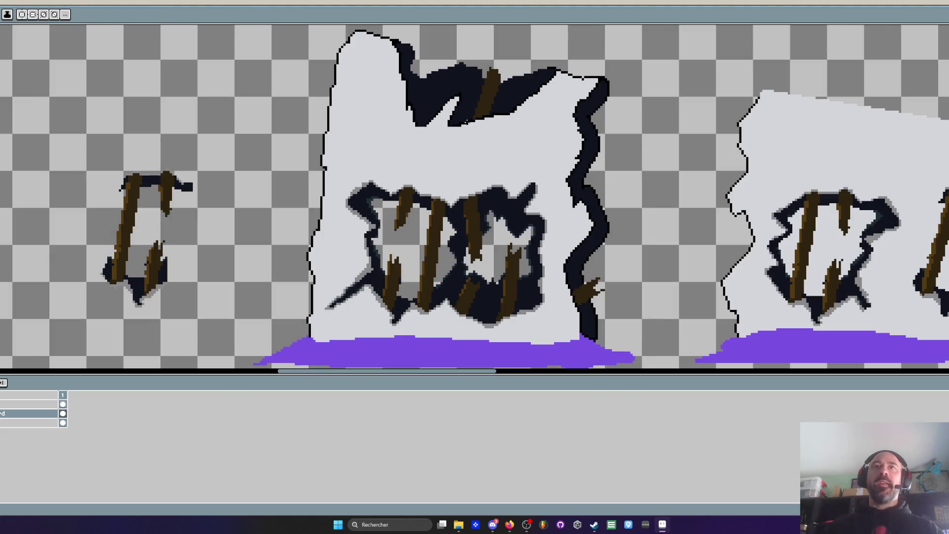
pyautogui.scroll(3, 412, 118)
pyautogui.scroll(2, 357, 271)
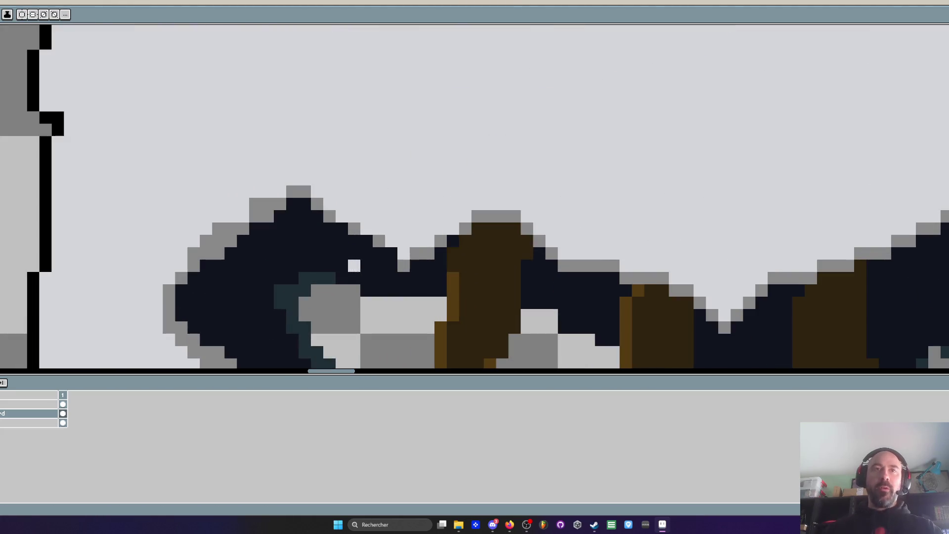
pyautogui.press('h')
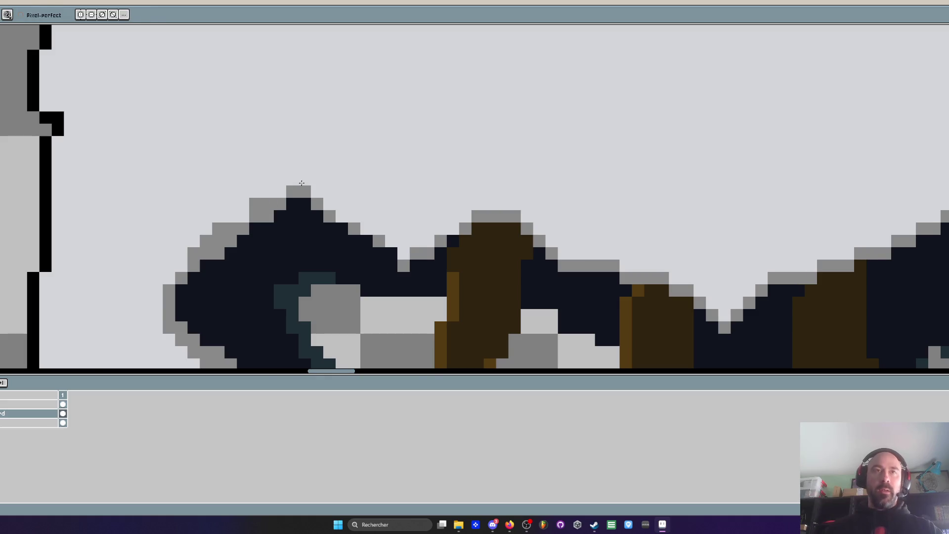
pyautogui.scroll(-3, 368, 213)
pyautogui.moveTo(363, 169); pyautogui.dragTo(370, 215)
pyautogui.scroll(2, 377, 93)
# Shade the arc's inner edge of the dark hole with grey pixels
pyautogui.press('b')
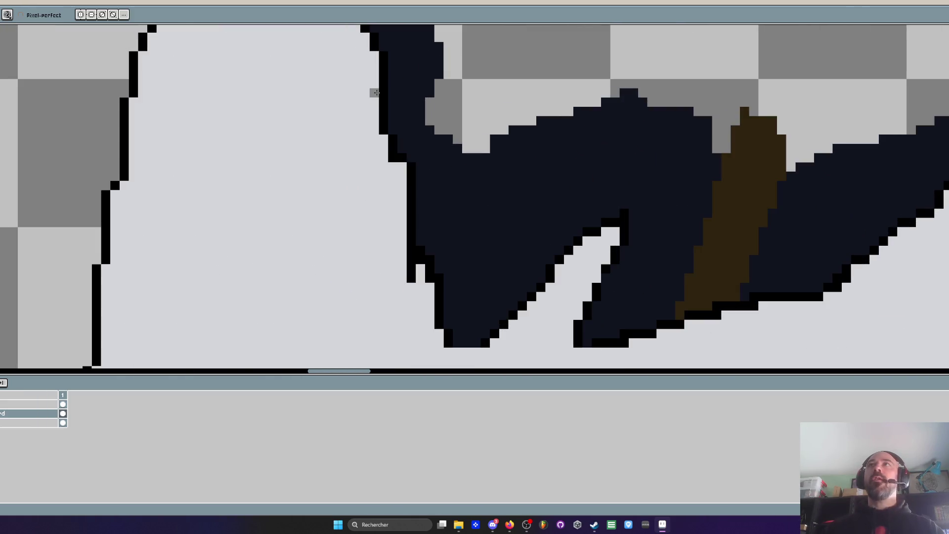
pyautogui.scroll(-3, 374, 93)
pyautogui.scroll(3, 278, 69)
pyautogui.scroll(2, 278, 69)
pyautogui.click(251, 53)
pyautogui.click(250, 71)
pyautogui.scroll(1, 276, 73)
pyautogui.moveTo(276, 74)
pyautogui.mouseDown()
pyautogui.moveTo(317, 62)
pyautogui.moveTo(427, 81)
pyautogui.moveTo(482, 99)
pyautogui.moveTo(447, 99)
pyautogui.moveTo(574, 135)
pyautogui.moveTo(574, 154)
pyautogui.moveTo(562, 139)
pyautogui.moveTo(629, 230)
pyautogui.moveTo(629, 284)
pyautogui.mouseUp()
pyautogui.scroll(-4, 629, 285)
pyautogui.scroll(3, 600, 161)
# Draw a grey strip down the dark outline's inner edge, undoing it once and redrawing it
pyautogui.moveTo(581, 94); pyautogui.dragTo(594, 145)
pyautogui.hotkey('ctrl', 'z')
pyautogui.hotkey('ctrl', 'z')
pyautogui.moveTo(589, 91)
pyautogui.mouseDown()
pyautogui.moveTo(601, 168)
pyautogui.moveTo(606, 176)
pyautogui.moveTo(599, 148)
pyautogui.moveTo(616, 195)
pyautogui.mouseUp()
pyautogui.scroll(-1, 616, 194)
pyautogui.scroll(-1, 617, 194)
pyautogui.scroll(1, 616, 194)
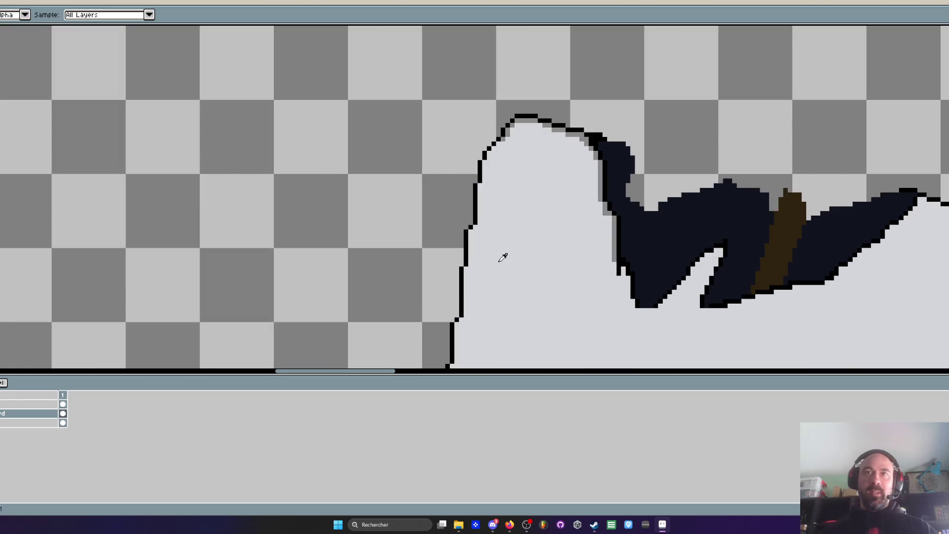
pyautogui.scroll(2, 523, 246)
pyautogui.scroll(-2, 682, 187)
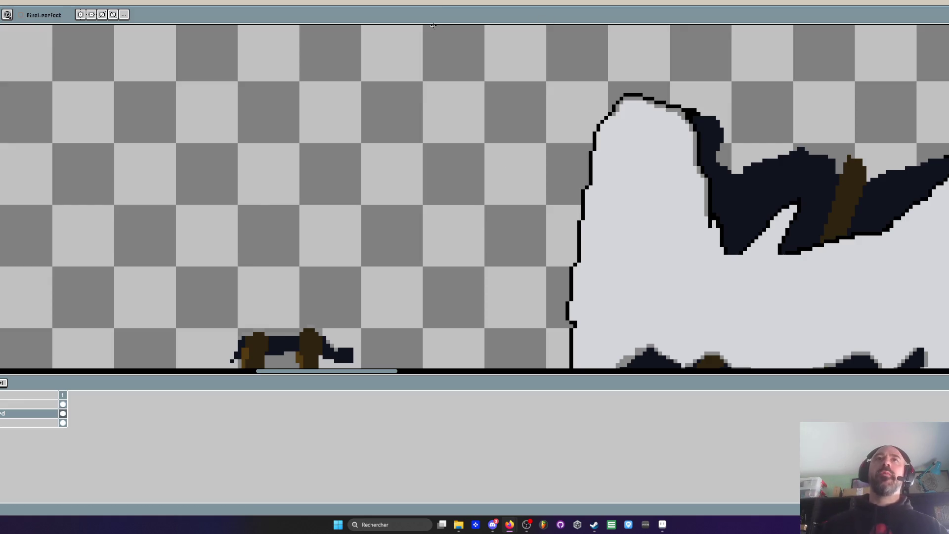
pyautogui.scroll(-3, 428, 74)
# Sample a dark teal from the canvas and bring the top of the wall piece into view
pyautogui.scroll(-1, 483, 222)
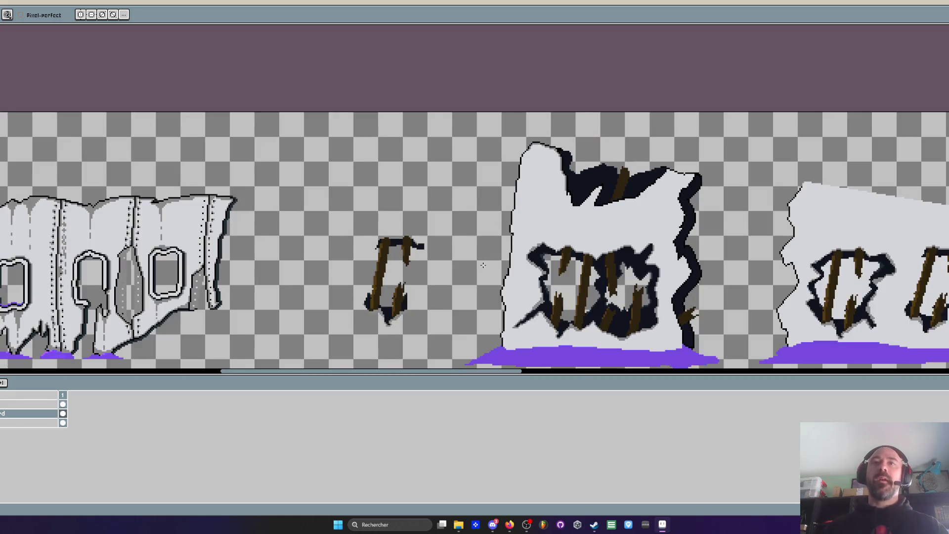
pyautogui.scroll(1, 483, 265)
pyautogui.moveTo(622, 247)
pyautogui.mouseDown()
pyautogui.moveTo(534, 204)
pyautogui.moveTo(501, 211)
pyautogui.moveTo(478, 238)
pyautogui.moveTo(472, 217)
pyautogui.mouseUp()
pyautogui.scroll(2, 511, 127)
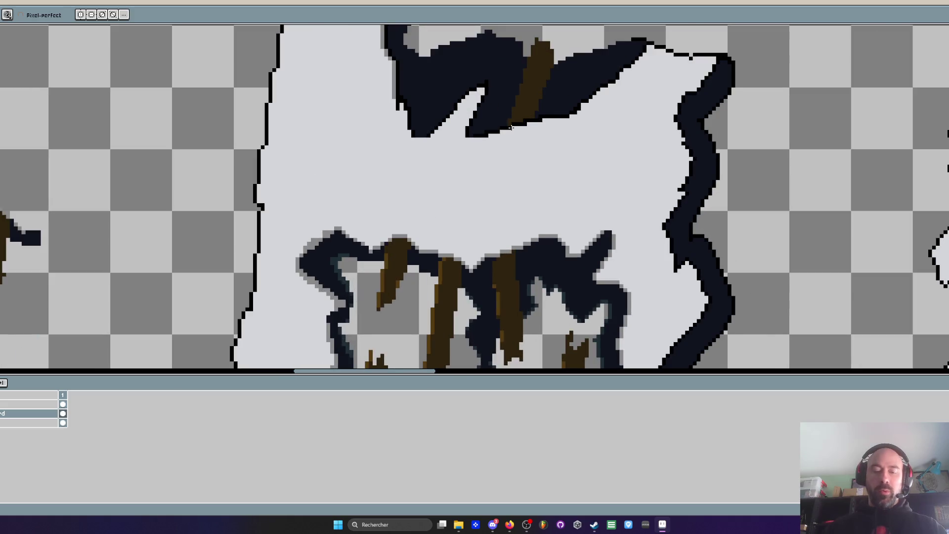
pyautogui.press('i')
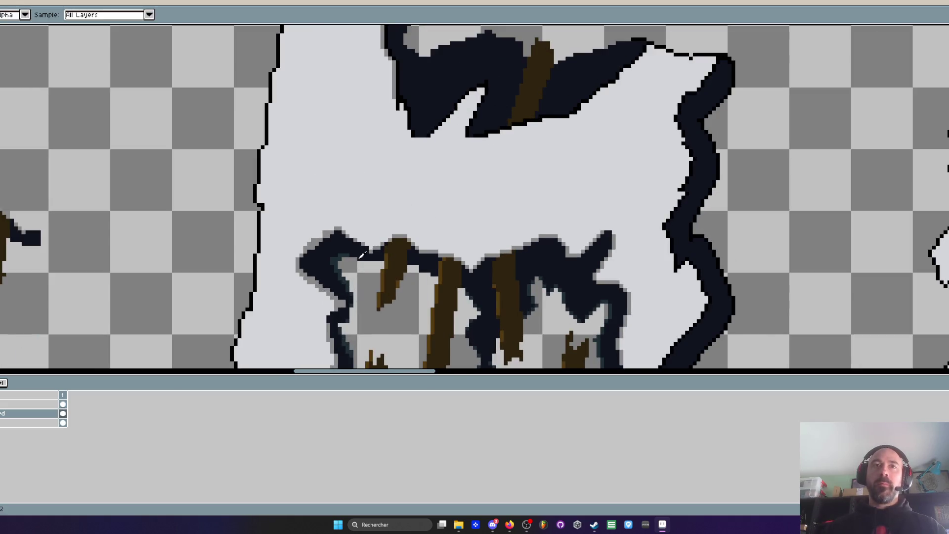
pyautogui.press('space')
pyautogui.moveTo(435, 24); pyautogui.dragTo(423, 153)
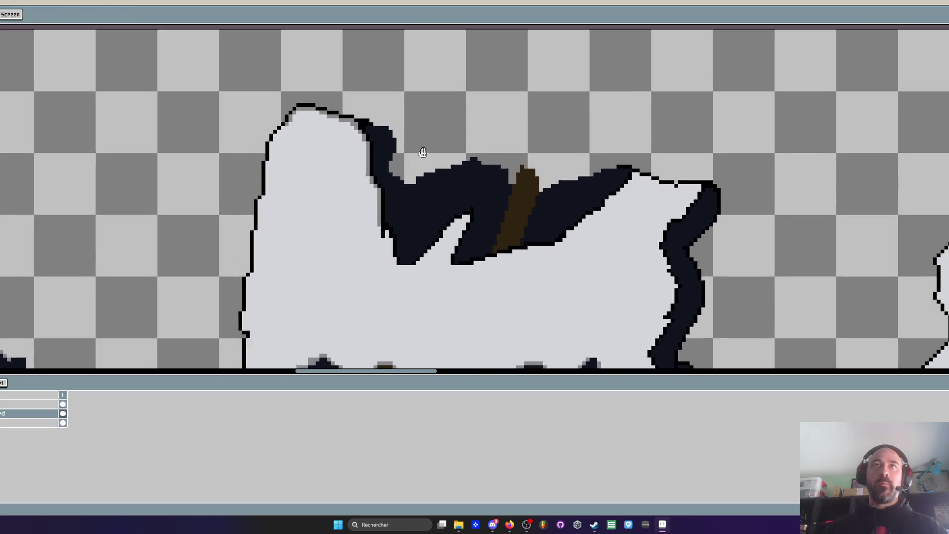
pyautogui.scroll(2, 356, 123)
pyautogui.scroll(2, 349, 106)
# Draw dark teal highlight pixels along the navy hole's stepped top edge
pyautogui.moveTo(372, 125)
pyautogui.mouseDown()
pyautogui.moveTo(303, 102)
pyautogui.moveTo(371, 141)
pyautogui.moveTo(391, 169)
pyautogui.moveTo(391, 218)
pyautogui.moveTo(216, 145)
pyautogui.mouseUp()
pyautogui.scroll(-2, 393, 210)
pyautogui.press('space')
pyautogui.scroll(1, 328, 184)
pyautogui.click(225, 236)
pyautogui.moveTo(235, 231)
pyautogui.mouseDown()
pyautogui.moveTo(262, 212)
pyautogui.moveTo(411, 166)
pyautogui.mouseUp()
pyautogui.moveTo(360, 187); pyautogui.dragTo(385, 187)
pyautogui.scroll(-3, 386, 183)
pyautogui.scroll(-1, 384, 176)
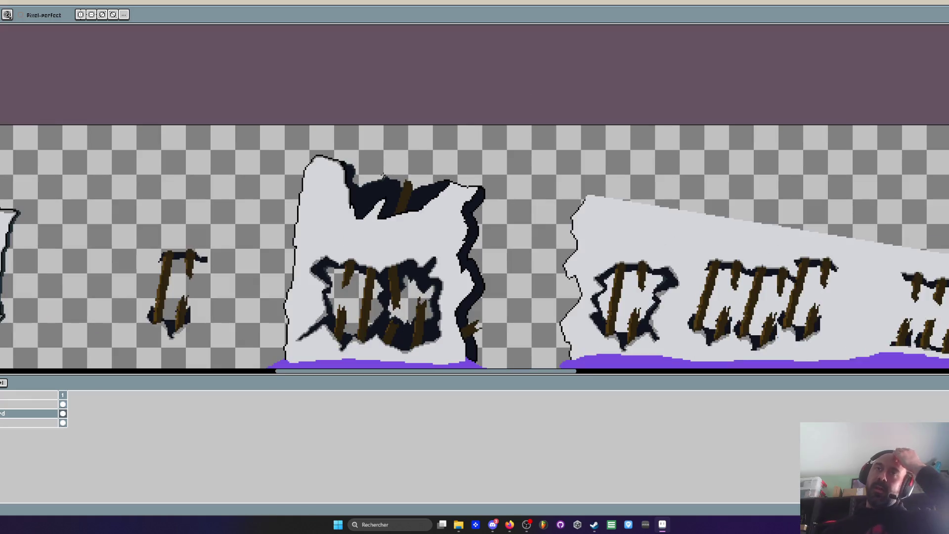
# Extend the teal highlight across the navy peak and up the rising edge
pyautogui.scroll(5, 384, 176)
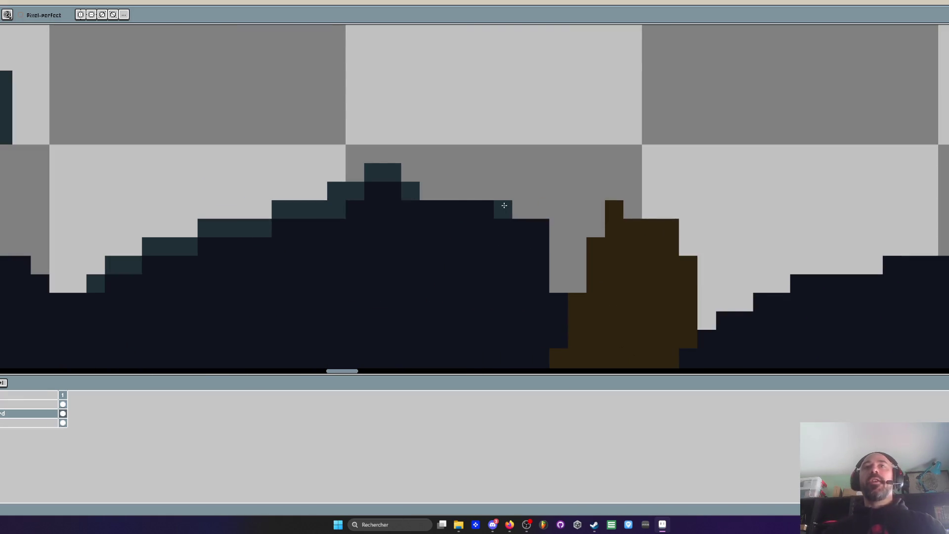
pyautogui.moveTo(505, 205)
pyautogui.mouseDown()
pyautogui.moveTo(517, 224)
pyautogui.moveTo(534, 220)
pyautogui.mouseUp()
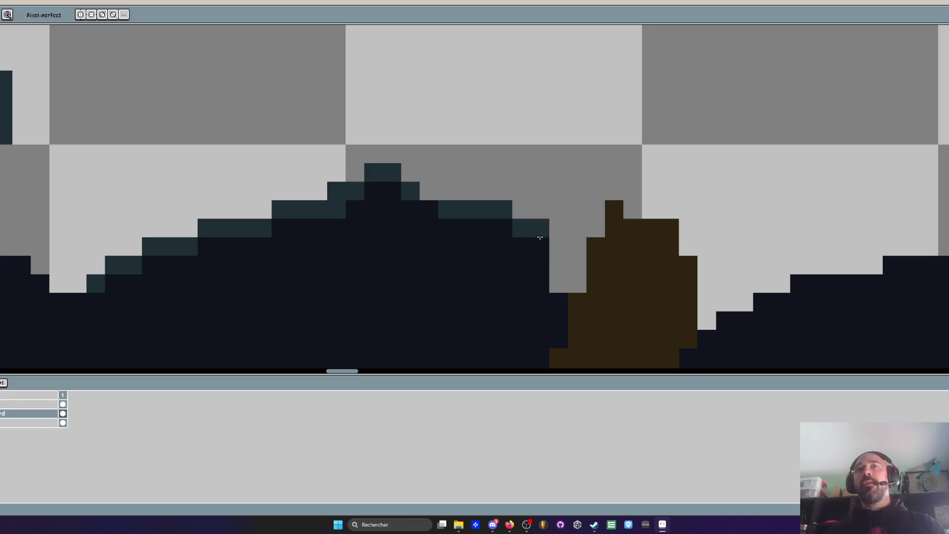
pyautogui.scroll(-2, 540, 237)
pyautogui.scroll(3, 547, 248)
pyautogui.click(457, 304)
pyautogui.moveTo(556, 255); pyautogui.dragTo(605, 255)
pyautogui.click(678, 230)
pyautogui.moveTo(678, 231); pyautogui.dragTo(729, 230)
pyautogui.click(778, 206)
pyautogui.click(817, 188)
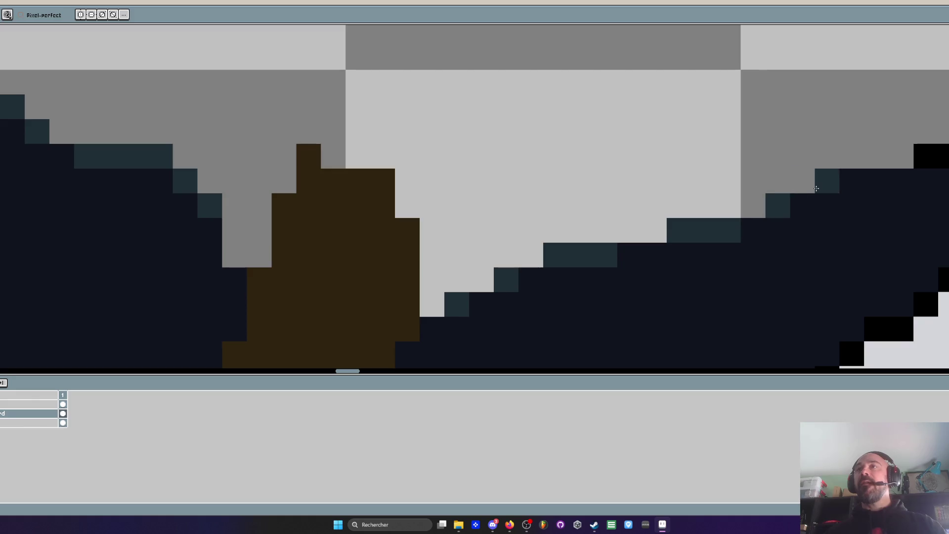
pyautogui.scroll(-3, 816, 189)
pyautogui.scroll(3, 819, 191)
pyautogui.scroll(-3, 821, 193)
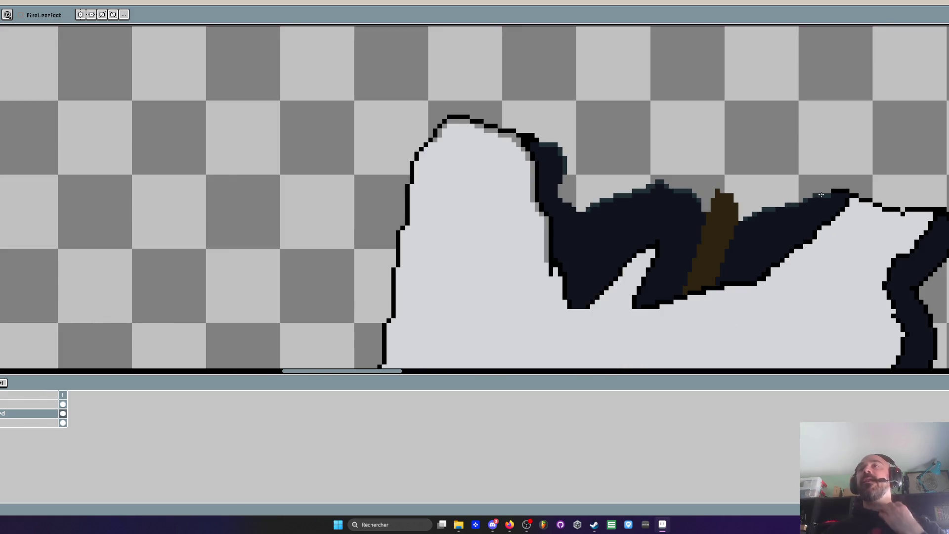
pyautogui.scroll(3, 812, 198)
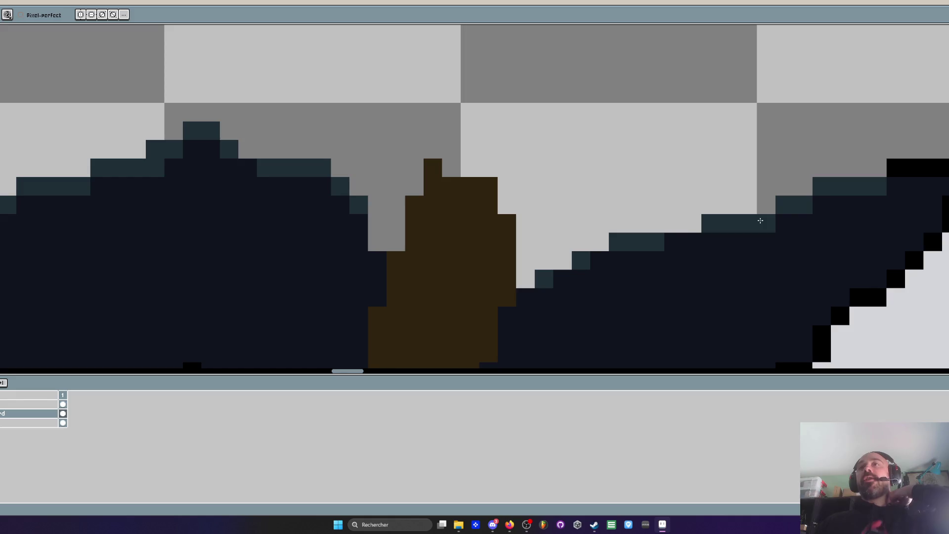
# Add teal pixels along the lower stepped edge down to the navy corner
pyautogui.moveTo(674, 241); pyautogui.dragTo(686, 239)
pyautogui.click(601, 261)
pyautogui.click(567, 276)
pyautogui.click(526, 297)
pyautogui.scroll(-3, 550, 199)
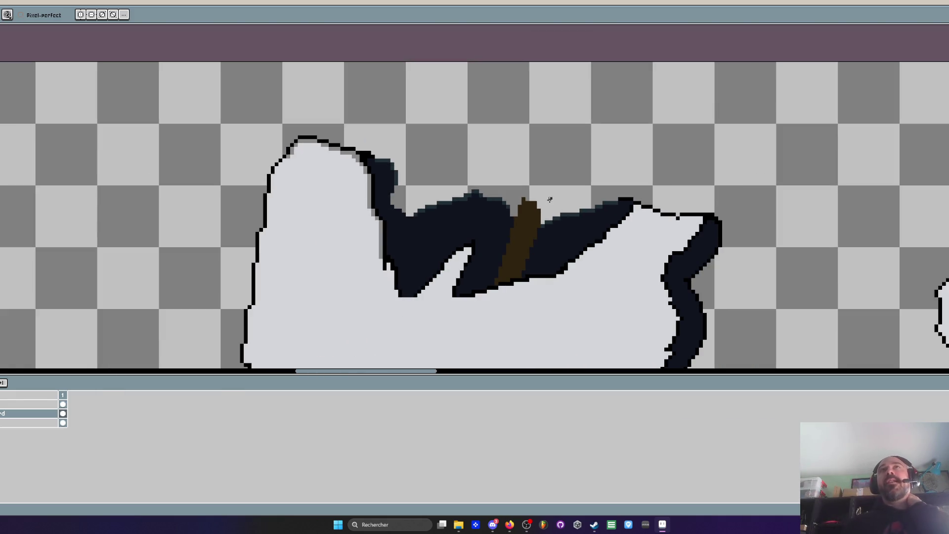
pyautogui.scroll(-1, 550, 200)
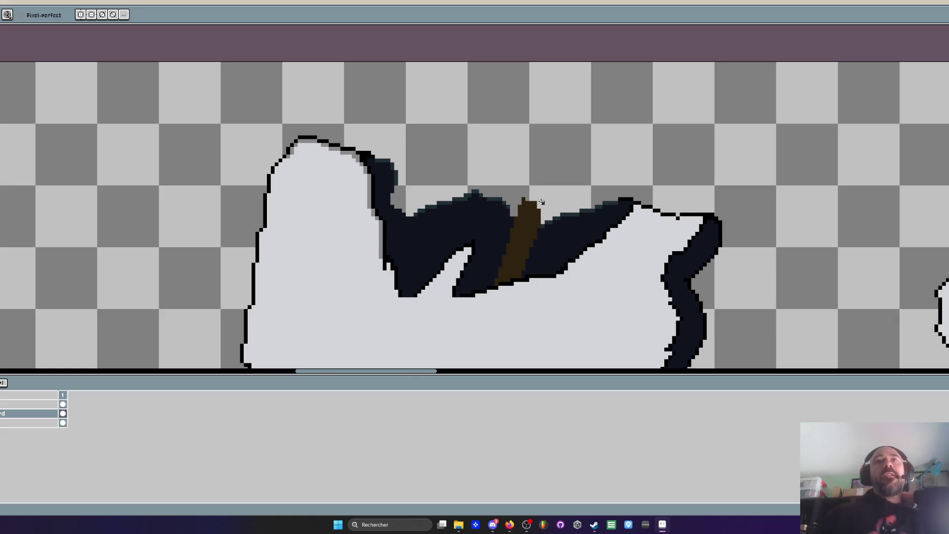
pyautogui.scroll(5, 544, 196)
pyautogui.scroll(-3, 588, 173)
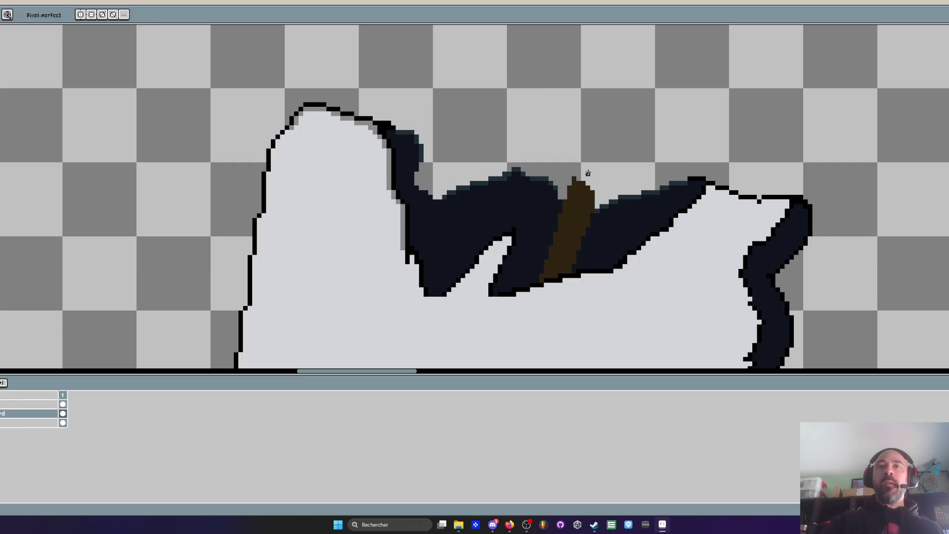
pyautogui.scroll(5, 456, 294)
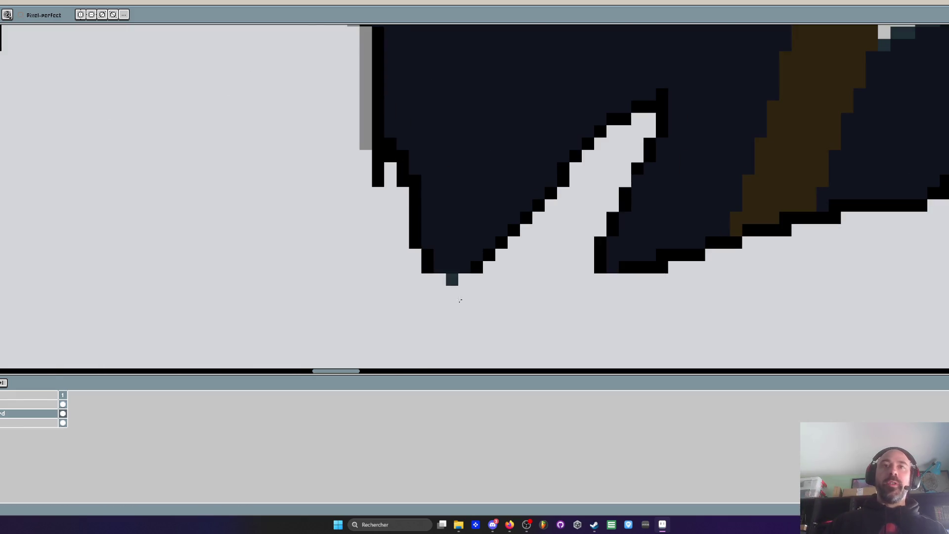
pyautogui.hscroll(-1, 440, 168)
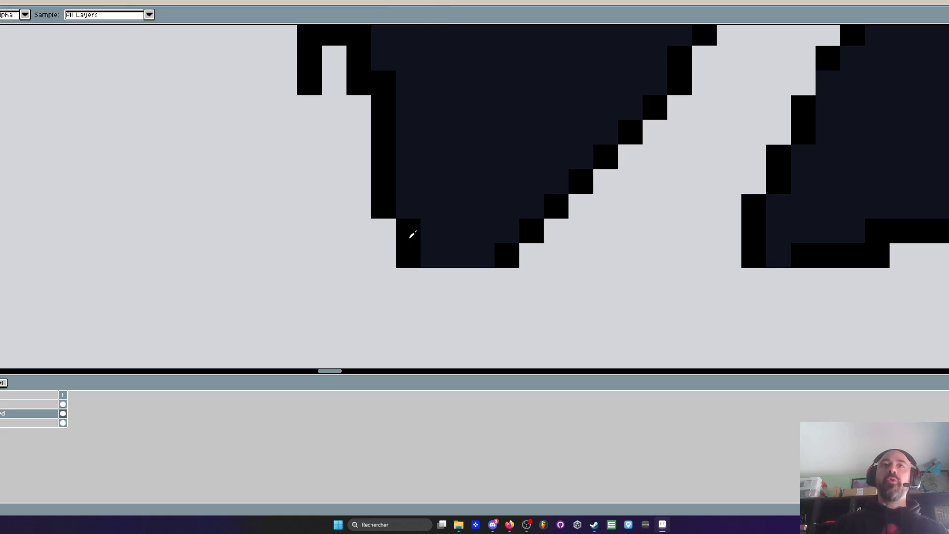
pyautogui.scroll(1, 409, 232)
# Close the hole's lower tips, including the right lobe's bottom, with black outline pixels
pyautogui.moveTo(441, 318); pyautogui.dragTo(555, 314)
pyautogui.scroll(-2, 555, 313)
pyautogui.moveTo(469, 286); pyautogui.dragTo(480, 279)
pyautogui.scroll(-5, 479, 280)
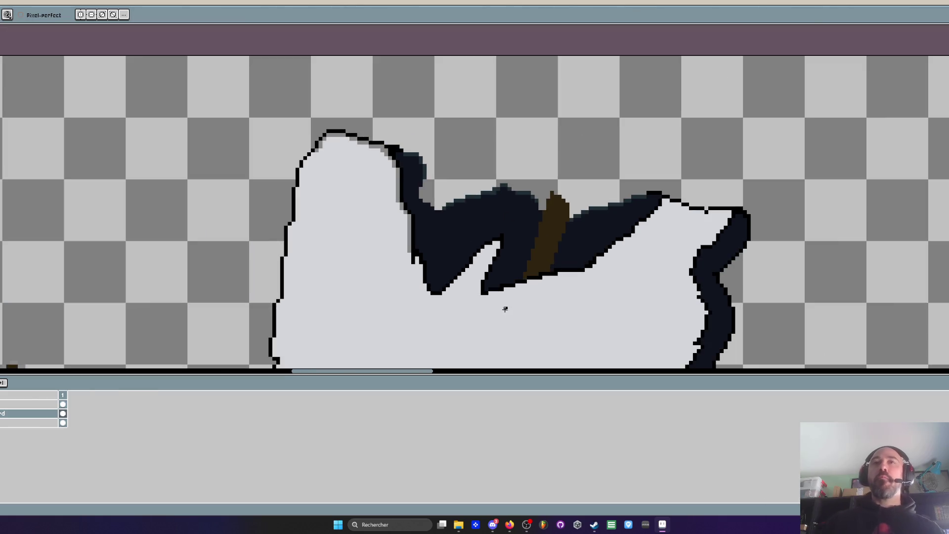
pyautogui.scroll(3, 504, 310)
pyautogui.scroll(1, 500, 300)
# Sample the navy fill colour for the pencil
pyautogui.press('i')
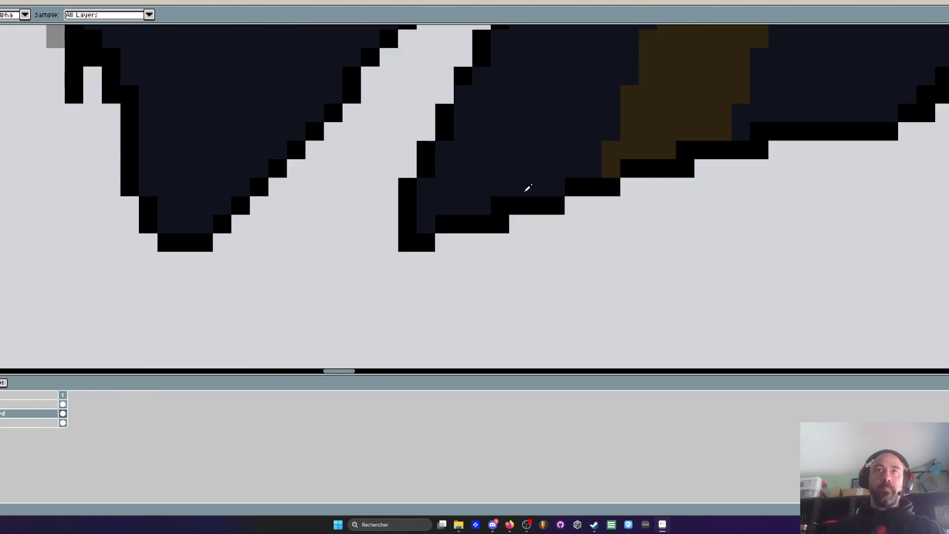
pyautogui.click(533, 138)
pyautogui.press('b')
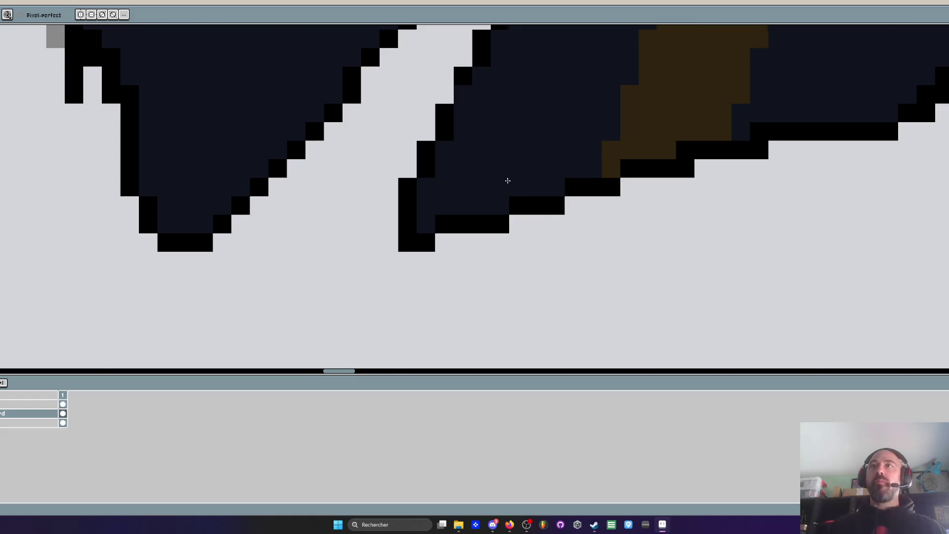
pyautogui.scroll(-1, 507, 180)
pyautogui.scroll(-1, 582, 162)
pyautogui.scroll(1, 619, 153)
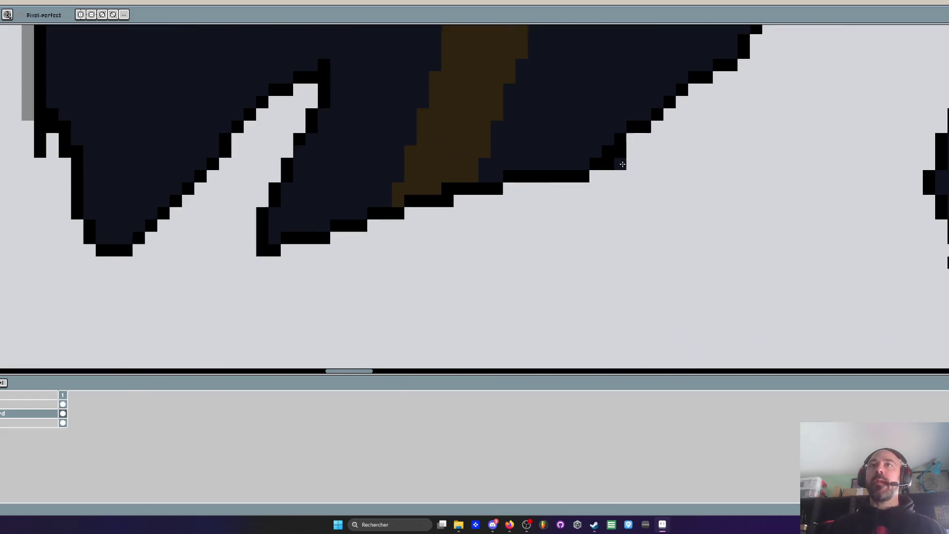
pyautogui.scroll(-3, 622, 154)
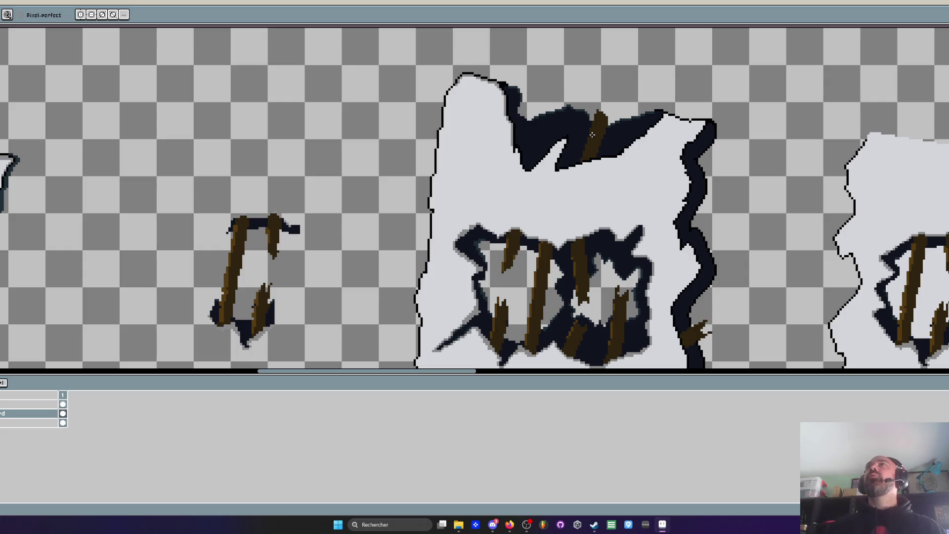
pyautogui.scroll(1, 606, 167)
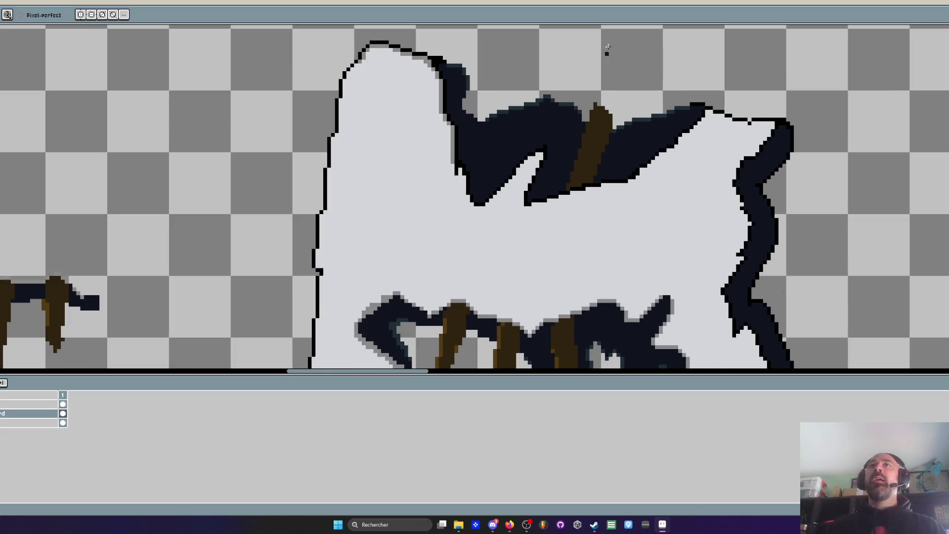
pyautogui.scroll(1, 607, 126)
pyautogui.scroll(1, 605, 123)
# Repaint the left edge of the brown plank in a lighter brown
pyautogui.press('i')
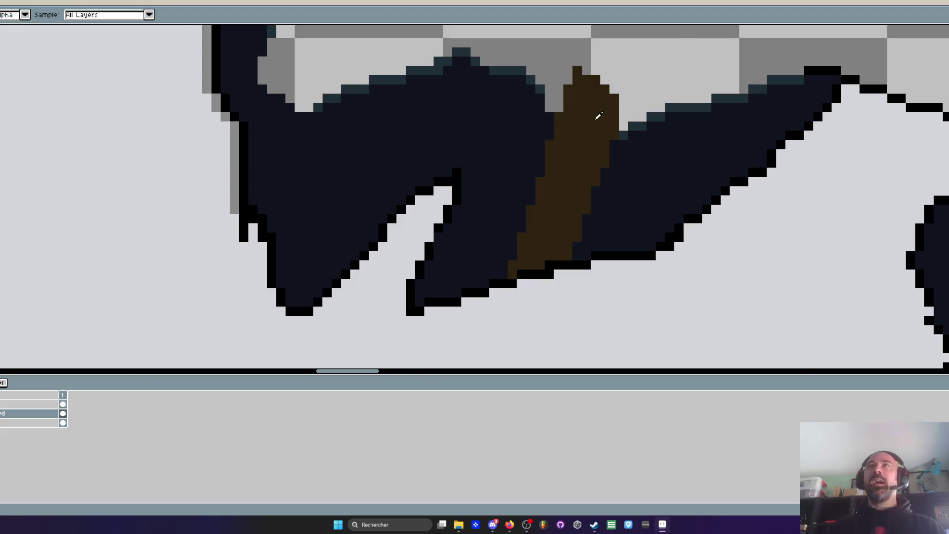
pyautogui.scroll(-2, 602, 104)
pyautogui.scroll(1, 600, 116)
pyautogui.scroll(-4, 600, 116)
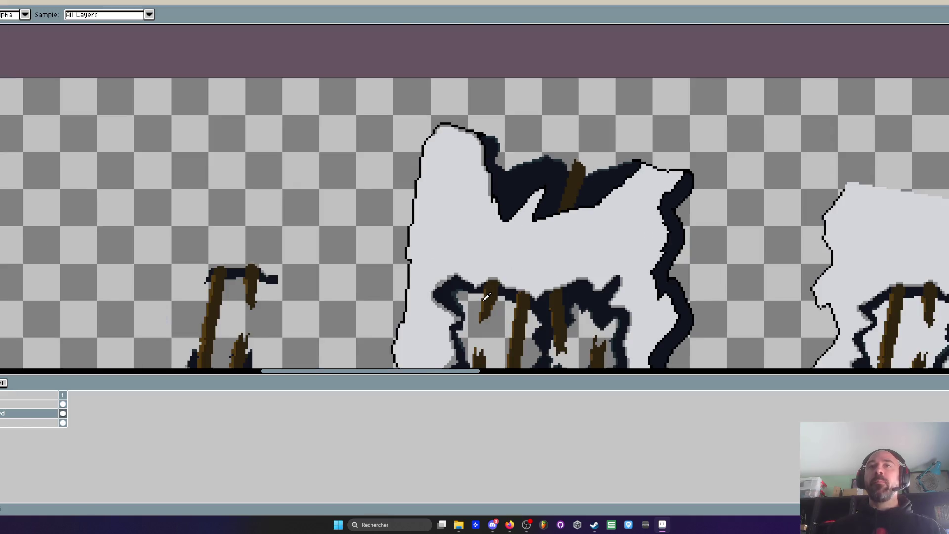
pyautogui.scroll(2, 579, 166)
pyautogui.scroll(2, 579, 166)
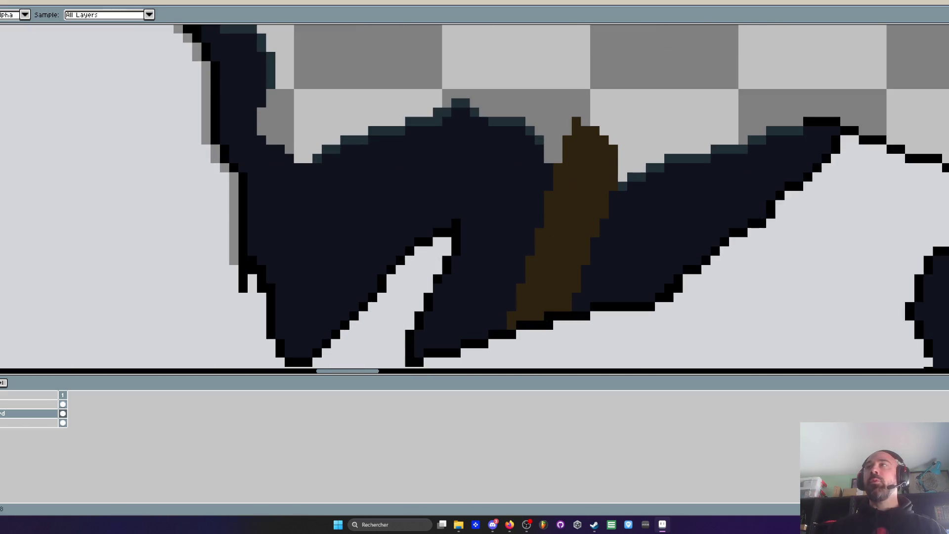
pyautogui.scroll(2, 585, 138)
pyautogui.moveTo(569, 112)
pyautogui.mouseDown()
pyautogui.moveTo(568, 101)
pyautogui.moveTo(551, 182)
pyautogui.moveTo(534, 201)
pyautogui.moveTo(532, 238)
pyautogui.mouseUp()
# Widen the light-brown highlight down the plank's left edge with the pencil
pyautogui.scroll(-3, 547, 127)
pyautogui.moveTo(538, 161)
pyautogui.mouseDown()
pyautogui.moveTo(518, 239)
pyautogui.moveTo(519, 311)
pyautogui.moveTo(532, 283)
pyautogui.mouseUp()
pyautogui.scroll(-1, 532, 283)
pyautogui.scroll(1, 554, 109)
pyautogui.moveTo(554, 109)
pyautogui.mouseDown()
pyautogui.moveTo(544, 170)
pyautogui.moveTo(526, 197)
pyautogui.mouseUp()
pyautogui.scroll(-1, 526, 198)
pyautogui.scroll(1, 572, 127)
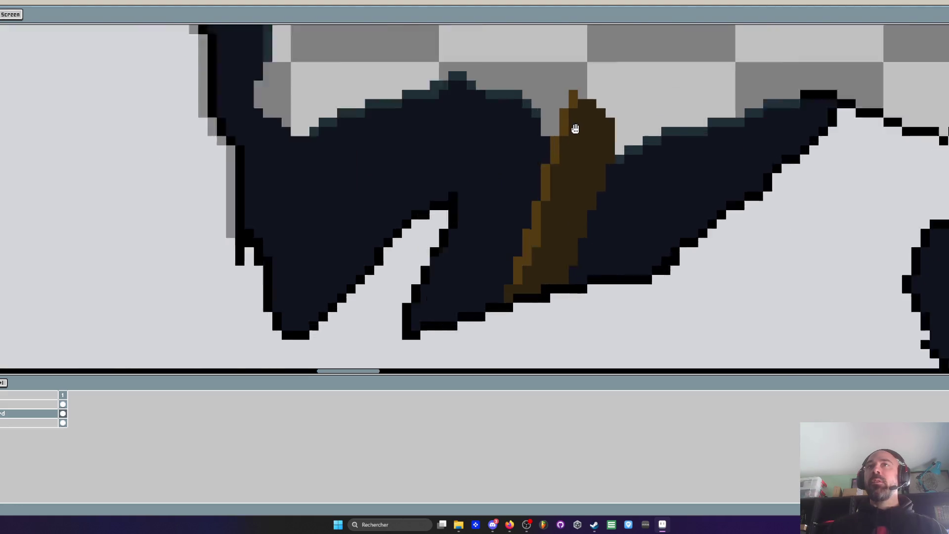
pyautogui.moveTo(582, 100)
pyautogui.mouseDown()
pyautogui.moveTo(534, 251)
pyautogui.moveTo(533, 291)
pyautogui.moveTo(571, 113)
pyautogui.mouseUp()
pyautogui.scroll(-2, 571, 113)
pyautogui.scroll(3, 571, 160)
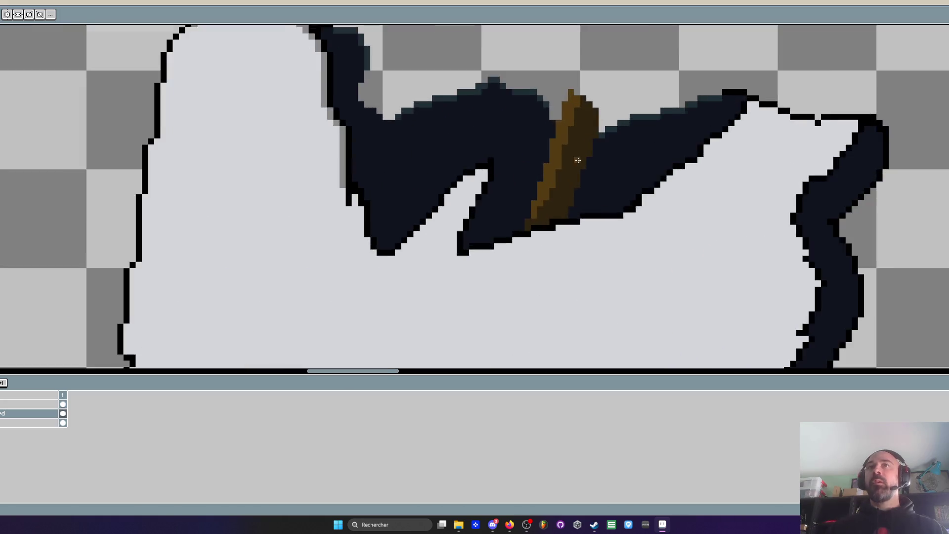
# Pick the board's dark brown and repaint the overreaching highlight and stray pixels
pyautogui.keyDown('alt'); pyautogui.click(571, 159); pyautogui.keyUp('alt')
pyautogui.moveTo(462, 292); pyautogui.dragTo(524, 173)
pyautogui.scroll(-1, 523, 173)
pyautogui.moveTo(485, 320)
pyautogui.mouseDown()
pyautogui.moveTo(490, 254)
pyautogui.moveTo(544, 93)
pyautogui.moveTo(557, 92)
pyautogui.mouseUp()
pyautogui.scroll(-1, 559, 119)
pyautogui.scroll(2, 559, 118)
pyautogui.click(544, 44)
pyautogui.click(506, 130)
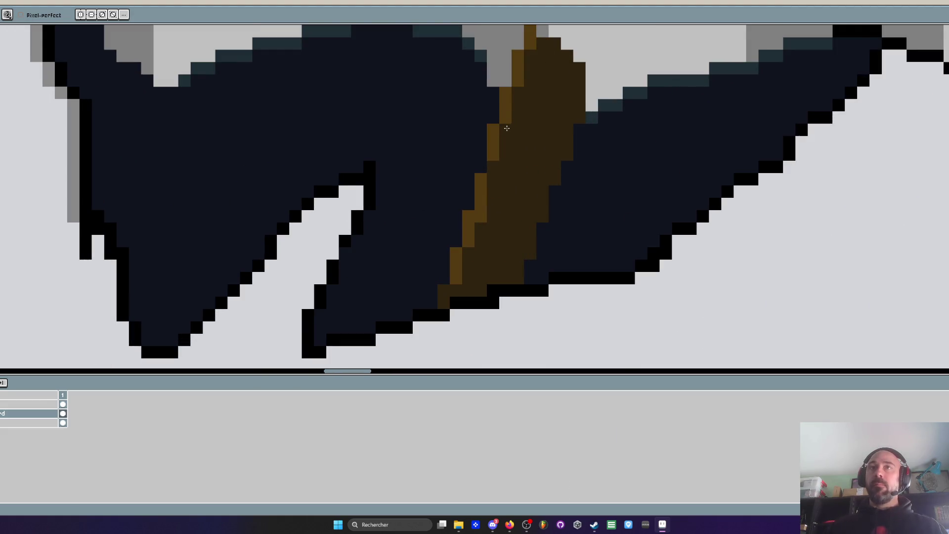
pyautogui.scroll(-2, 538, 137)
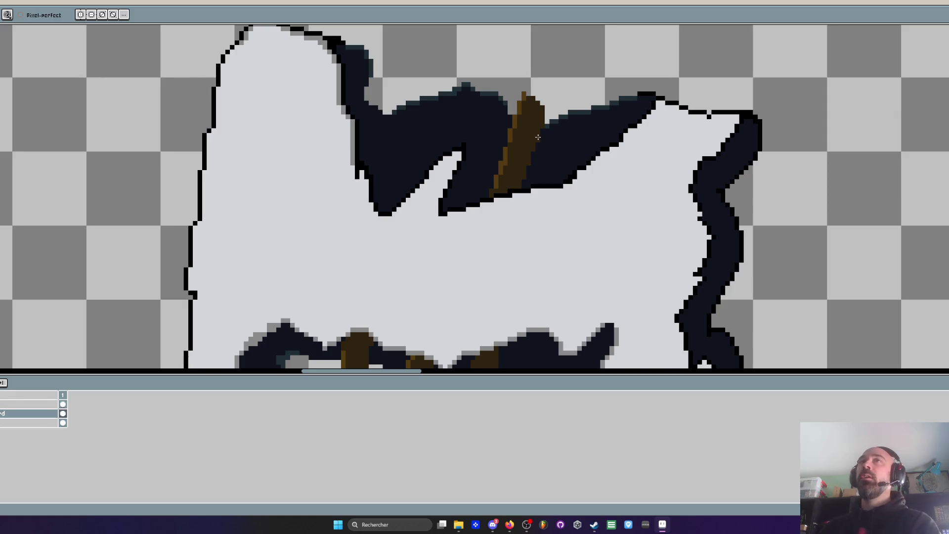
pyautogui.scroll(3, 538, 137)
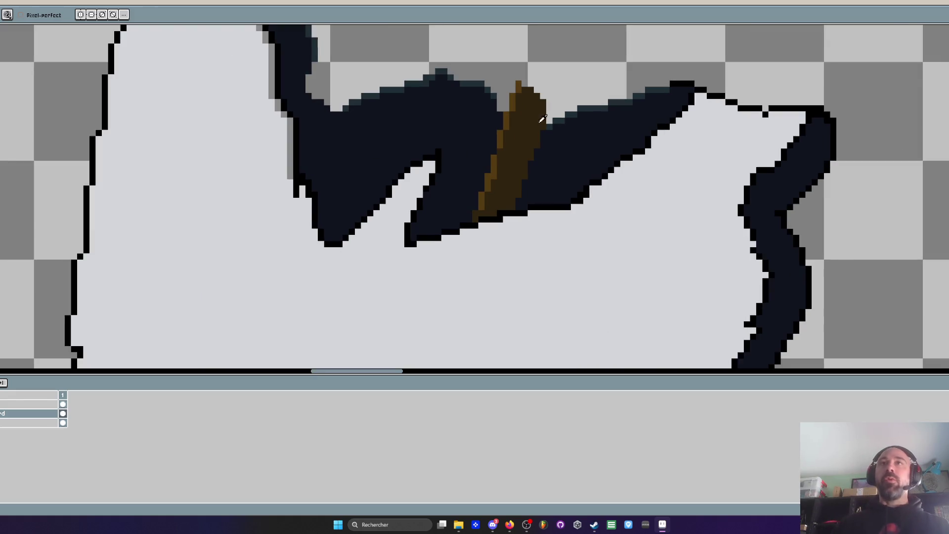
# Toggle between the colour picker and pencil while zooming in and out to inspect the board
pyautogui.press('i')
pyautogui.scroll(2, 514, 97)
pyautogui.press('b')
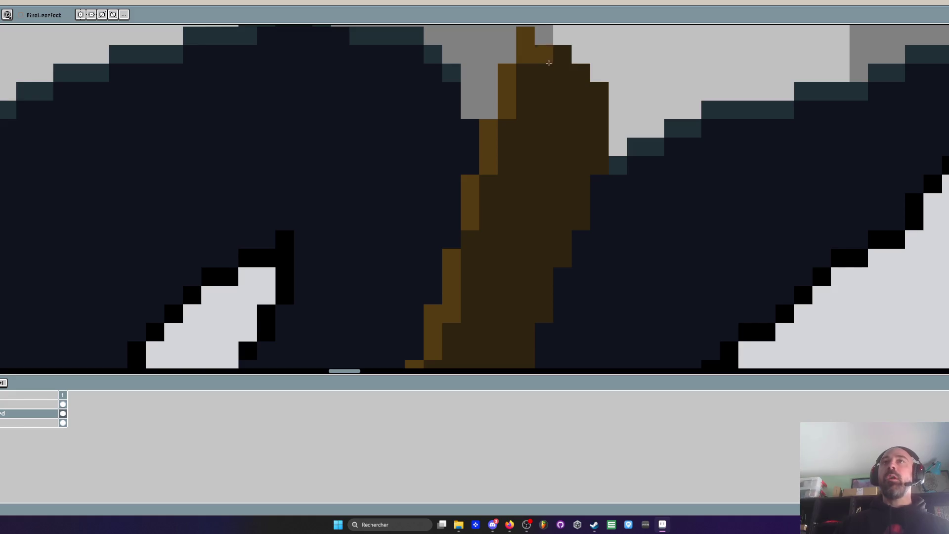
pyautogui.scroll(-4, 600, 91)
pyautogui.scroll(2, 595, 85)
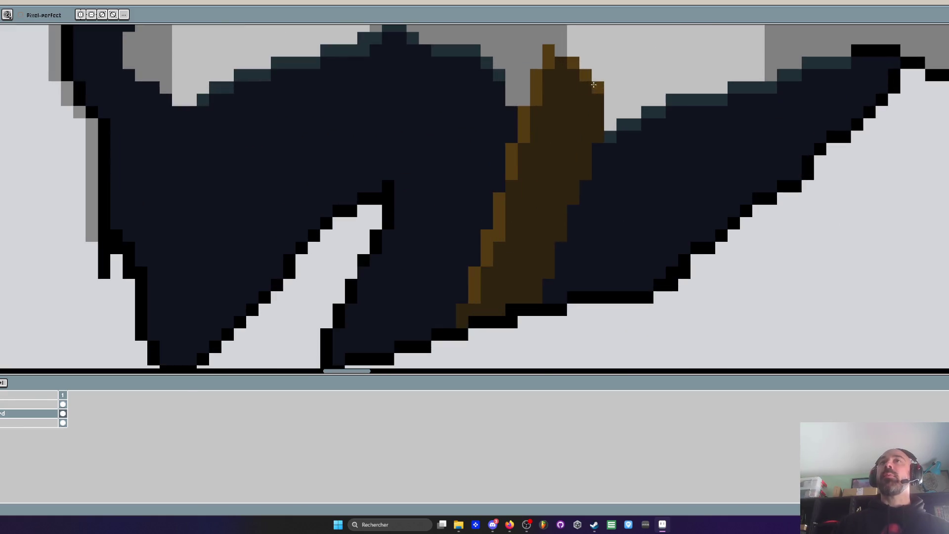
pyautogui.scroll(-2, 579, 70)
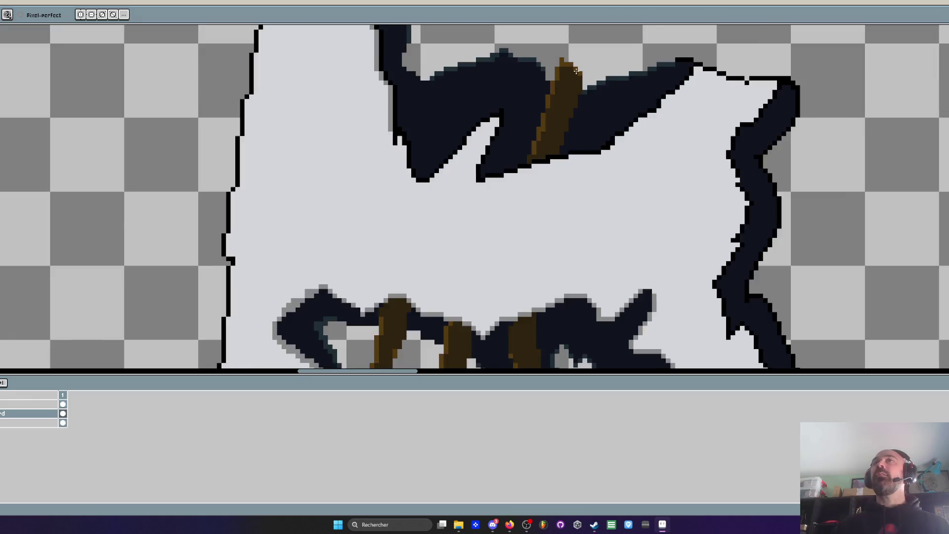
pyautogui.scroll(3, 579, 70)
pyautogui.scroll(-3, 577, 37)
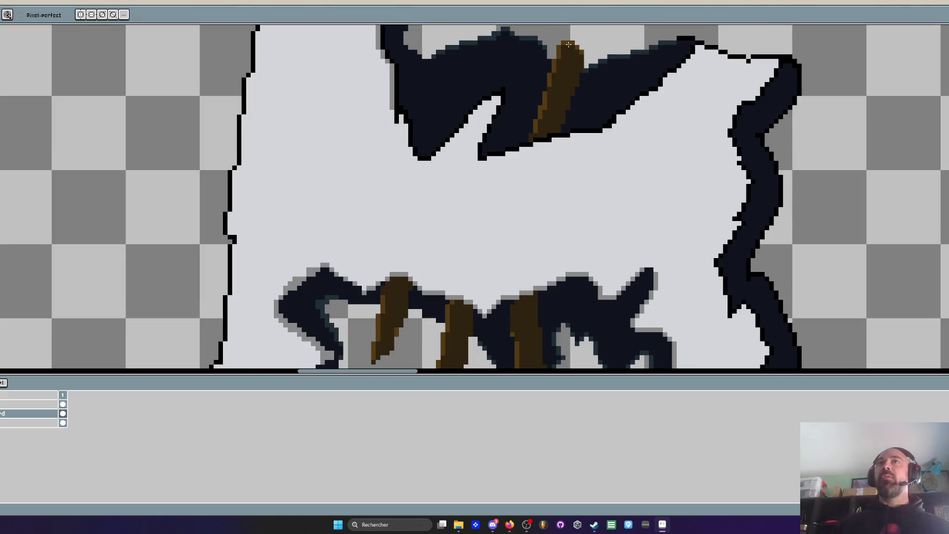
pyautogui.scroll(3, 578, 37)
pyautogui.scroll(-3, 573, 74)
pyautogui.scroll(1, 563, 141)
pyautogui.press('b')
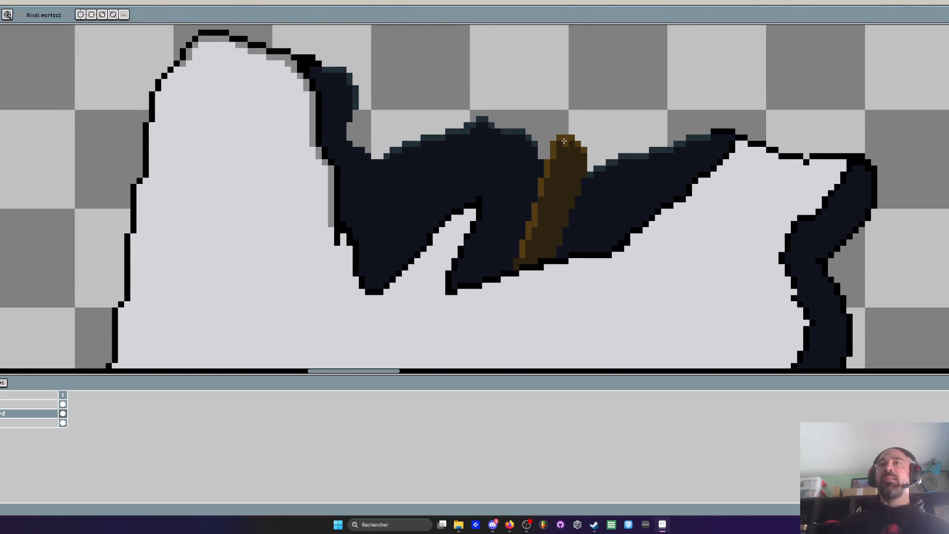
pyautogui.scroll(1, 548, 220)
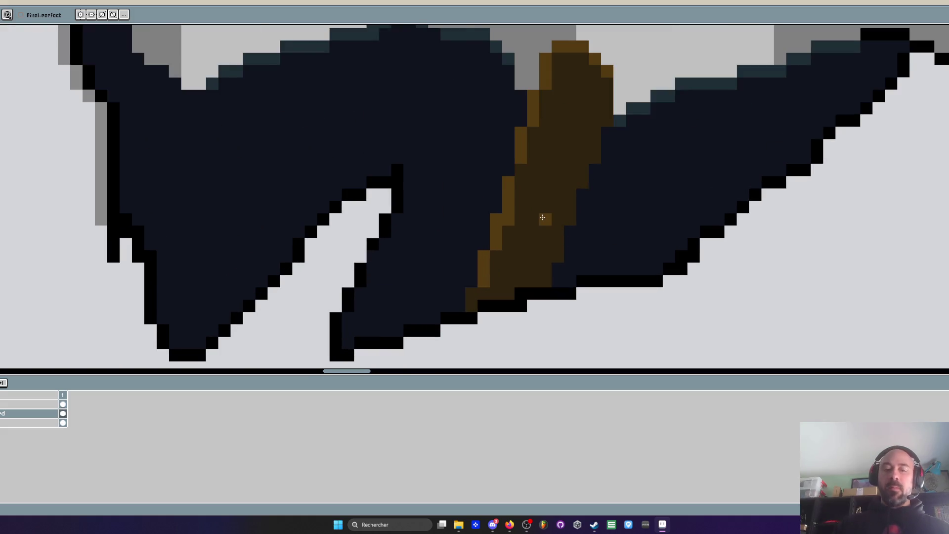
pyautogui.press('alt')
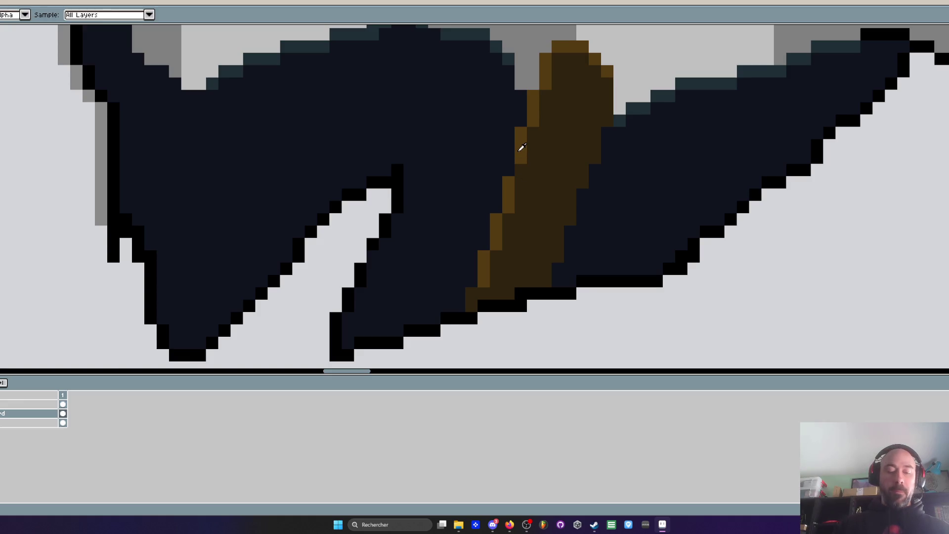
pyautogui.scroll(-1, 550, 117)
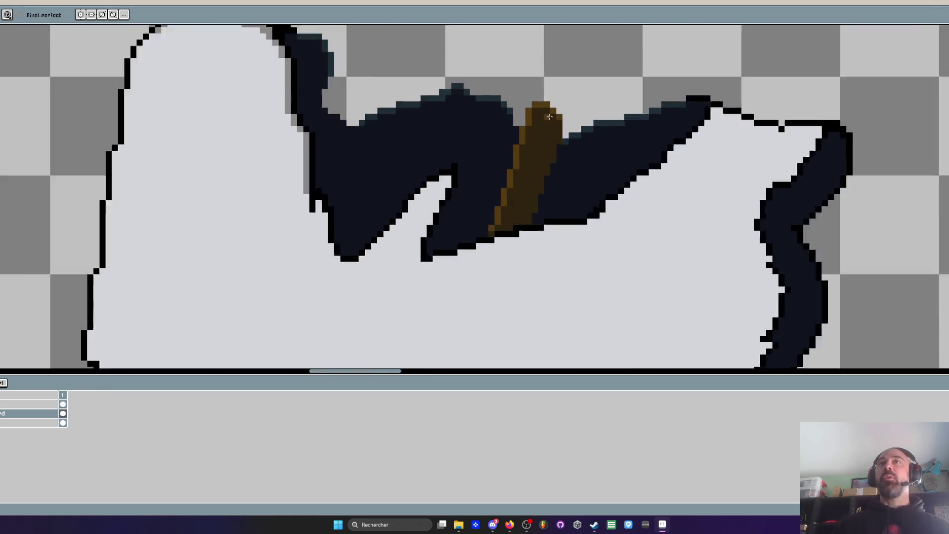
pyautogui.scroll(1, 550, 117)
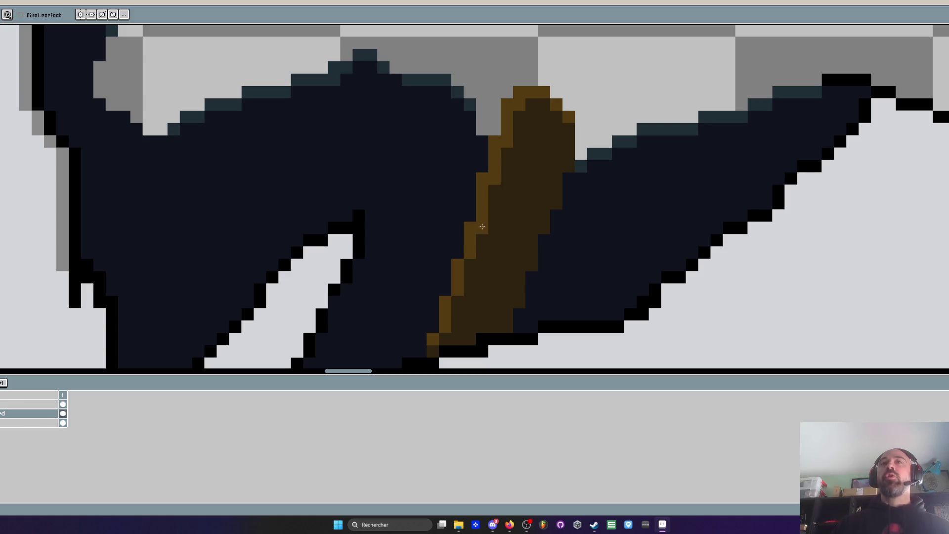
pyautogui.scroll(-1, 497, 181)
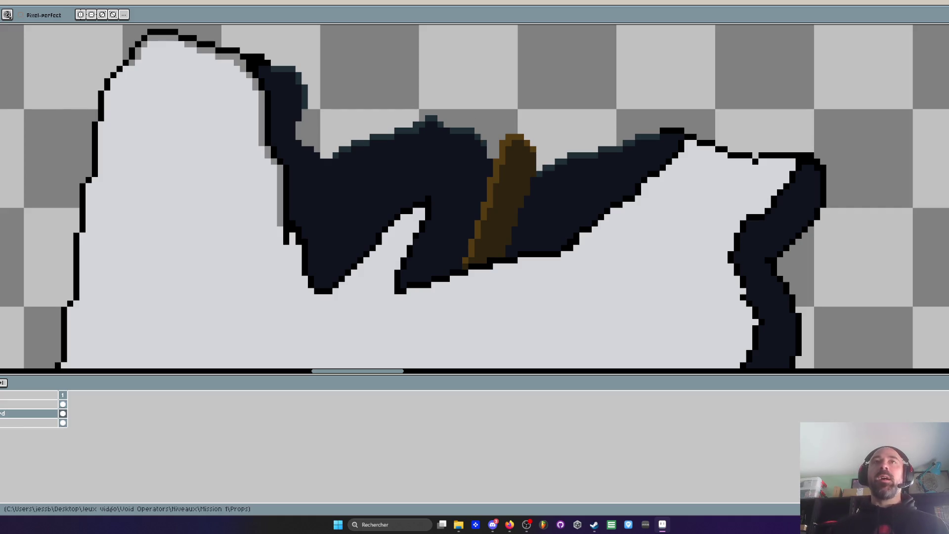
pyautogui.scroll(1, 289, 182)
# Pick the grey shade and edge the gash outline's bottom and diagonal with grey pixels
pyautogui.scroll(1, 331, 155)
pyautogui.press('i')
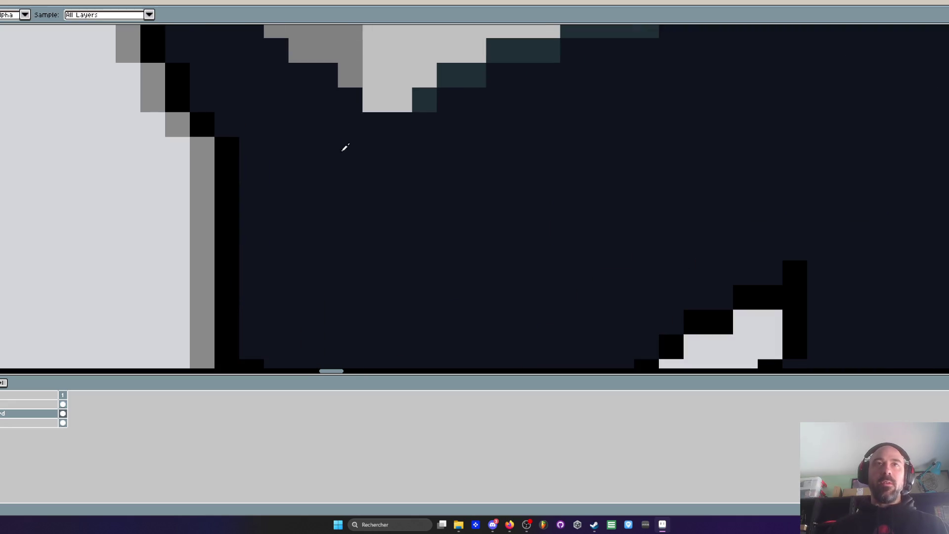
pyautogui.scroll(-3, 396, 124)
pyautogui.scroll(3, 372, 151)
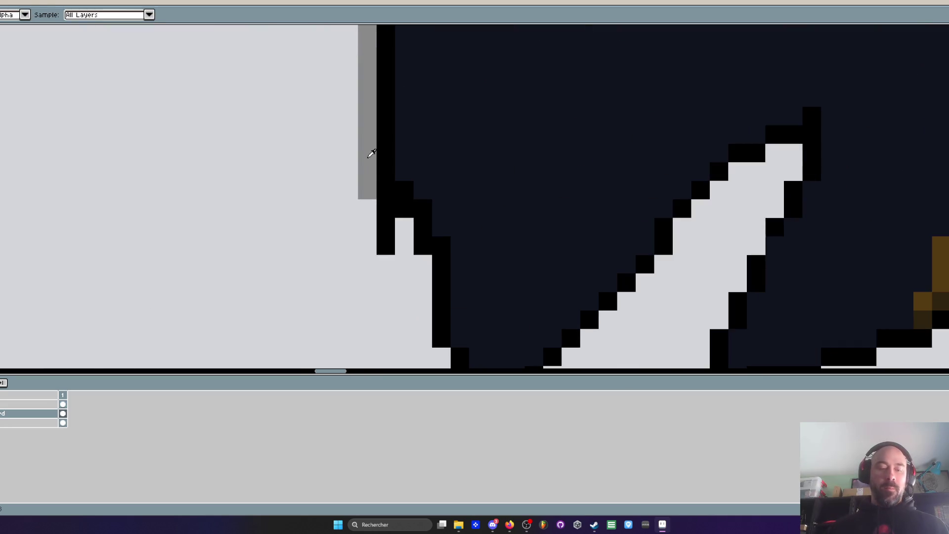
pyautogui.press('b')
pyautogui.click(405, 227)
pyautogui.click(405, 246)
pyautogui.click(367, 207)
pyautogui.click(386, 263)
pyautogui.moveTo(367, 226)
pyautogui.mouseDown()
pyautogui.moveTo(367, 245)
pyautogui.moveTo(361, 197)
pyautogui.moveTo(398, 203)
pyautogui.moveTo(398, 283)
pyautogui.moveTo(434, 331)
pyautogui.moveTo(419, 215)
pyautogui.mouseUp()
pyautogui.moveTo(442, 243)
pyautogui.mouseDown()
pyautogui.moveTo(502, 226)
pyautogui.moveTo(534, 188)
pyautogui.moveTo(569, 168)
pyautogui.moveTo(583, 131)
pyautogui.moveTo(423, 231)
pyautogui.mouseUp()
pyautogui.moveTo(428, 232)
pyautogui.mouseDown()
pyautogui.moveTo(539, 101)
pyautogui.moveTo(595, 84)
pyautogui.moveTo(521, 250)
pyautogui.mouseUp()
# Outline the notch's left side, bottom and upper-right steps in grey
pyautogui.scroll(-4, 517, 250)
pyautogui.scroll(1, 510, 249)
pyautogui.scroll(-3, 510, 249)
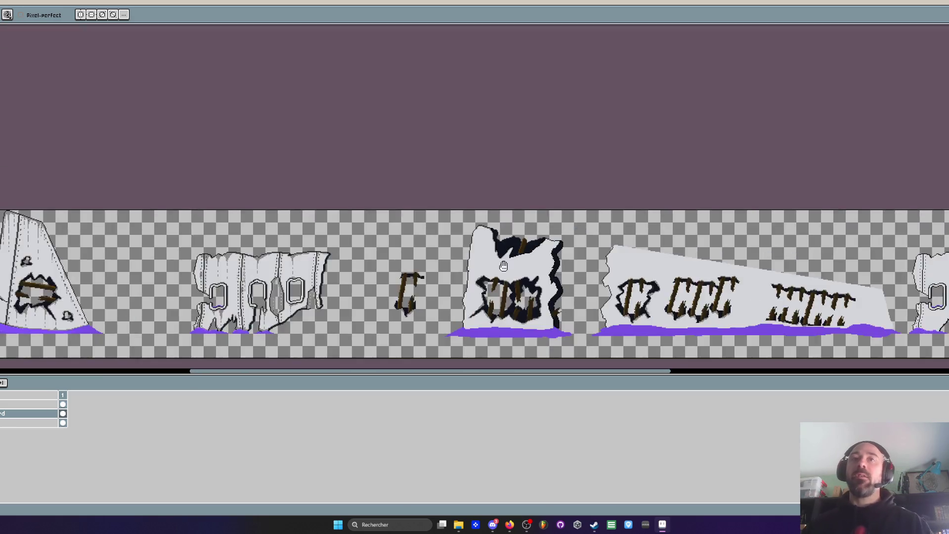
pyautogui.scroll(1, 490, 192)
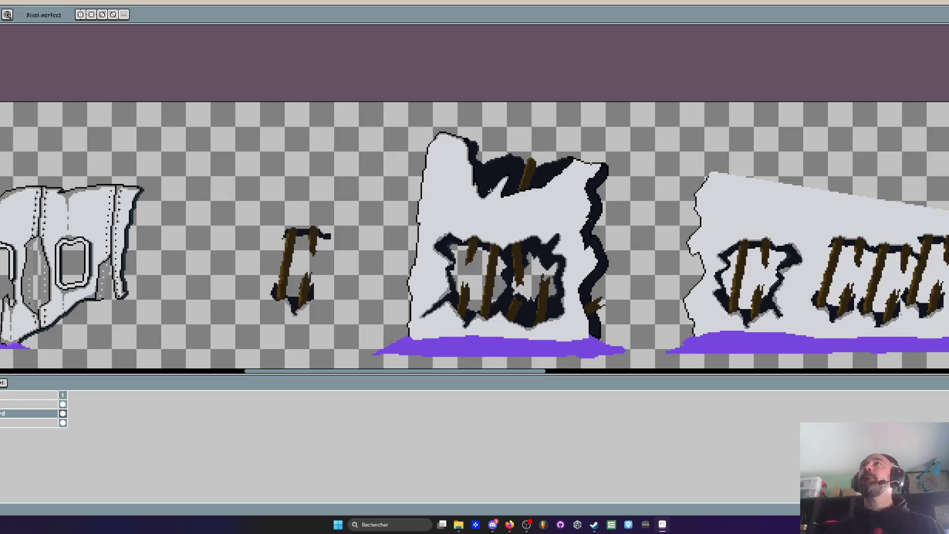
pyautogui.scroll(3, 495, 193)
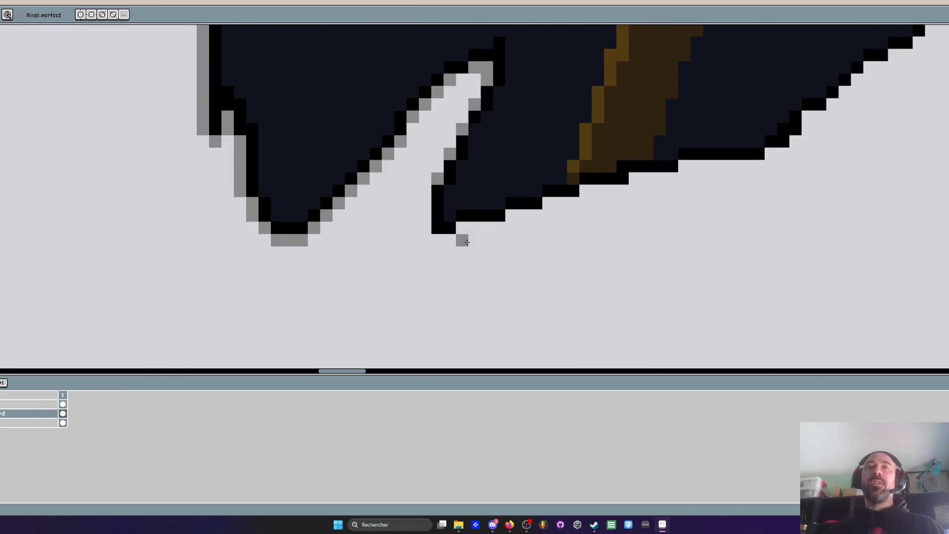
pyautogui.moveTo(385, 137)
pyautogui.mouseDown()
pyautogui.moveTo(386, 229)
pyautogui.moveTo(435, 233)
pyautogui.moveTo(520, 207)
pyautogui.moveTo(555, 183)
pyautogui.moveTo(615, 180)
pyautogui.moveTo(700, 146)
pyautogui.mouseUp()
pyautogui.moveTo(699, 146)
pyautogui.mouseDown()
pyautogui.moveTo(569, 225)
pyautogui.moveTo(652, 215)
pyautogui.moveTo(774, 165)
pyautogui.moveTo(819, 174)
pyautogui.moveTo(727, 197)
pyautogui.moveTo(654, 253)
pyautogui.moveTo(631, 291)
pyautogui.mouseUp()
pyautogui.scroll(-4, 818, 174)
pyautogui.scroll(3, 791, 163)
# Add grey anti-aliasing pixels down the upper stair-step edge
pyautogui.click(821, 142)
pyautogui.click(598, 309)
pyautogui.click(635, 271)
pyautogui.scroll(-4, 633, 277)
pyautogui.scroll(6, 597, 223)
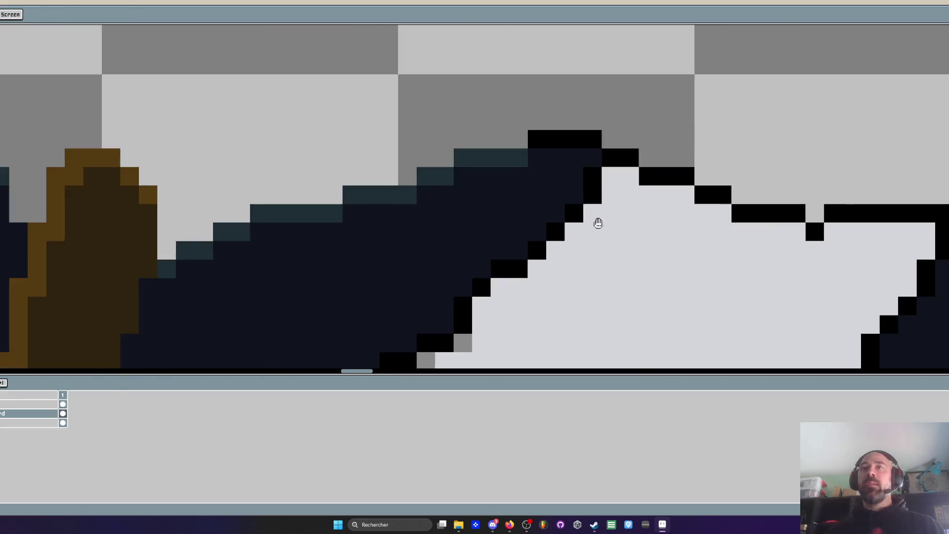
pyautogui.click(616, 141)
pyautogui.click(586, 206)
pyautogui.click(549, 242)
pyautogui.click(512, 280)
# Add grey pixels along the lower stair-steps of the dark hole
pyautogui.scroll(-4, 495, 277)
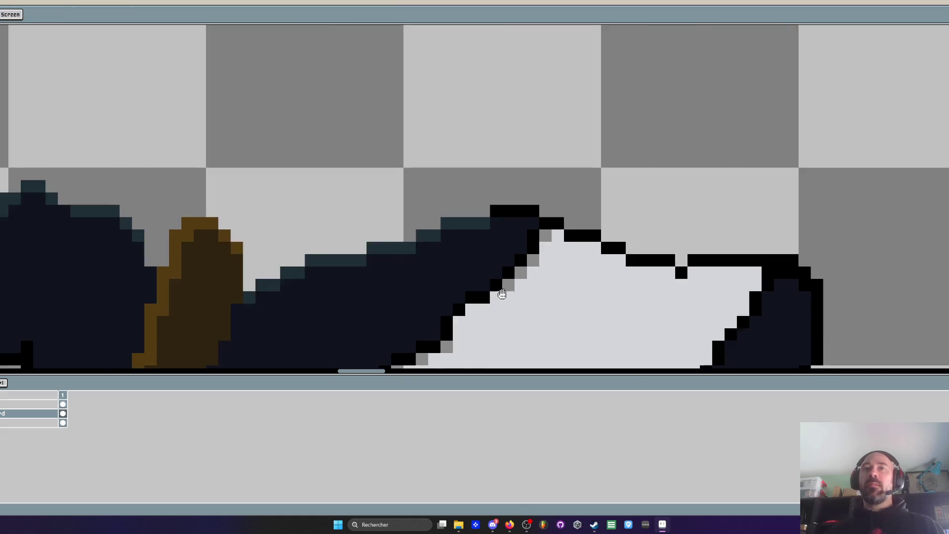
pyautogui.scroll(3, 473, 232)
pyautogui.click(474, 232)
pyautogui.click(439, 266)
pyautogui.click(414, 290)
pyautogui.click(488, 241)
pyautogui.scroll(-4, 490, 240)
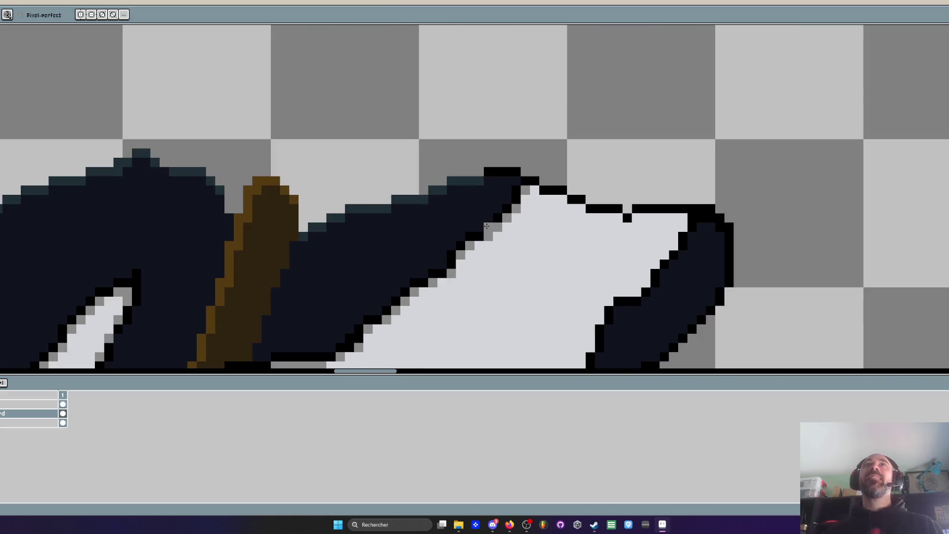
pyautogui.scroll(3, 543, 186)
# Paint a grey row along the stair edge, then zoom out to centre the sprite strip
pyautogui.moveTo(512, 195)
pyautogui.mouseDown()
pyautogui.moveTo(626, 252)
pyautogui.moveTo(808, 252)
pyautogui.mouseUp()
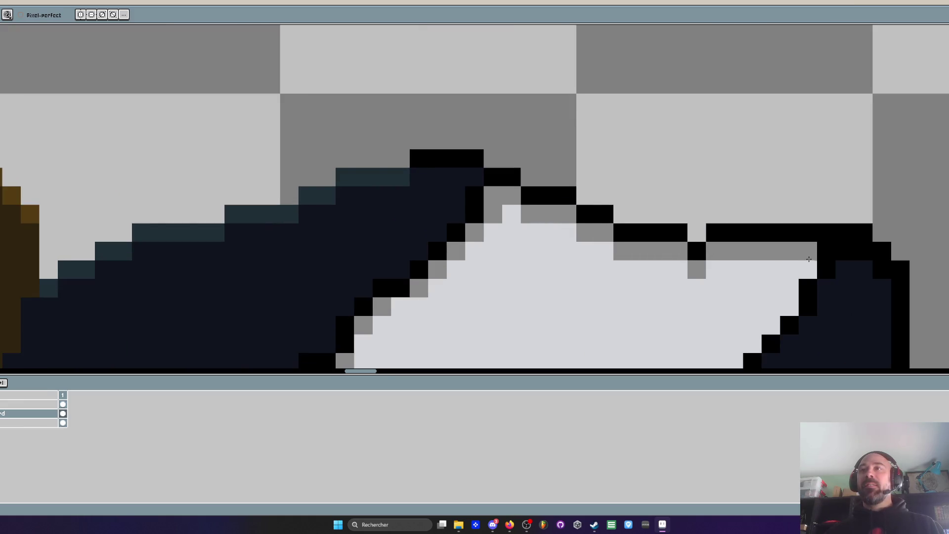
pyautogui.scroll(-5, 780, 245)
pyautogui.scroll(1, 780, 246)
pyautogui.scroll(-4, 737, 195)
pyautogui.scroll(2, 565, 159)
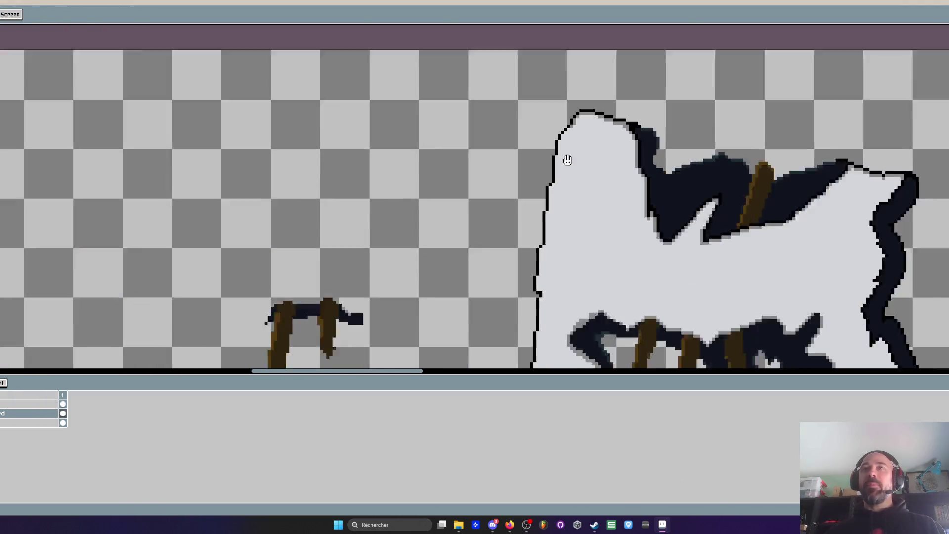
pyautogui.scroll(-3, 566, 159)
pyautogui.moveTo(568, 160); pyautogui.dragTo(607, 124)
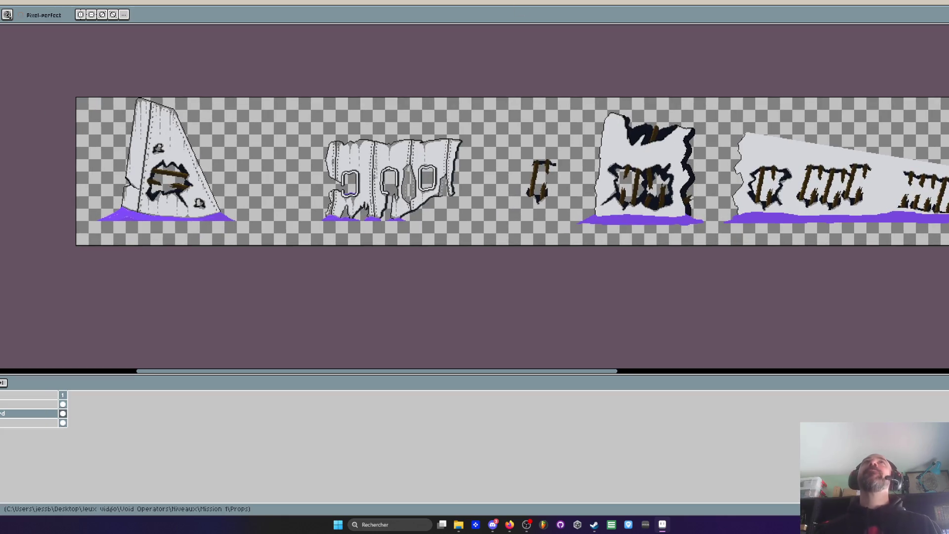
pyautogui.hotkey('alt', 'Tab')
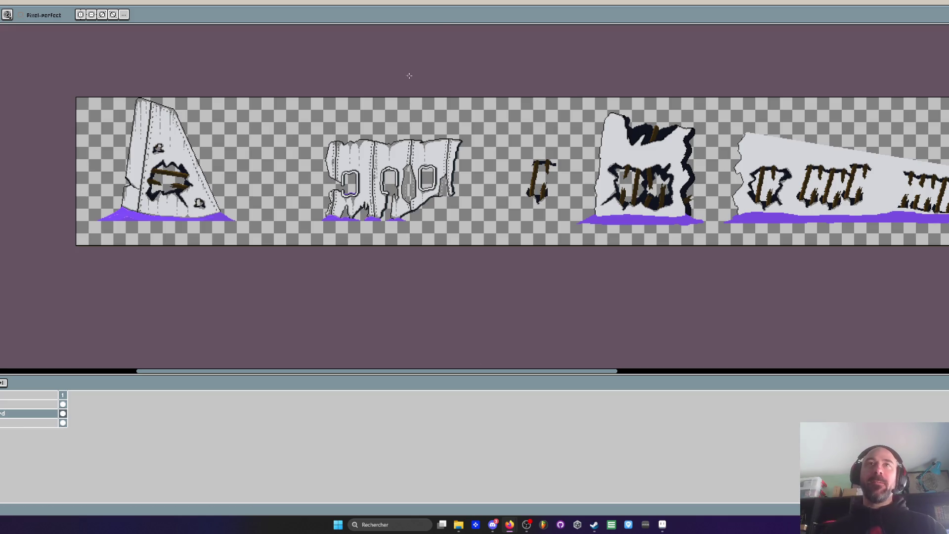
pyautogui.scroll(2, 690, 205)
# Move to the middle props and paint grey pixels beside the panel's left outline
pyautogui.moveTo(689, 204)
pyautogui.mouseDown()
pyautogui.moveTo(536, 213)
pyautogui.moveTo(461, 168)
pyautogui.mouseUp()
pyautogui.scroll(-3, 460, 169)
pyautogui.scroll(3, 461, 169)
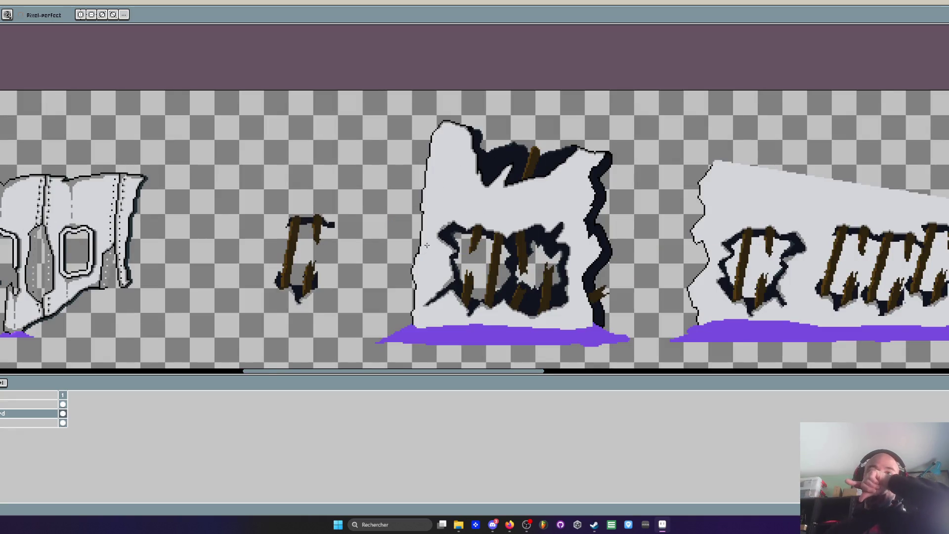
pyautogui.scroll(4, 427, 245)
pyautogui.moveTo(414, 190)
pyautogui.mouseDown()
pyautogui.moveTo(413, 225)
pyautogui.moveTo(383, 255)
pyautogui.moveTo(383, 136)
pyautogui.mouseUp()
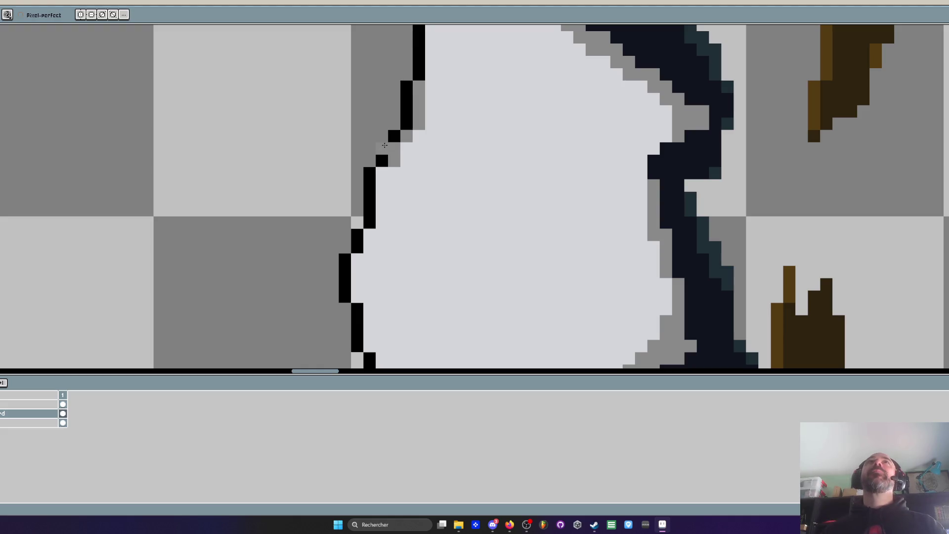
pyautogui.moveTo(390, 170); pyautogui.dragTo(396, 289)
pyautogui.moveTo(395, 289); pyautogui.dragTo(409, 106)
pyautogui.click(381, 163)
# Extend the black outline down the panel's left edge, filling its gaps
pyautogui.moveTo(359, 222)
pyautogui.mouseDown()
pyautogui.moveTo(358, 281)
pyautogui.moveTo(359, 188)
pyautogui.moveTo(375, 212)
pyautogui.moveTo(396, 295)
pyautogui.moveTo(398, 188)
pyautogui.moveTo(390, 252)
pyautogui.mouseUp()
pyautogui.scroll(-3, 364, 208)
pyautogui.scroll(2, 353, 177)
pyautogui.click(353, 177)
pyautogui.click(375, 229)
pyautogui.click(358, 192)
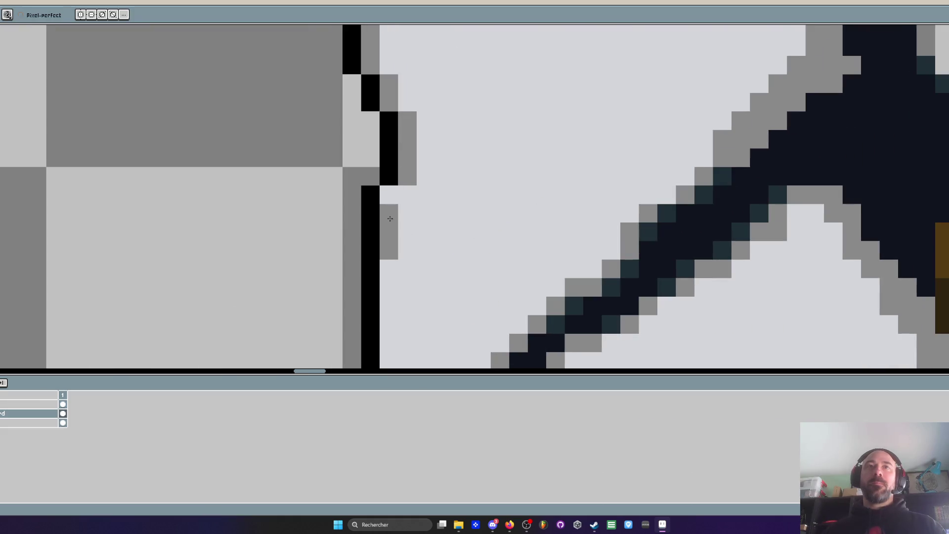
pyautogui.click(391, 195)
pyautogui.scroll(-3, 388, 198)
pyautogui.scroll(2, 384, 145)
pyautogui.moveTo(383, 145); pyautogui.dragTo(384, 190)
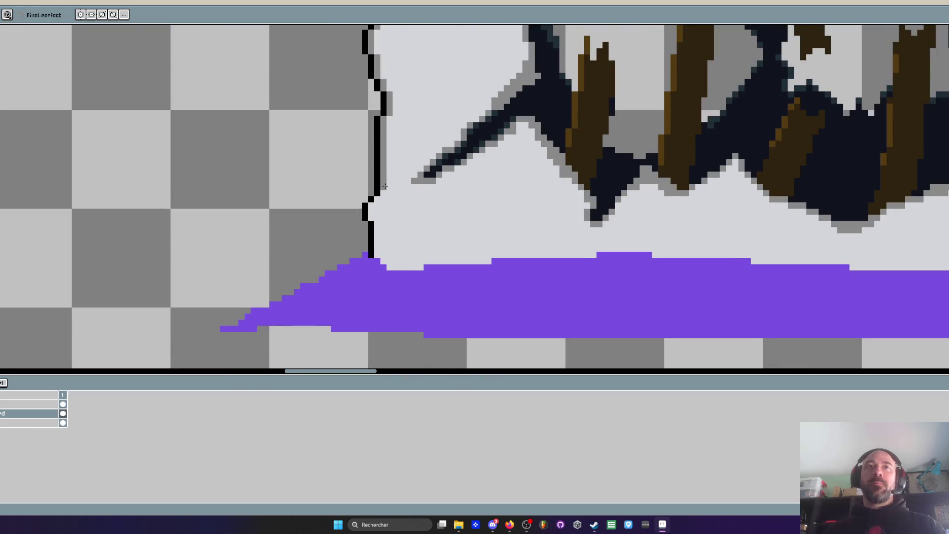
# Shade the outline's bottom and right side in grey along the purple puddle edge
pyautogui.scroll(2, 385, 188)
pyautogui.click(357, 211)
pyautogui.click(357, 224)
pyautogui.click(357, 248)
pyautogui.click(366, 269)
pyautogui.moveTo(366, 269)
pyautogui.mouseDown()
pyautogui.moveTo(370, 322)
pyautogui.moveTo(396, 346)
pyautogui.moveTo(448, 347)
pyautogui.mouseUp()
pyautogui.moveTo(381, 322)
pyautogui.mouseDown()
pyautogui.moveTo(432, 338)
pyautogui.moveTo(586, 336)
pyautogui.moveTo(437, 334)
pyautogui.moveTo(394, 322)
pyautogui.moveTo(636, 322)
pyautogui.moveTo(414, 324)
pyautogui.mouseUp()
pyautogui.click(455, 347)
# Undo the misplaced grey strokes and repaint the grey shading above the purple puddle
pyautogui.hotkey('ctrl', 'z')
pyautogui.hotkey('ctrl', 'z')
pyautogui.moveTo(382, 285)
pyautogui.mouseDown()
pyautogui.moveTo(423, 323)
pyautogui.moveTo(509, 323)
pyautogui.mouseUp()
pyautogui.click(488, 327)
pyautogui.hotkey('ctrl', 'z')
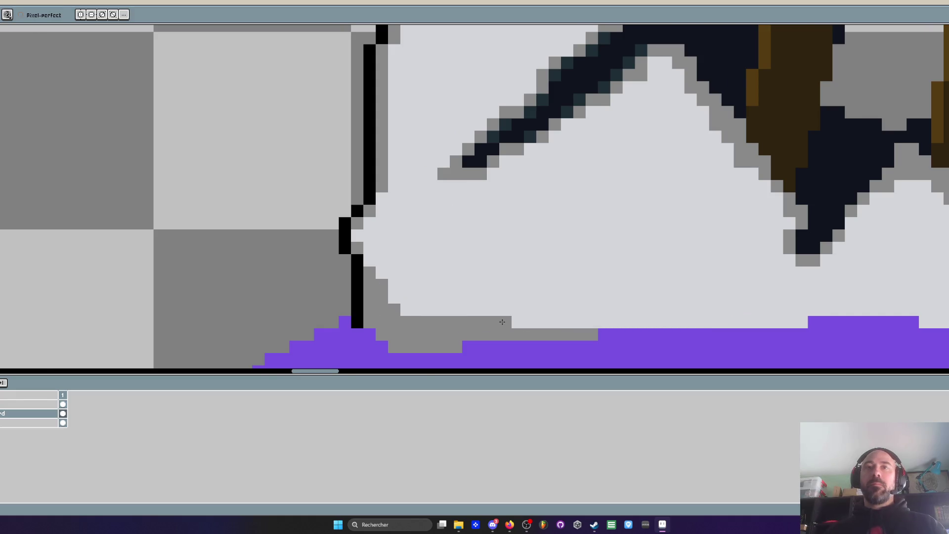
pyautogui.scroll(-5, 635, 267)
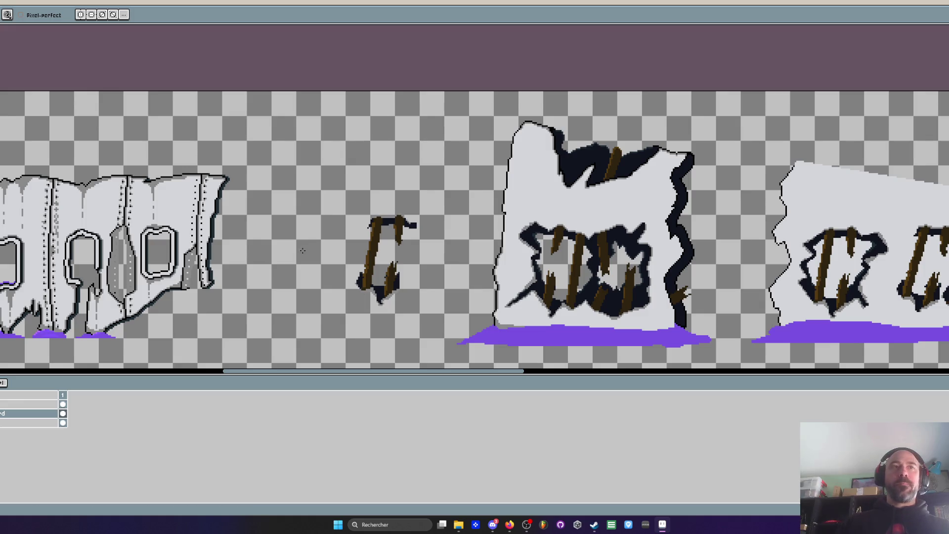
pyautogui.scroll(-2, 328, 240)
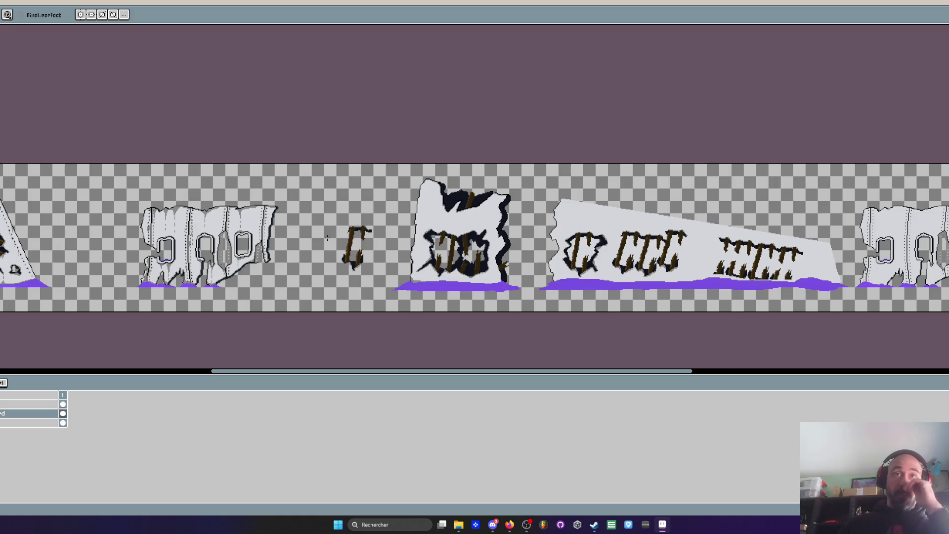
pyautogui.scroll(2, 648, 257)
pyautogui.scroll(-2, 648, 257)
pyautogui.moveTo(672, 260)
pyautogui.mouseDown()
pyautogui.moveTo(424, 259)
pyautogui.moveTo(578, 275)
pyautogui.moveTo(262, 259)
pyautogui.mouseUp()
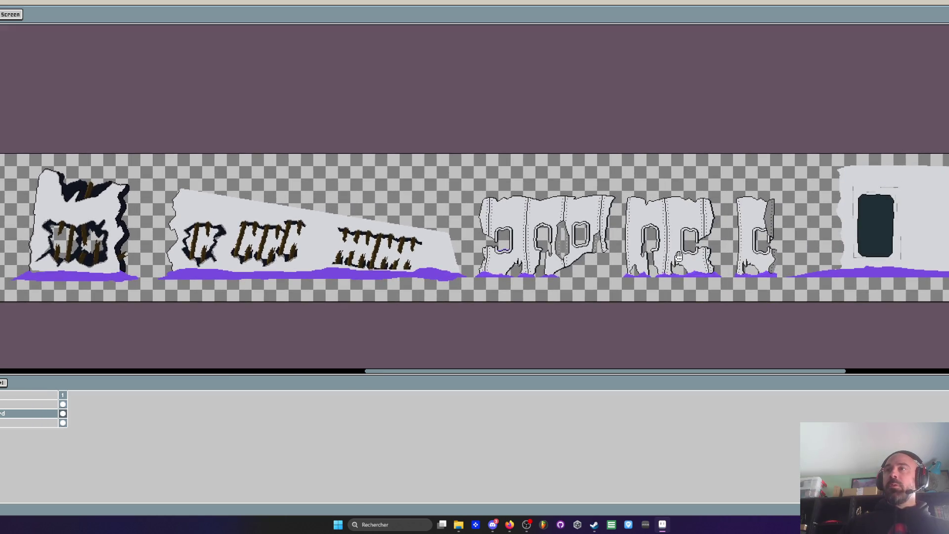
pyautogui.hscroll(3, 729, 241)
pyautogui.moveTo(729, 243); pyautogui.dragTo(725, 242)
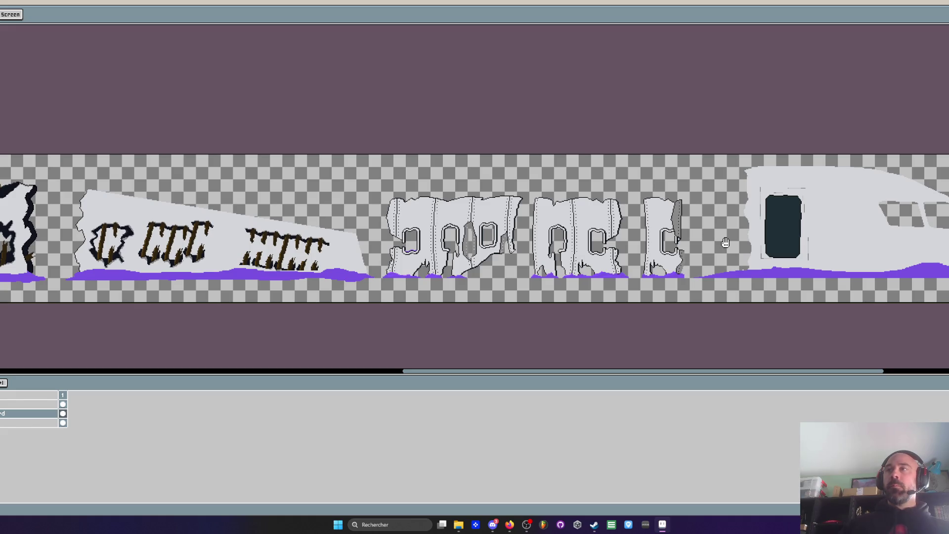
pyautogui.scroll(-1, 876, 249)
pyautogui.scroll(1, 858, 254)
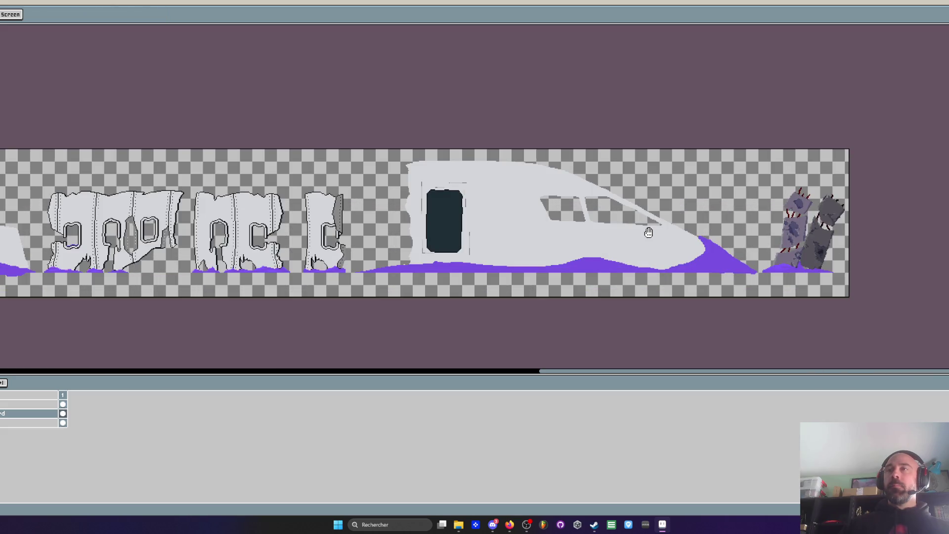
pyautogui.hscroll(-20, 649, 232)
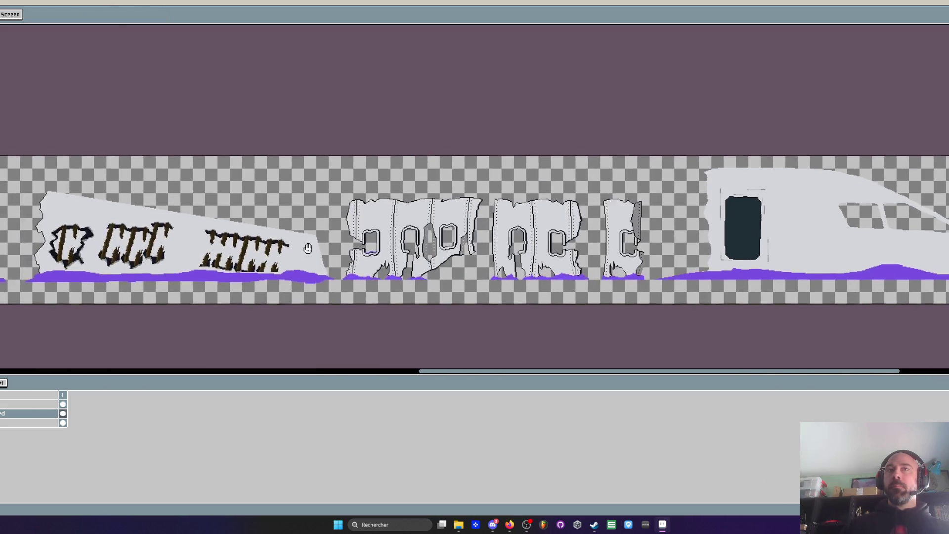
pyautogui.press('b')
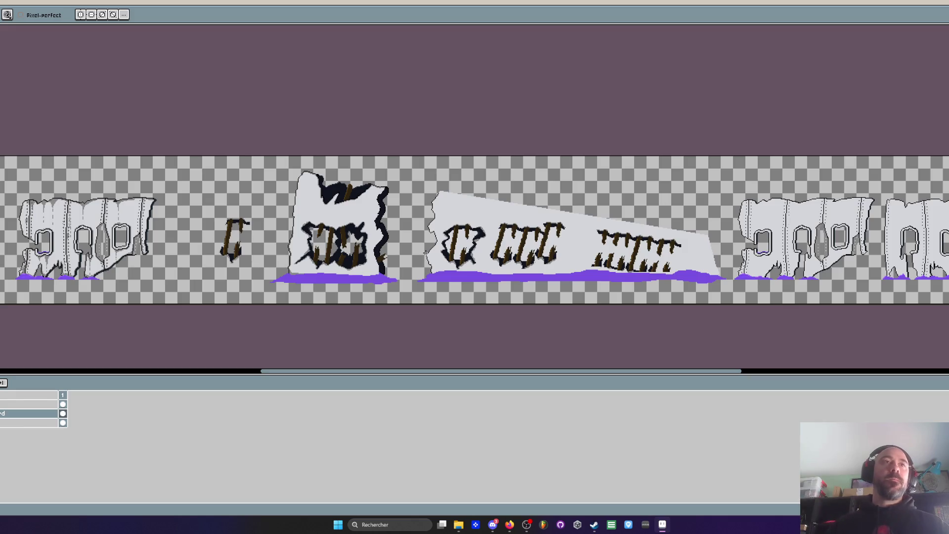
pyautogui.hotkey('alt', 'Tab')
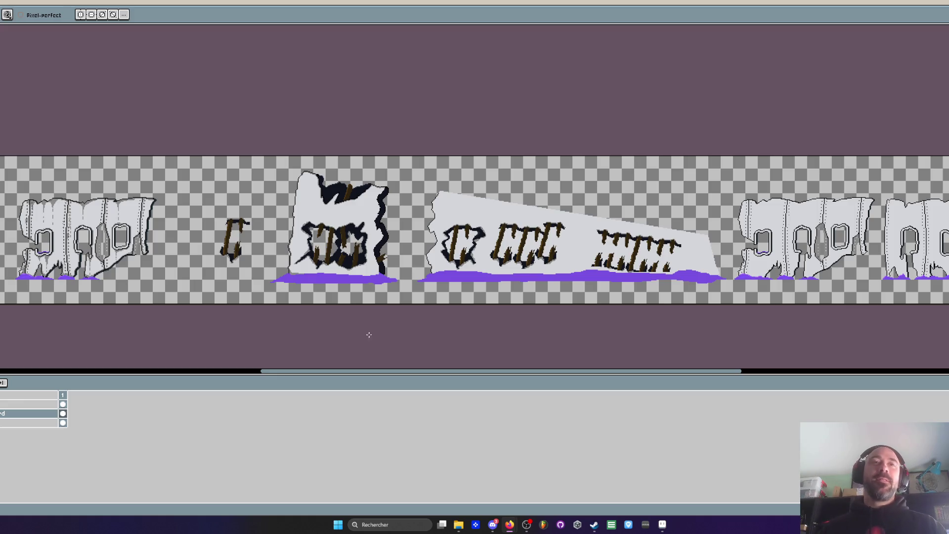
pyautogui.moveTo(293, 374); pyautogui.dragTo(298, 374)
# Zoom into the upper hole and darken two pixels on the plank's left edge
pyautogui.scroll(-2, 296, 246)
pyautogui.scroll(4, 295, 246)
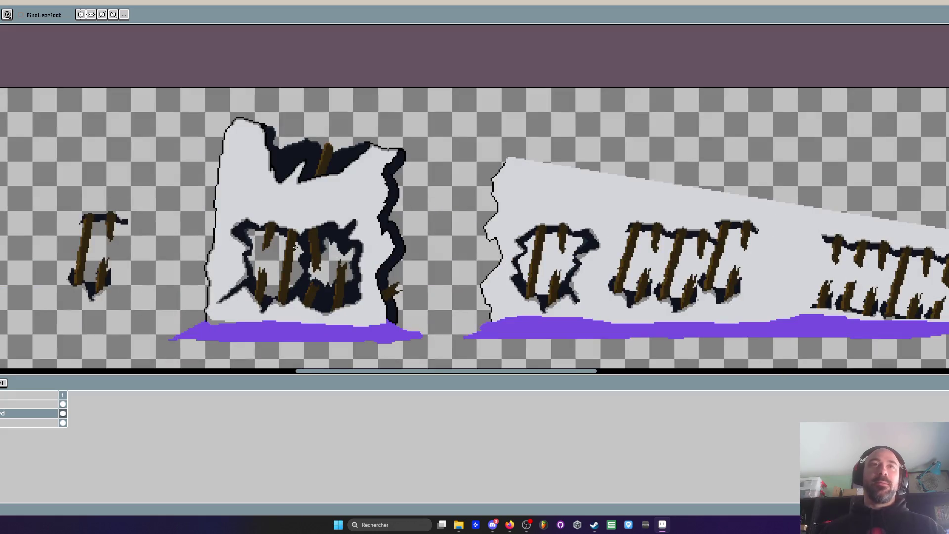
pyautogui.scroll(1, 312, 123)
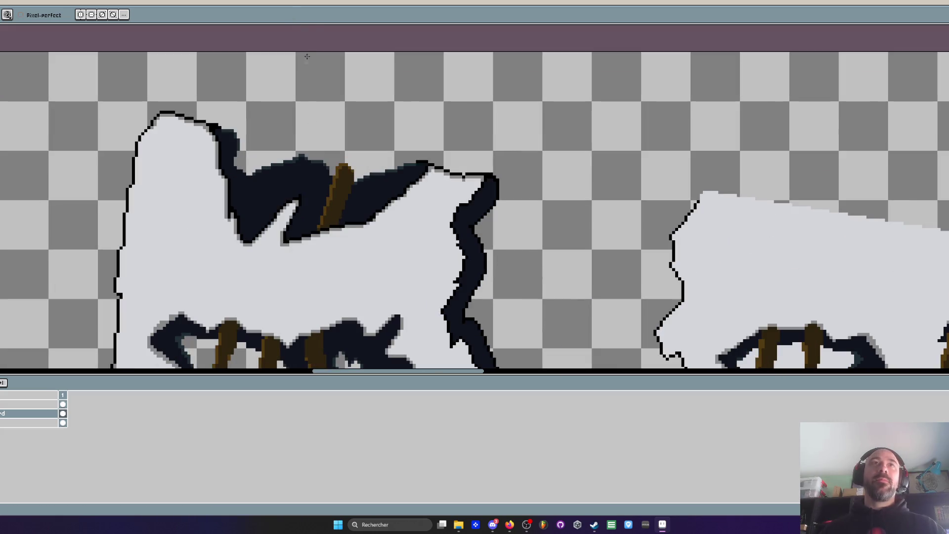
pyautogui.scroll(3, 331, 171)
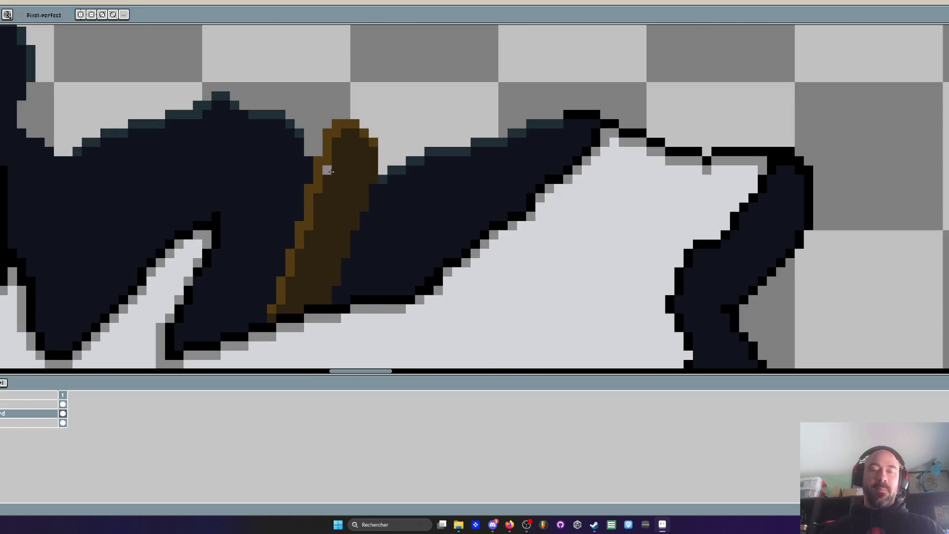
pyautogui.scroll(1, 339, 166)
pyautogui.click(300, 218)
pyautogui.click(279, 279)
pyautogui.scroll(-3, 349, 111)
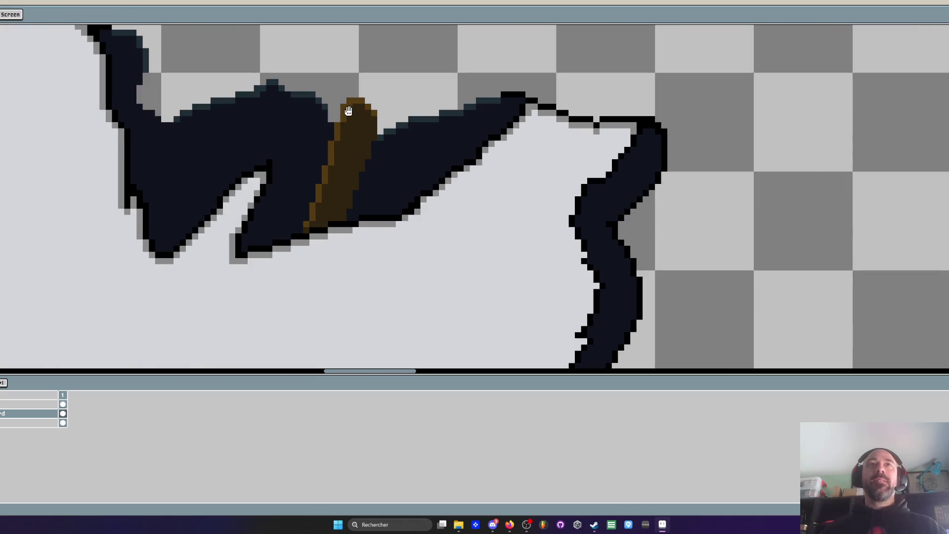
pyautogui.scroll(-2, 352, 112)
pyautogui.scroll(1, 240, 79)
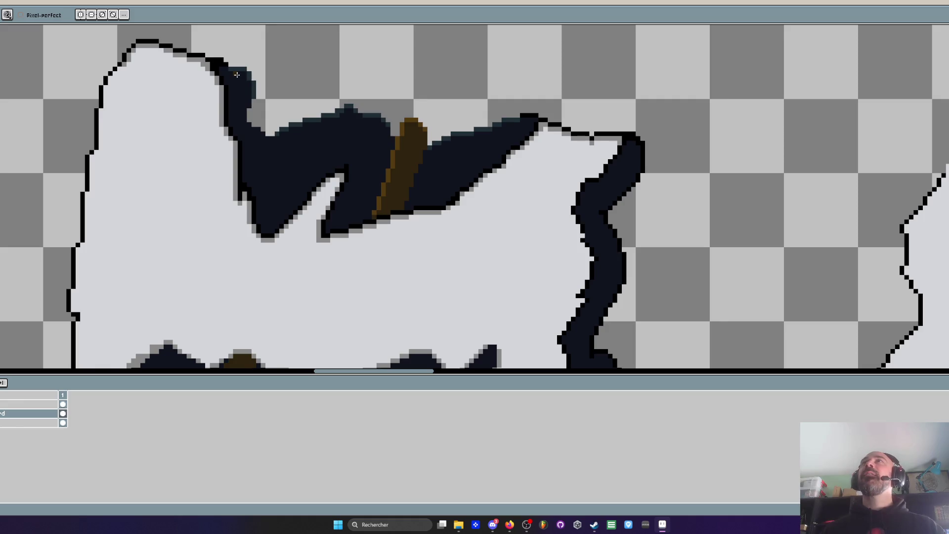
pyautogui.scroll(3, 324, 119)
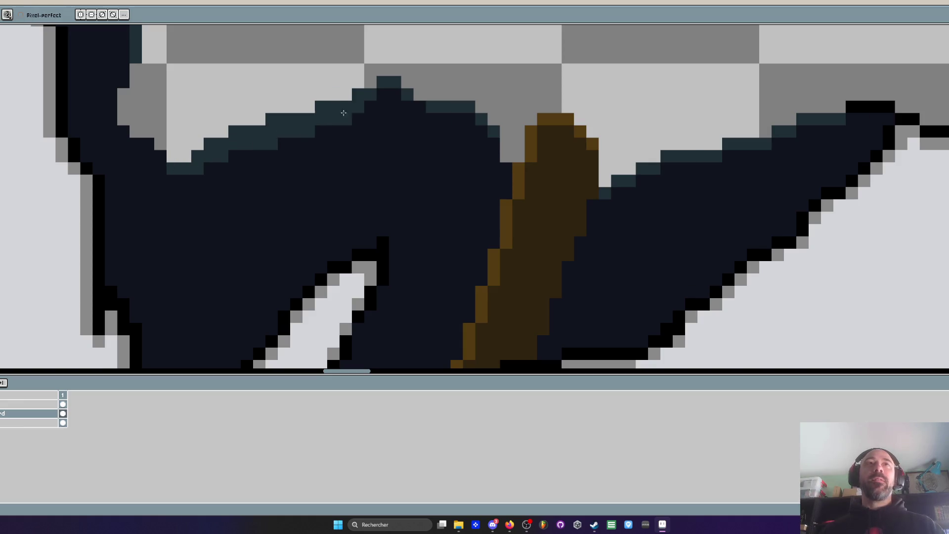
pyautogui.scroll(-2, 373, 108)
pyautogui.scroll(-2, 376, 111)
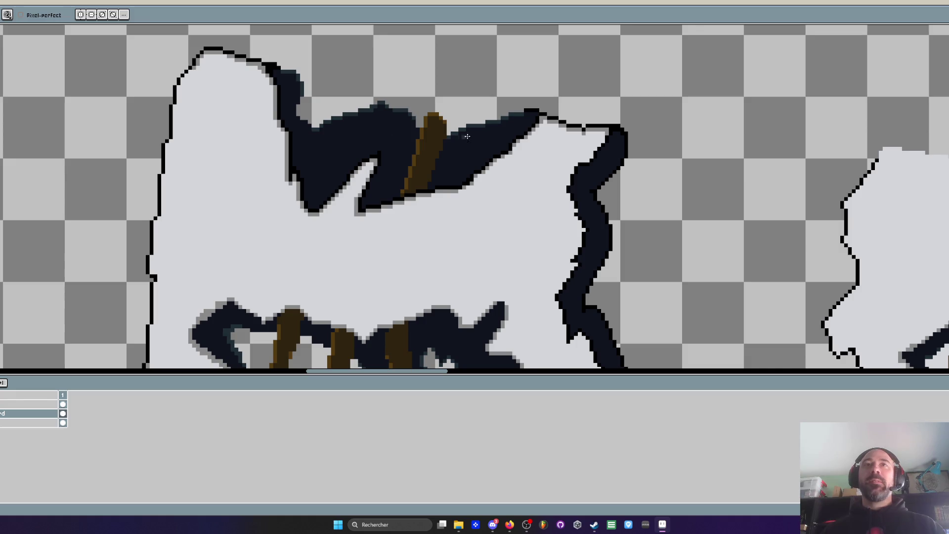
pyautogui.scroll(3, 523, 113)
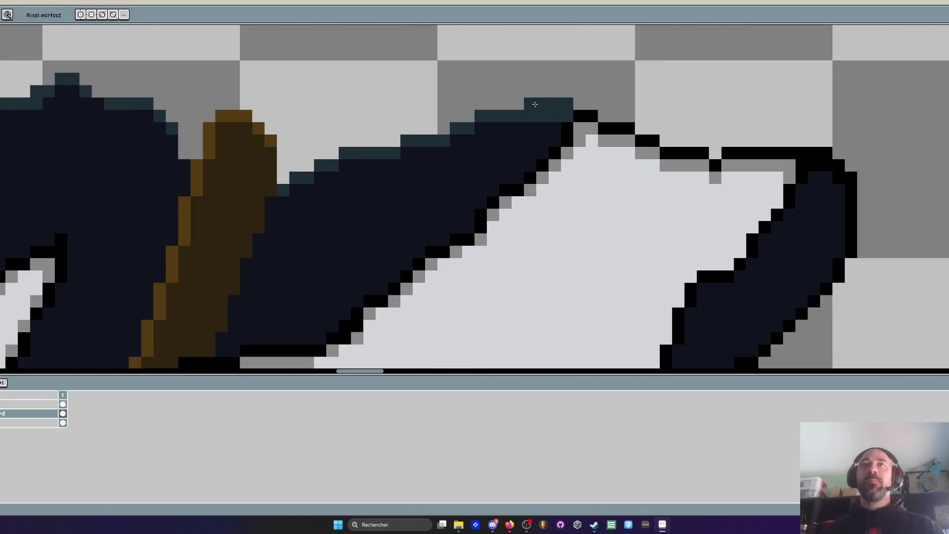
# Paint teal highlight pixels along the dark hole's top rim
pyautogui.press('b')
pyautogui.moveTo(534, 102); pyautogui.dragTo(565, 102)
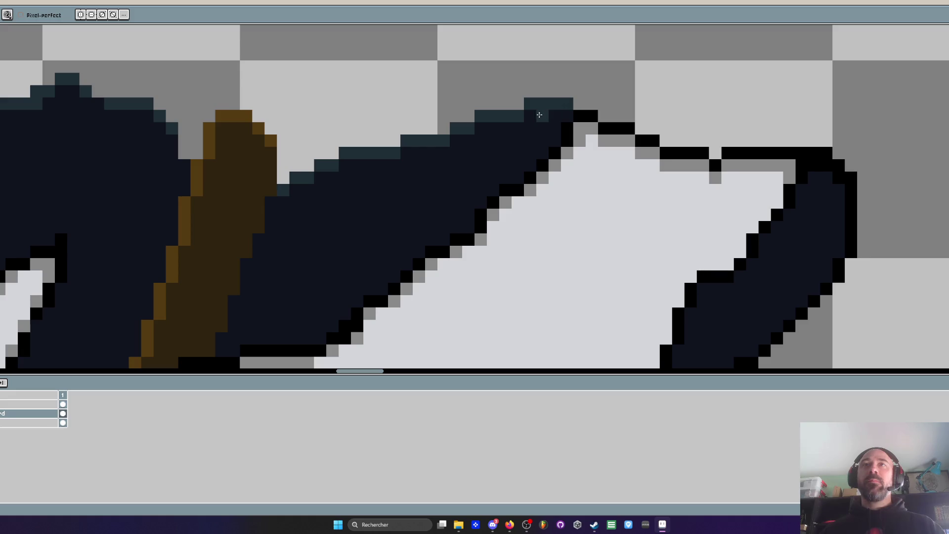
pyautogui.click(480, 129)
pyautogui.click(456, 141)
pyautogui.click(406, 153)
pyautogui.scroll(-4, 407, 153)
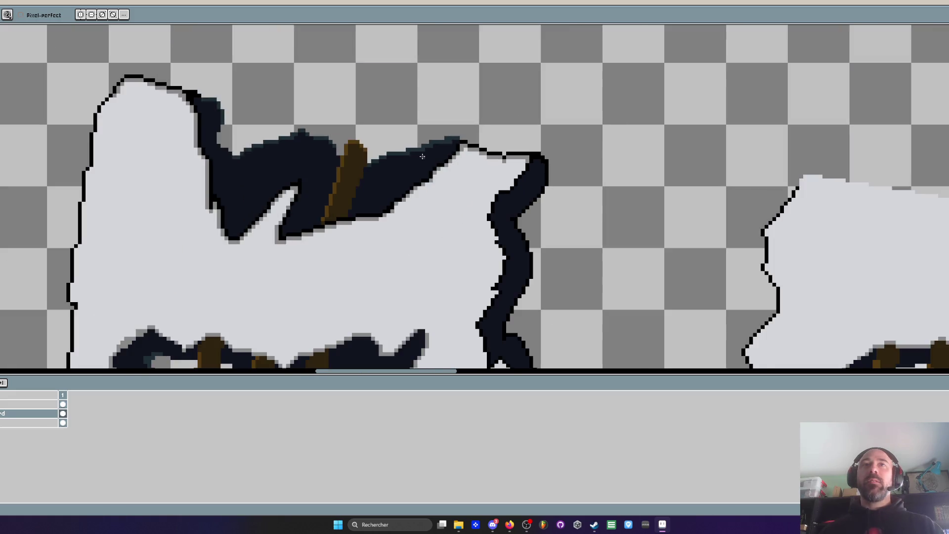
pyautogui.scroll(-2, 337, 192)
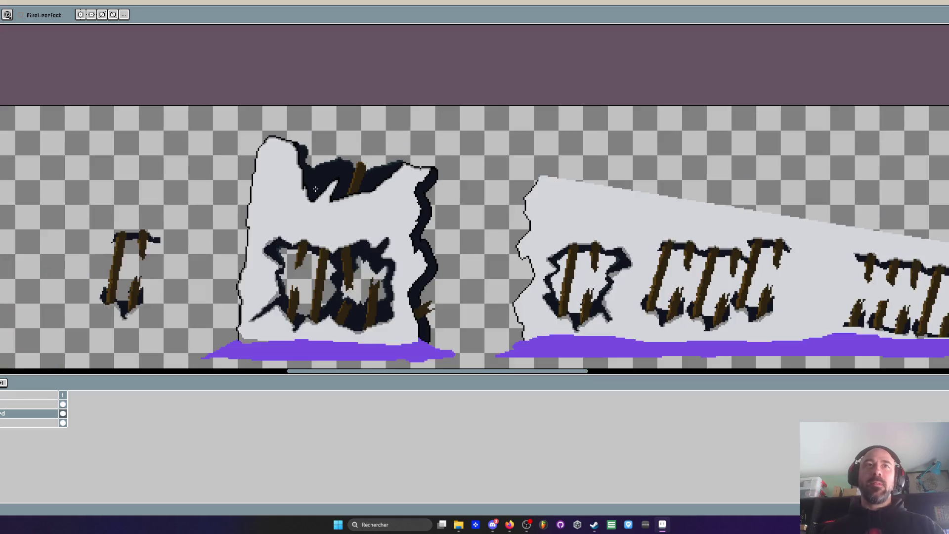
pyautogui.scroll(3, 332, 162)
pyautogui.scroll(-2, 329, 163)
pyautogui.scroll(3, 319, 187)
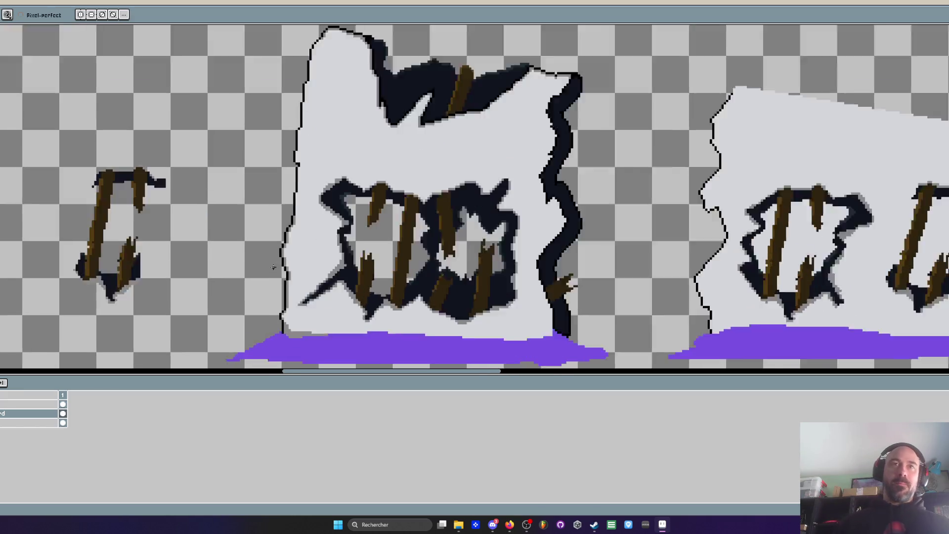
pyautogui.press('i')
pyautogui.scroll(1, 301, 196)
pyautogui.scroll(-5, 301, 196)
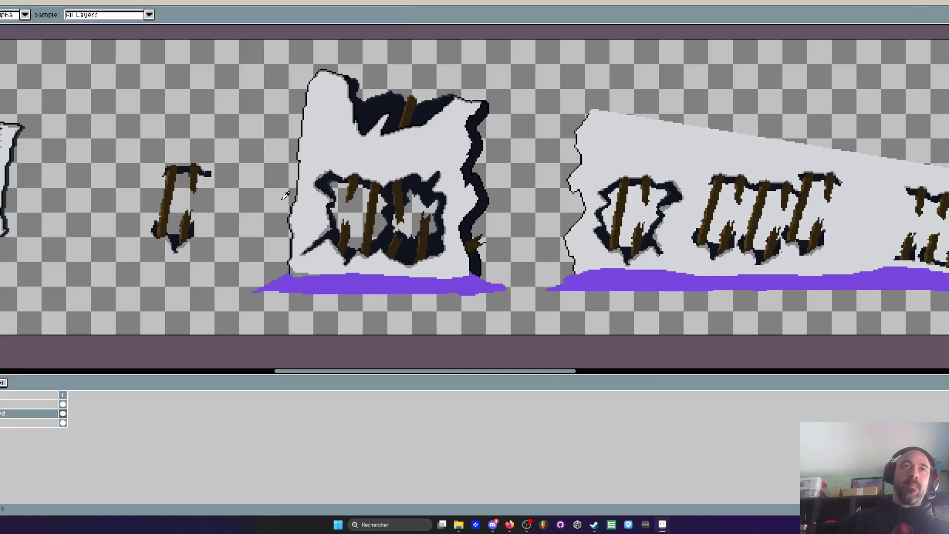
# Pan to the torn panel, draw a black seam down its top bump, then undo it
pyautogui.moveTo(302, 196); pyautogui.dragTo(534, 198)
pyautogui.moveTo(553, 151); pyautogui.dragTo(504, 161)
pyautogui.scroll(1, 505, 161)
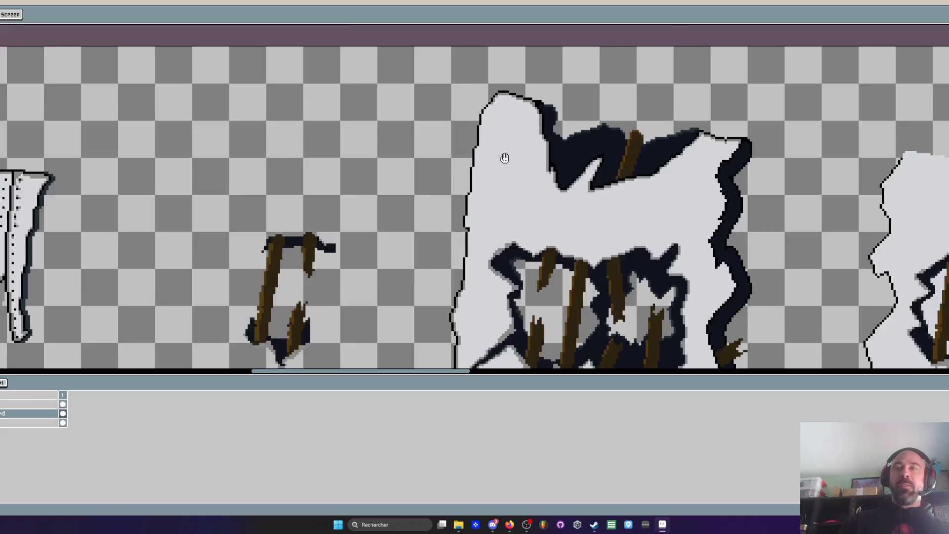
pyautogui.scroll(1, 504, 155)
pyautogui.scroll(-1, 509, 155)
pyautogui.scroll(-2, 504, 155)
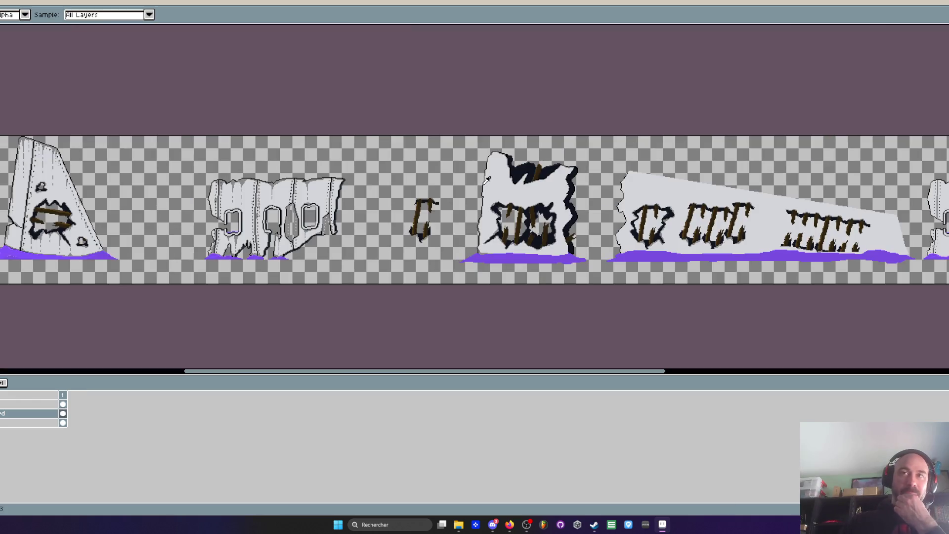
pyautogui.scroll(3, 489, 181)
pyautogui.scroll(1, 500, 141)
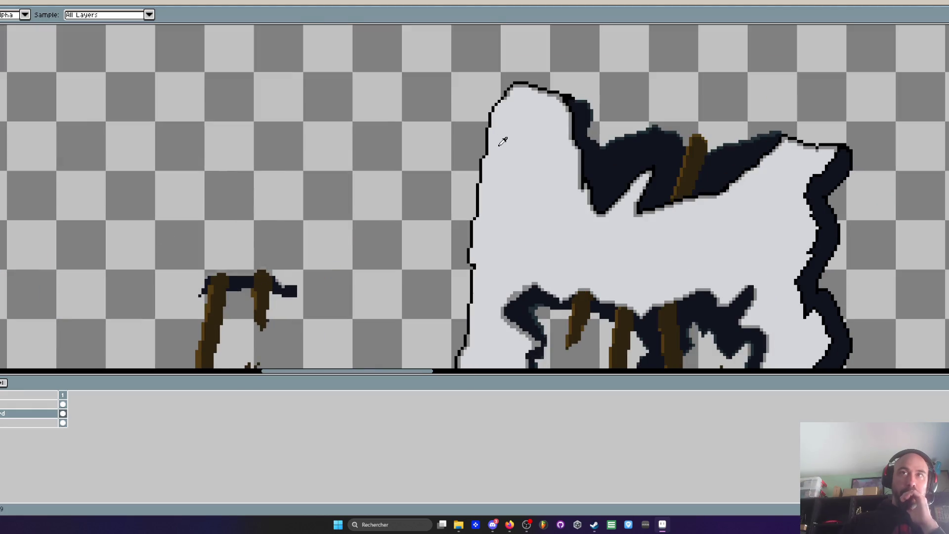
pyautogui.scroll(1, 534, 99)
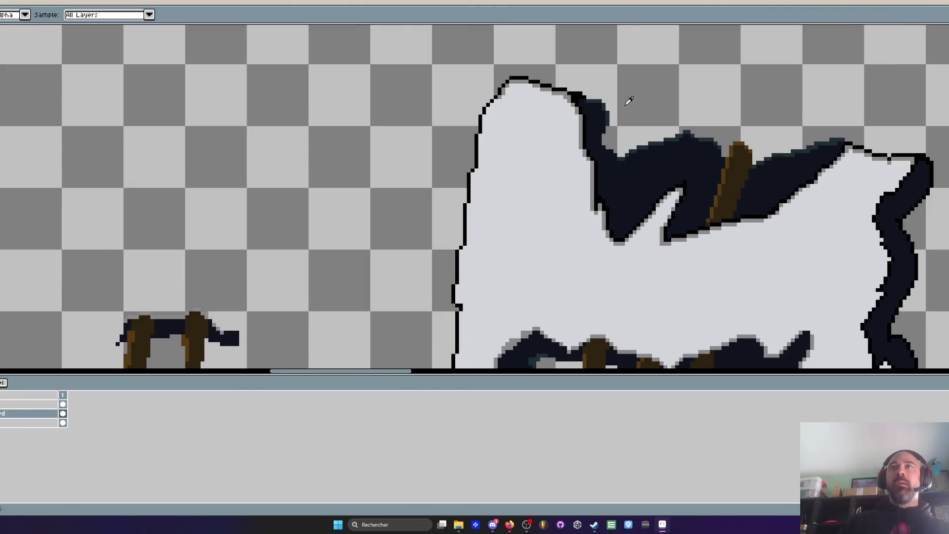
pyautogui.press('m')
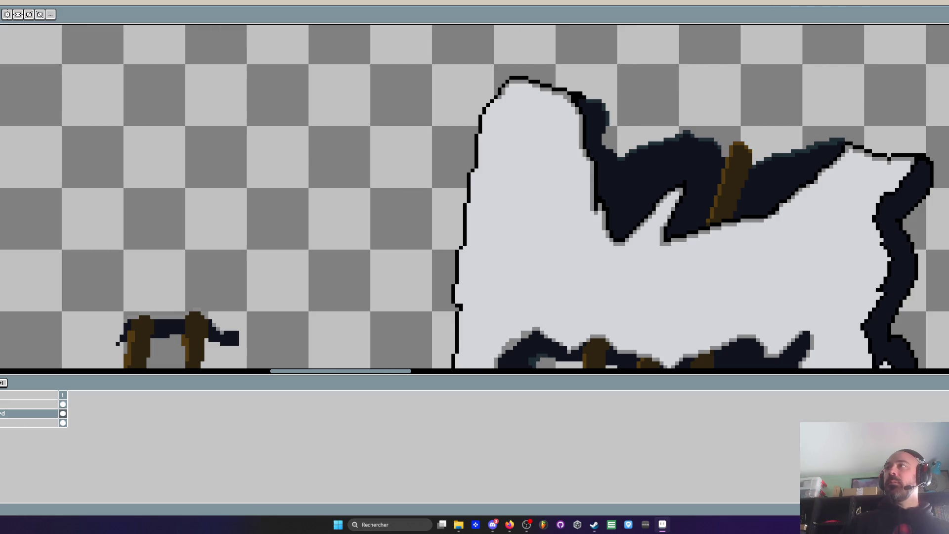
pyautogui.scroll(1, 530, 91)
pyautogui.moveTo(532, 82); pyautogui.dragTo(508, 244)
pyautogui.scroll(-1, 508, 244)
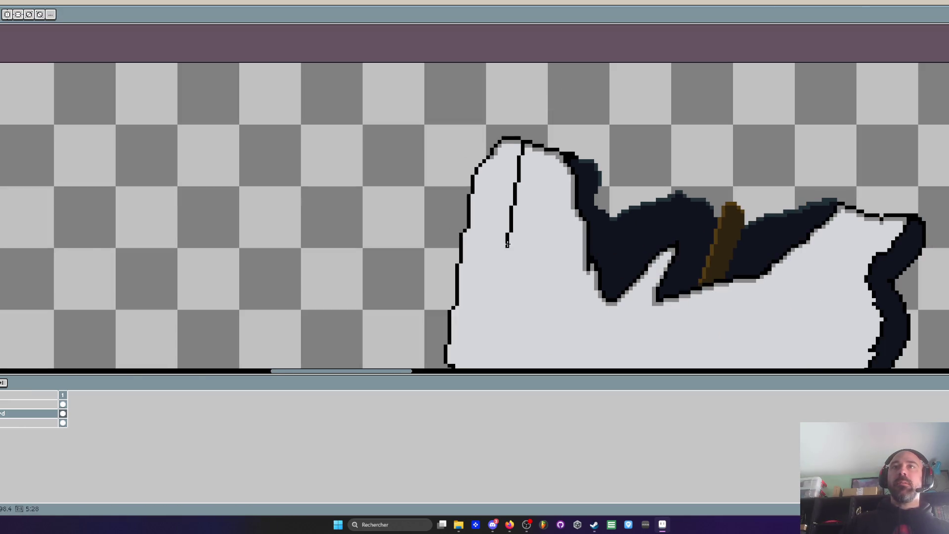
pyautogui.scroll(-1, 508, 244)
pyautogui.hotkey('ctrl', 'z')
pyautogui.scroll(1, 508, 244)
pyautogui.hotkey('ctrl', 'z')
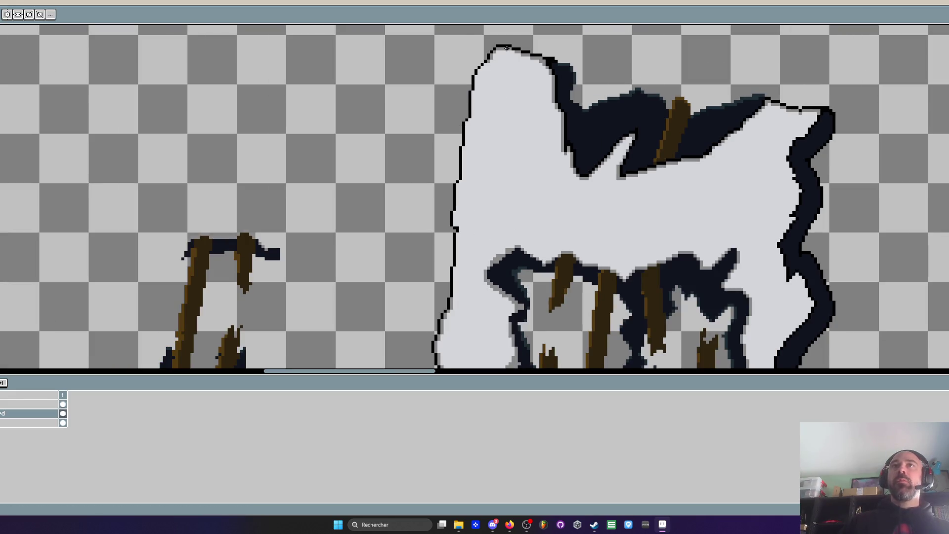
# Redraw the inner seam line along the panel's left edge, retrying until it runs bottom to top
pyautogui.moveTo(510, 49)
pyautogui.mouseDown()
pyautogui.moveTo(445, 337)
pyautogui.moveTo(448, 363)
pyautogui.mouseUp()
pyautogui.scroll(-2, 464, 276)
pyautogui.scroll(-1, 467, 130)
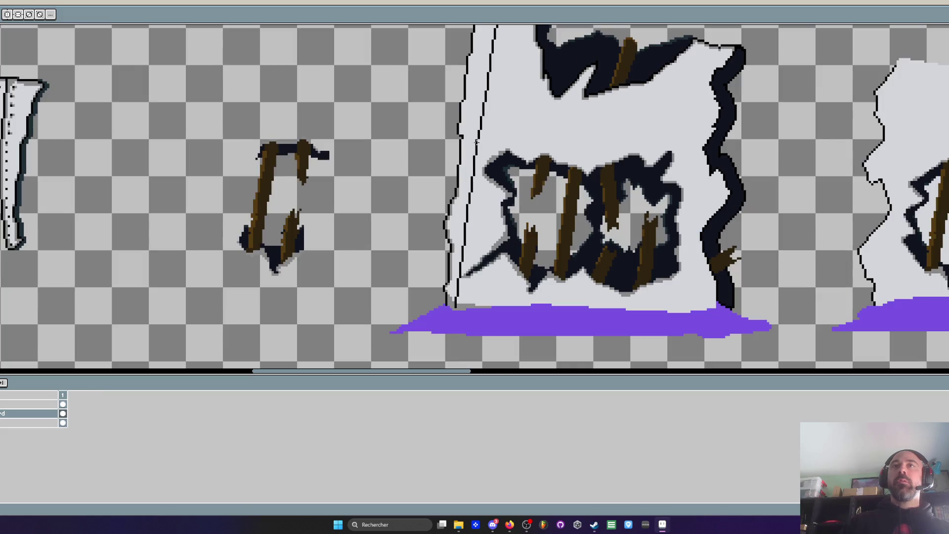
pyautogui.hotkey('ctrl', 'z')
pyautogui.moveTo(467, 250); pyautogui.dragTo(491, 78)
pyautogui.scroll(-1, 490, 78)
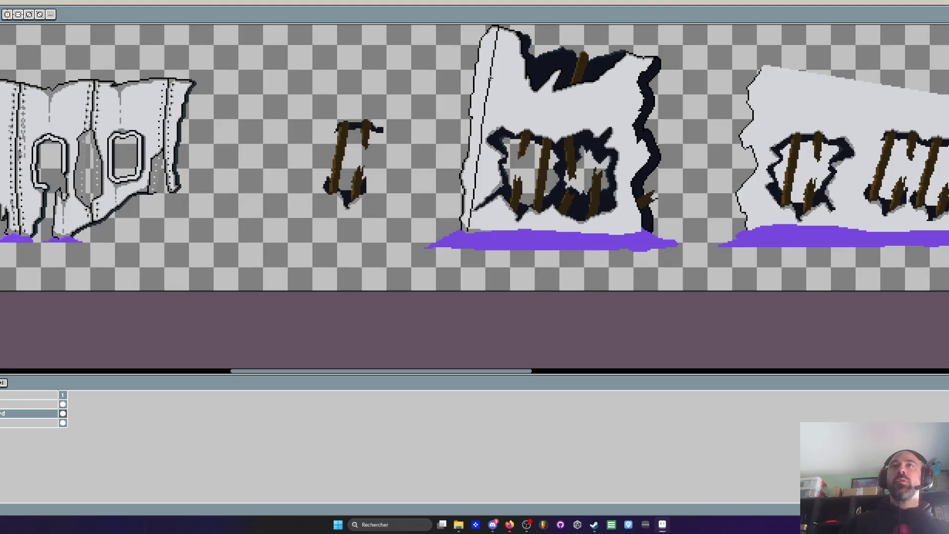
pyautogui.hotkey('ctrl', 'z')
pyautogui.moveTo(469, 209); pyautogui.dragTo(482, 68)
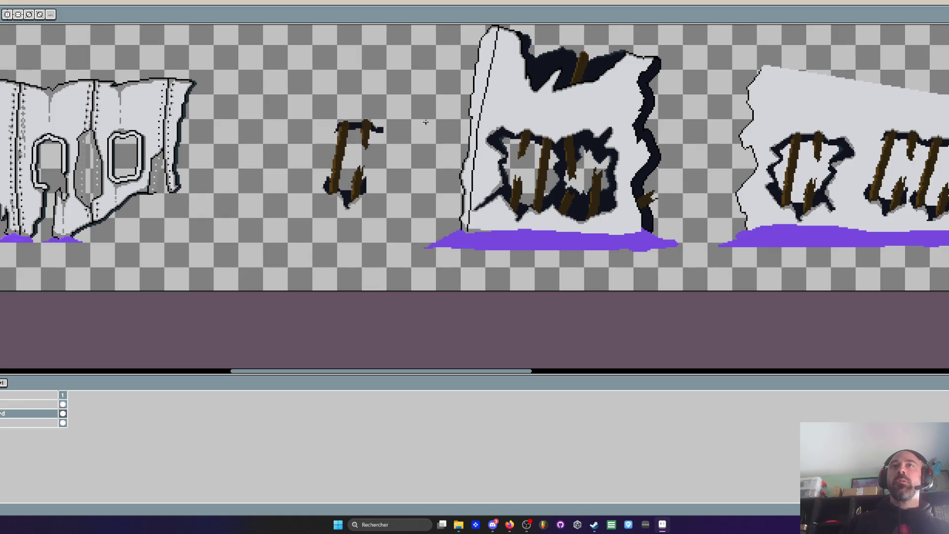
pyautogui.scroll(1, 477, 133)
pyautogui.scroll(-2, 477, 133)
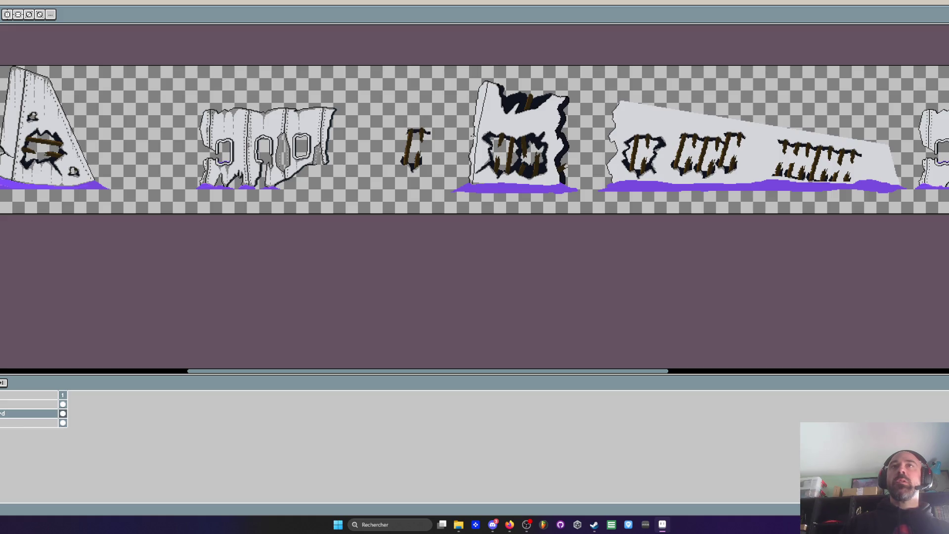
pyautogui.scroll(3, 480, 133)
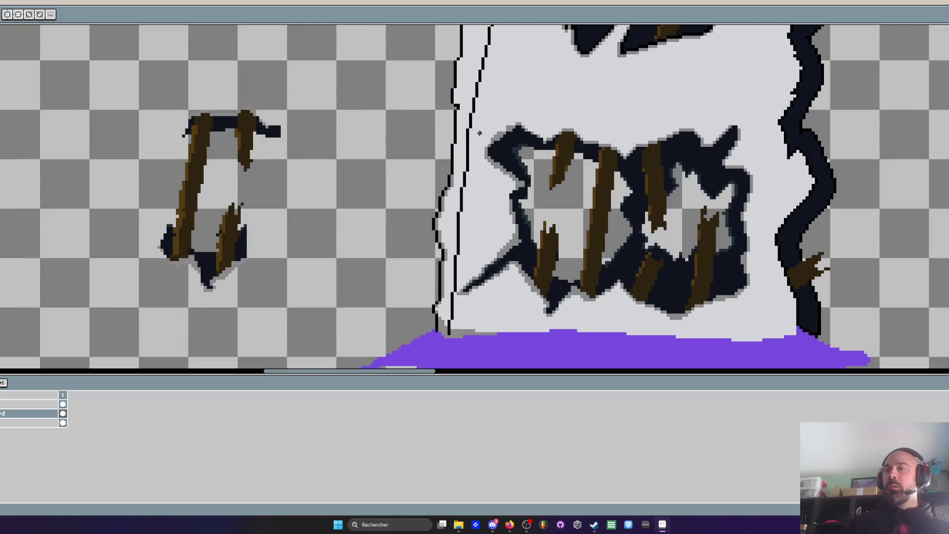
# Erase most of the inner seam line with grey using the pixel-perfect pencil
pyautogui.scroll(1, 477, 136)
pyautogui.scroll(2, 475, 140)
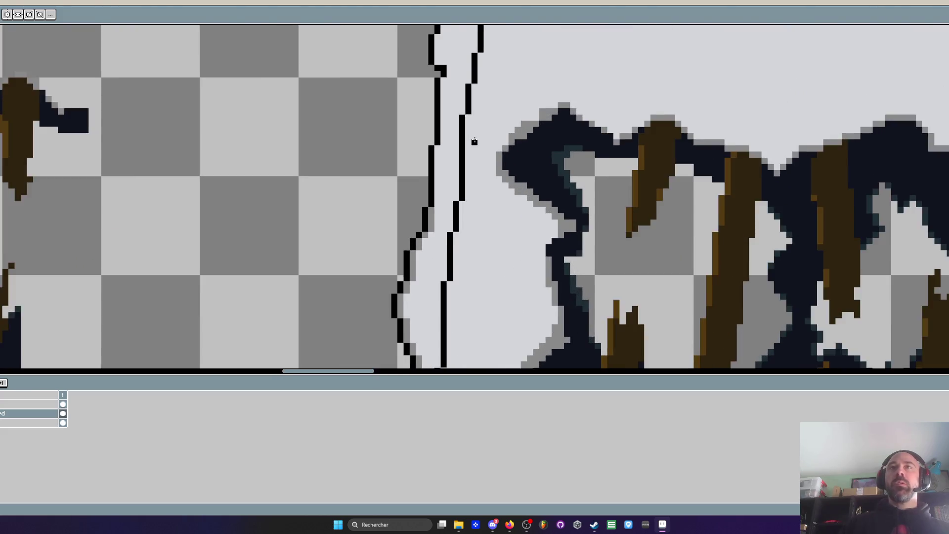
pyautogui.scroll(-1, 475, 141)
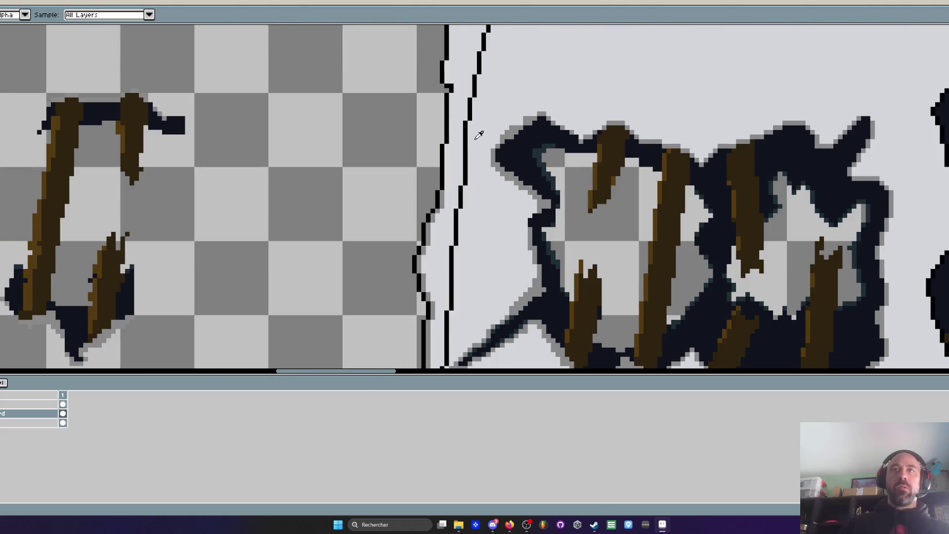
pyautogui.press('b')
pyautogui.moveTo(460, 193)
pyautogui.mouseDown()
pyautogui.moveTo(478, 54)
pyautogui.moveTo(456, 242)
pyautogui.mouseUp()
pyautogui.scroll(-2, 457, 211)
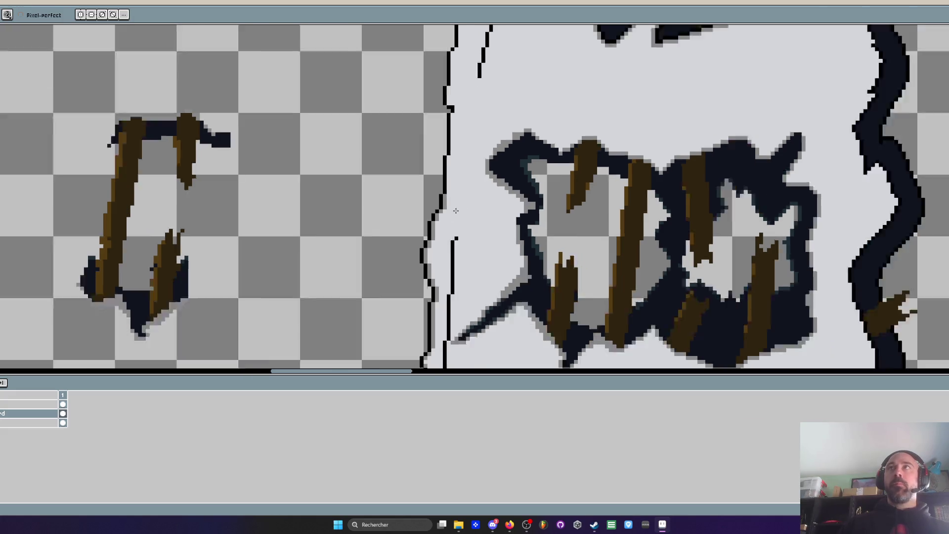
pyautogui.scroll(2, 471, 165)
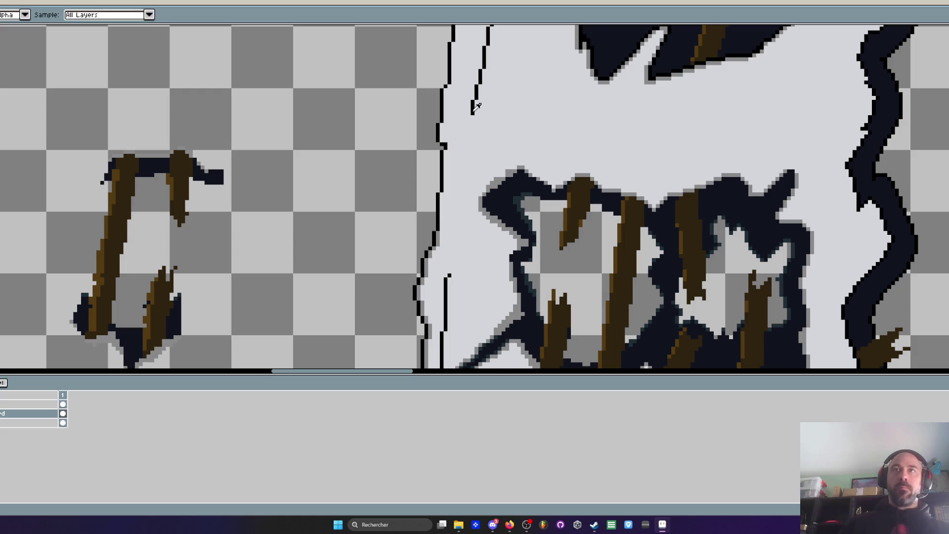
# Extend the black seam down the panel edge and paint two outline pixels light grey
pyautogui.press('b')
pyautogui.press('m')
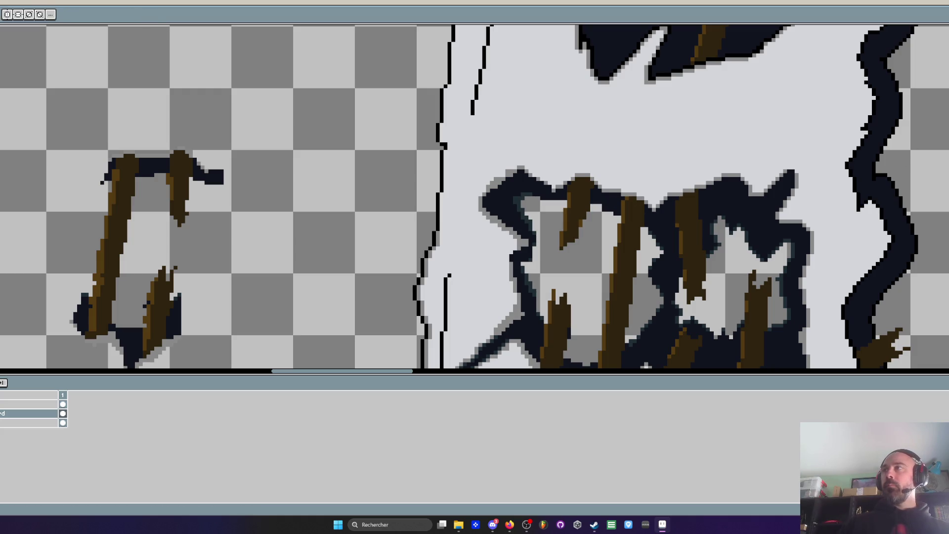
pyautogui.moveTo(474, 115)
pyautogui.mouseDown()
pyautogui.moveTo(446, 279)
pyautogui.moveTo(463, 202)
pyautogui.moveTo(458, 247)
pyautogui.moveTo(458, 219)
pyautogui.mouseUp()
pyautogui.scroll(-5, 459, 219)
pyautogui.scroll(5, 460, 212)
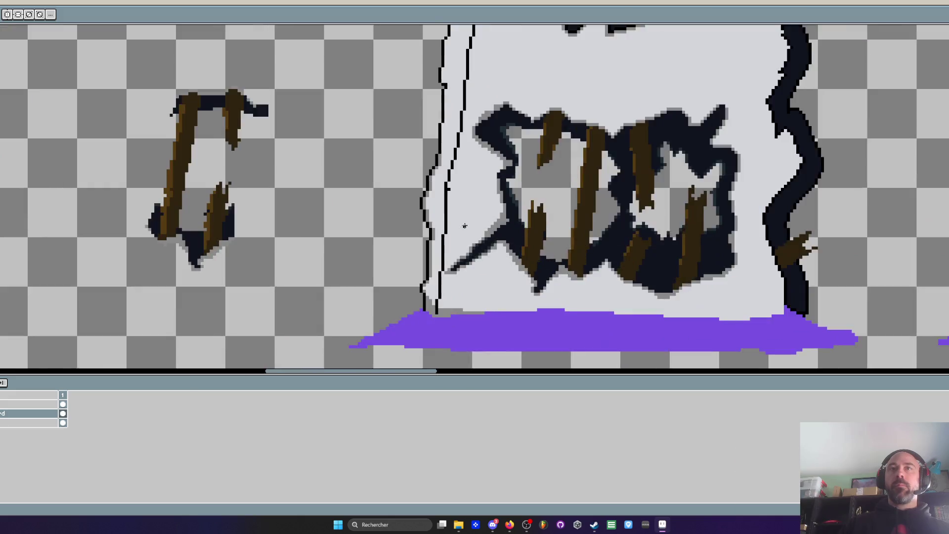
pyautogui.press('i')
pyautogui.scroll(2, 463, 200)
pyautogui.press('b')
pyautogui.moveTo(418, 129); pyautogui.dragTo(418, 141)
# Place the first two black rivet dots along the panel's left edge
pyautogui.press('v')
pyautogui.scroll(-4, 441, 150)
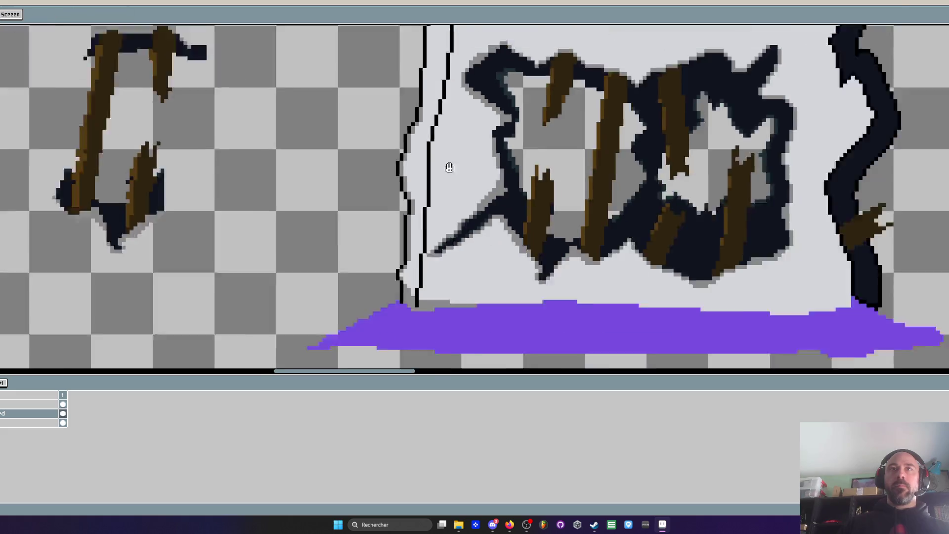
pyautogui.scroll(4, 447, 166)
pyautogui.scroll(-5, 446, 187)
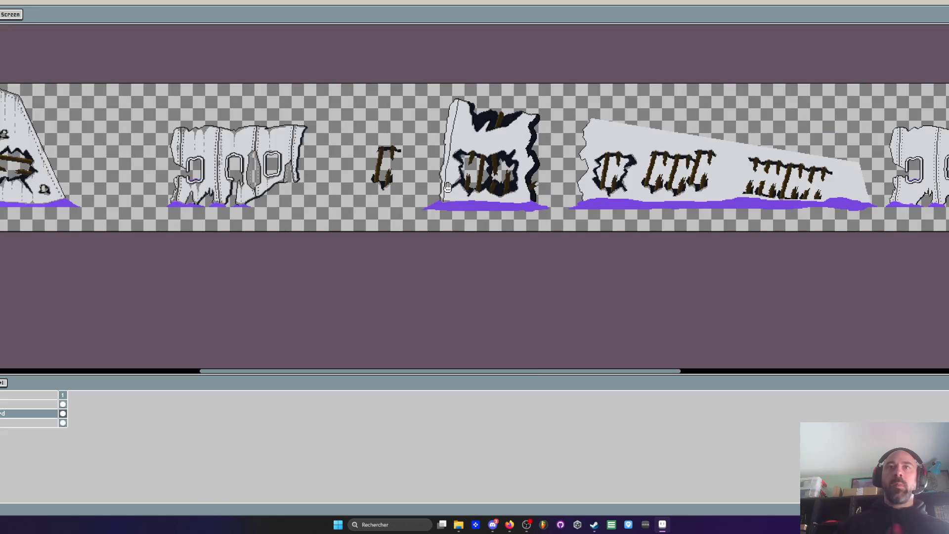
pyautogui.press('b')
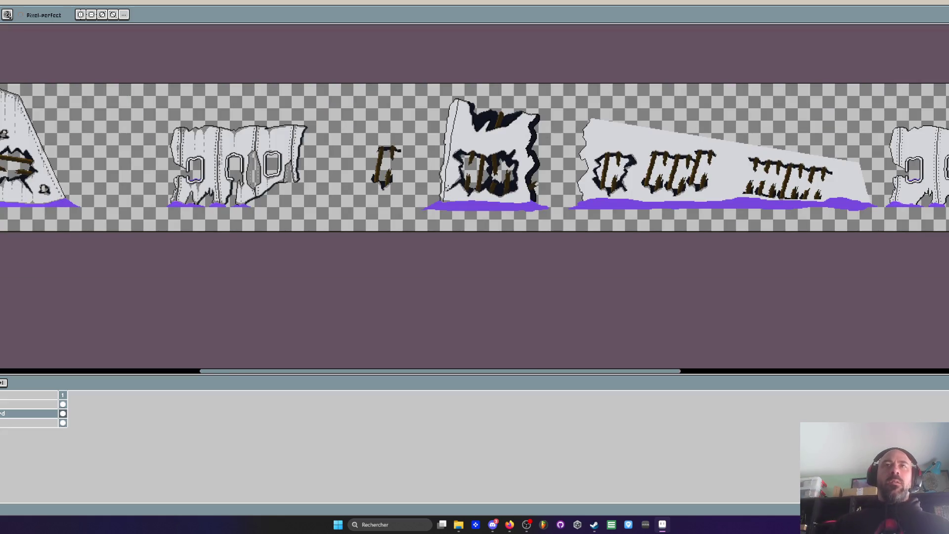
pyautogui.scroll(2, 442, 140)
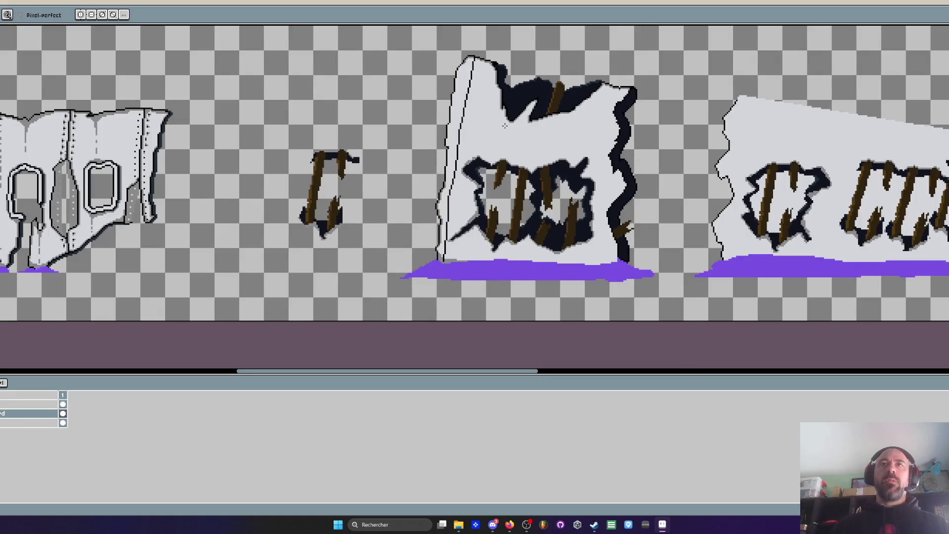
pyautogui.press('v')
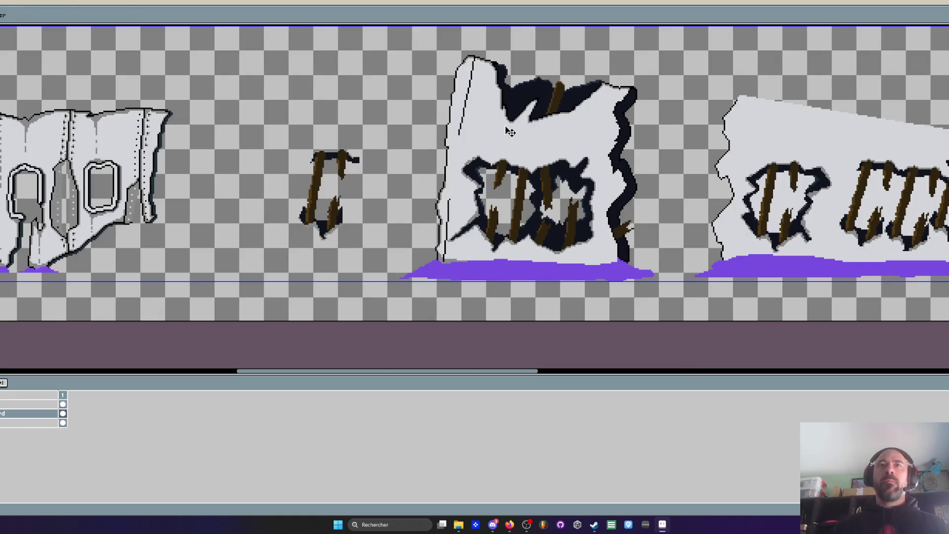
pyautogui.press('b')
pyautogui.scroll(3, 472, 110)
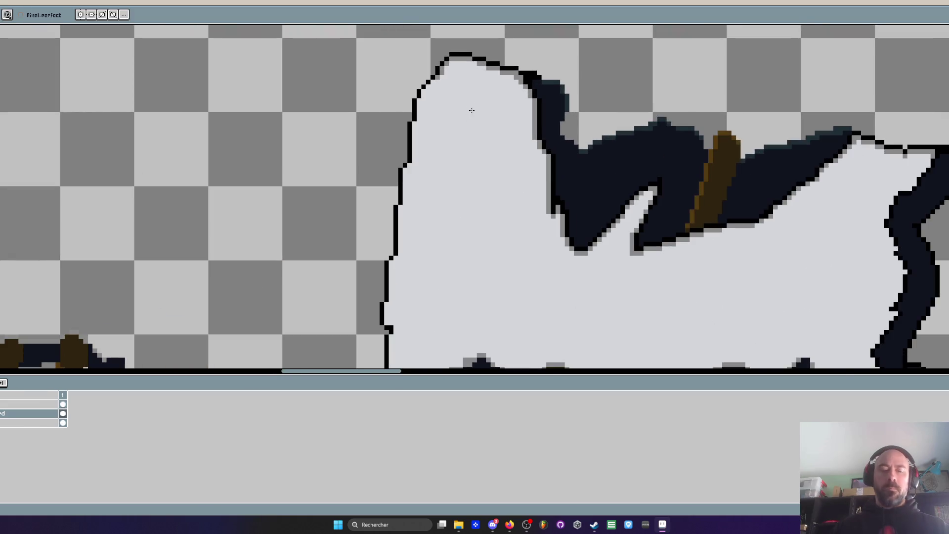
pyautogui.scroll(2, 472, 111)
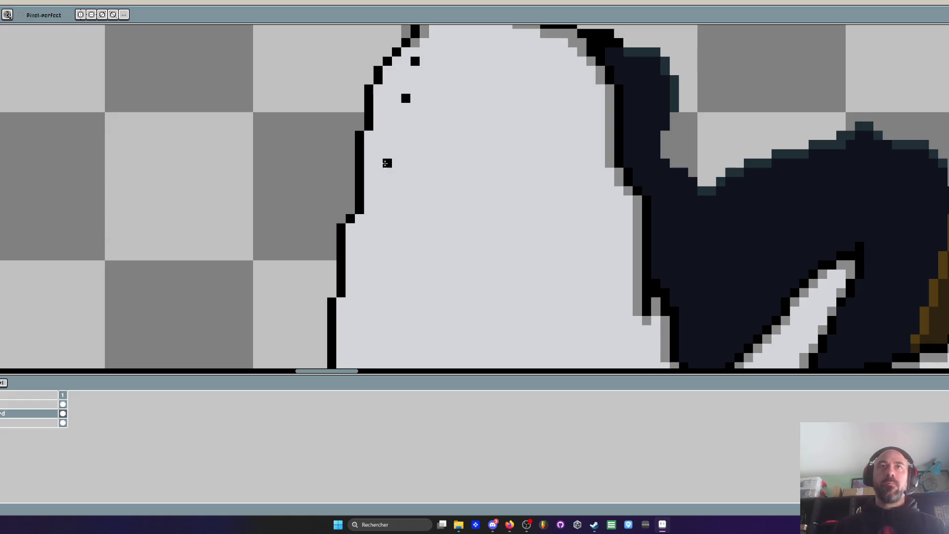
pyautogui.scroll(-3, 379, 182)
pyautogui.press('v')
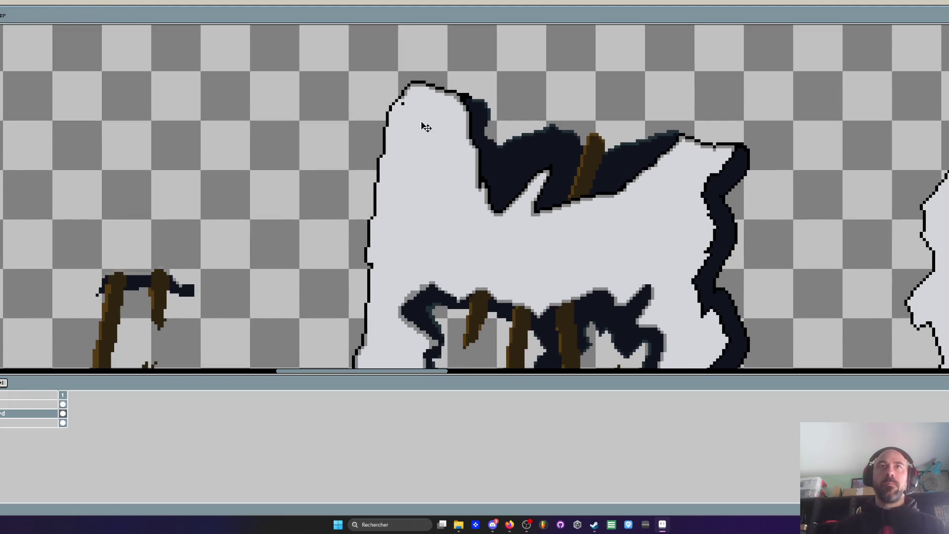
pyautogui.press('b')
pyautogui.scroll(-1, 480, 146)
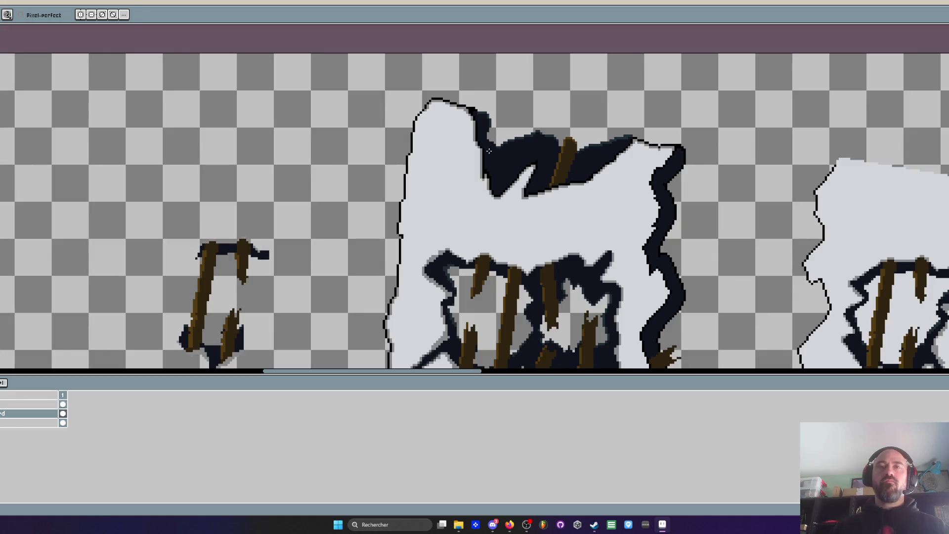
pyautogui.scroll(-3, 489, 151)
pyautogui.scroll(2, 393, 255)
pyautogui.click(390, 228)
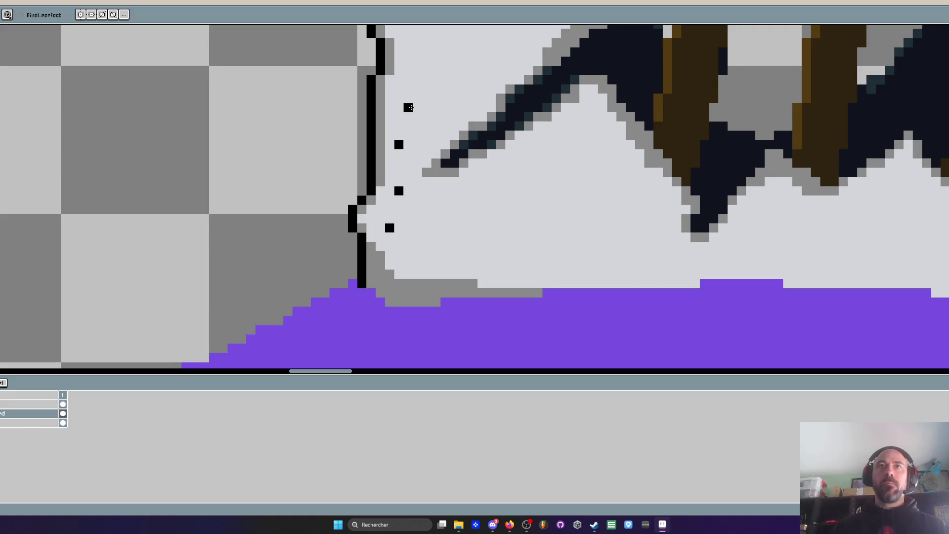
pyautogui.moveTo(403, 96); pyautogui.dragTo(405, 212)
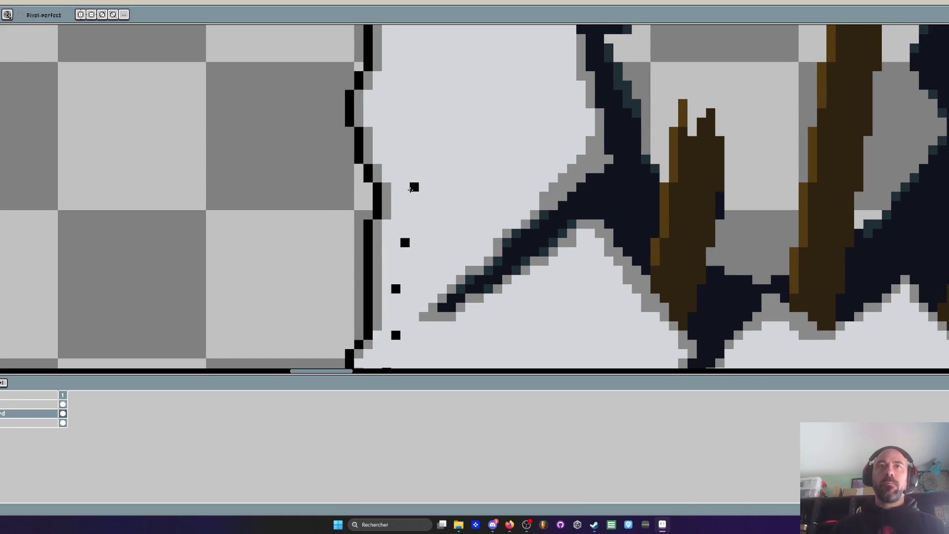
pyautogui.click(415, 196)
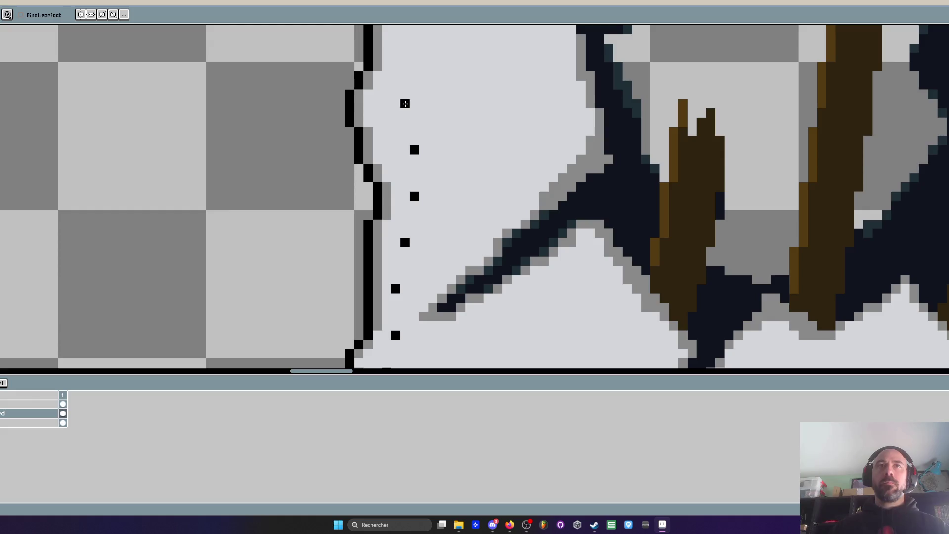
# Add three more black rivet dots higher up the panel's left edge
pyautogui.scroll(-3, 405, 104)
pyautogui.scroll(3, 405, 157)
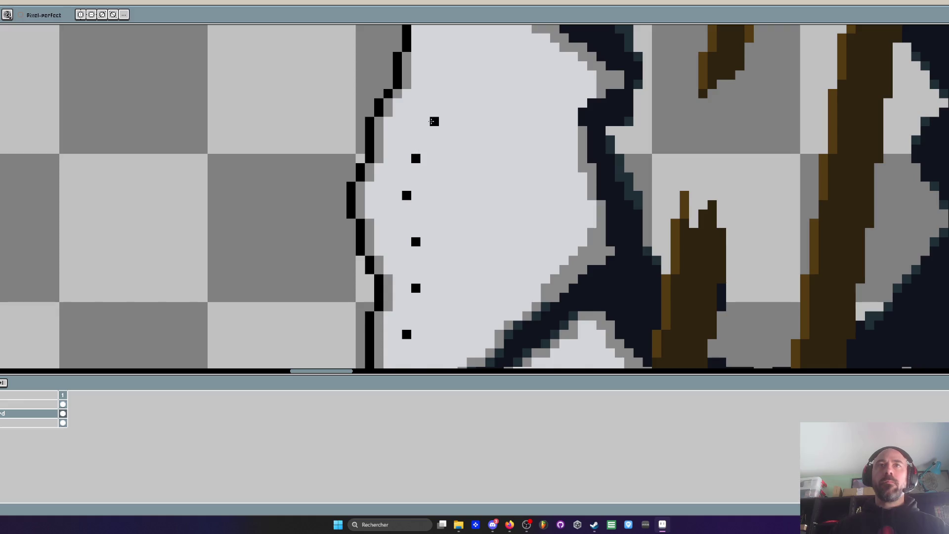
pyautogui.click(427, 121)
pyautogui.scroll(-3, 440, 81)
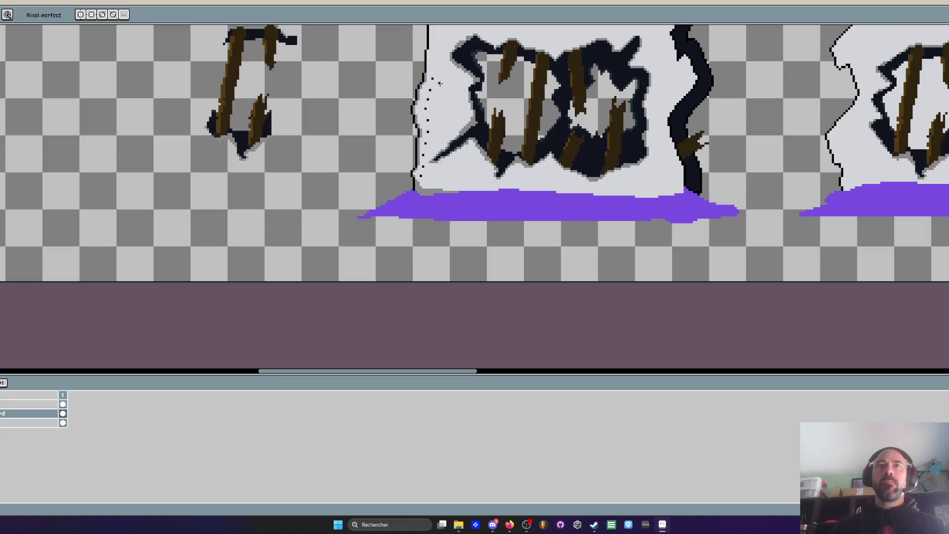
pyautogui.scroll(3, 438, 81)
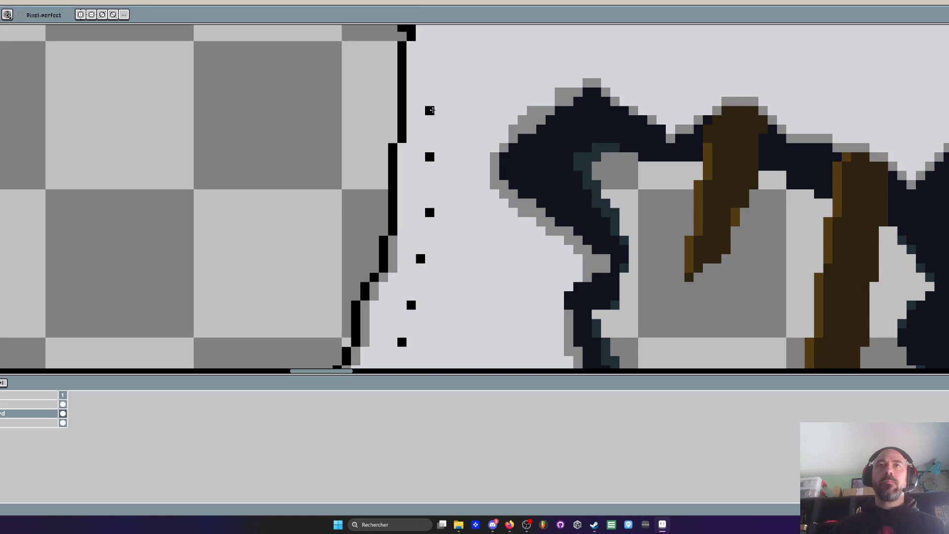
pyautogui.moveTo(431, 113); pyautogui.dragTo(425, 203)
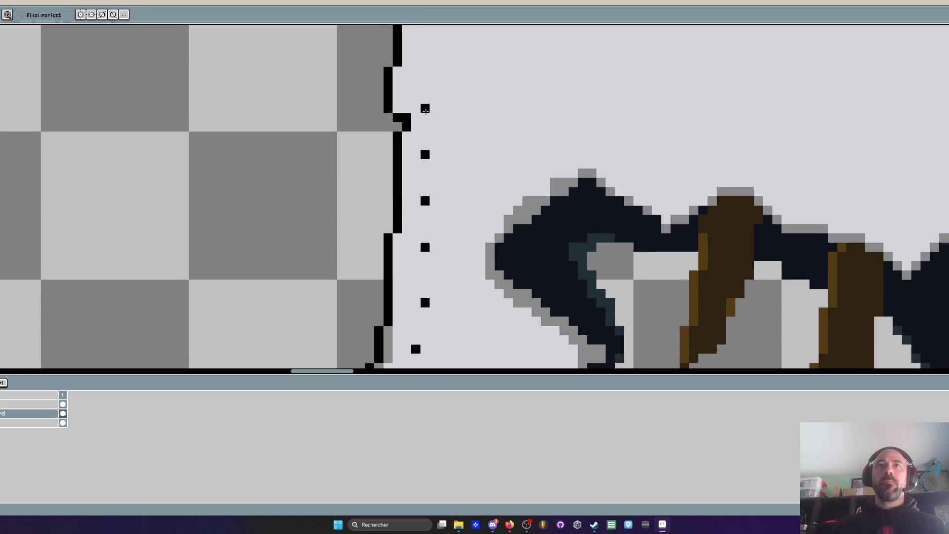
pyautogui.click(434, 108)
pyautogui.moveTo(424, 61); pyautogui.dragTo(427, 114)
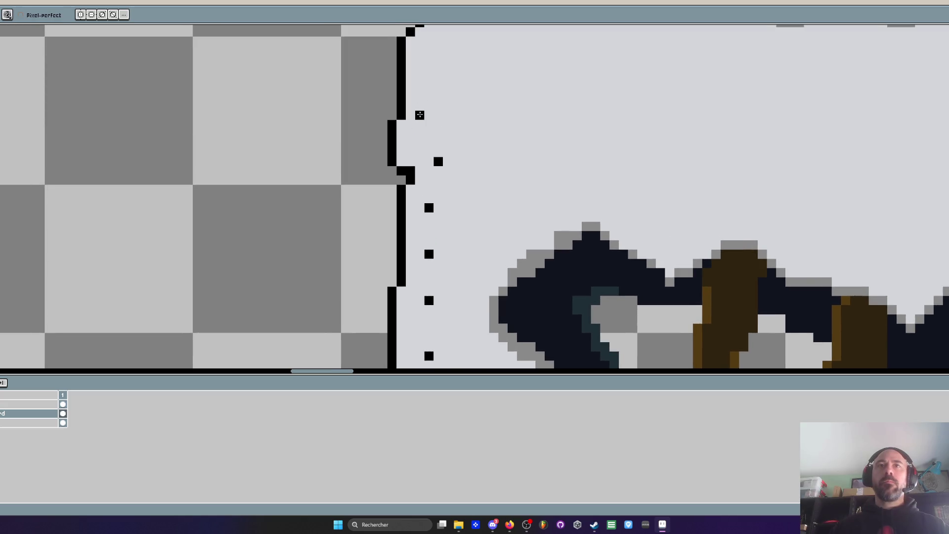
pyautogui.click(438, 113)
pyautogui.scroll(-2, 436, 92)
pyautogui.scroll(-3, 436, 92)
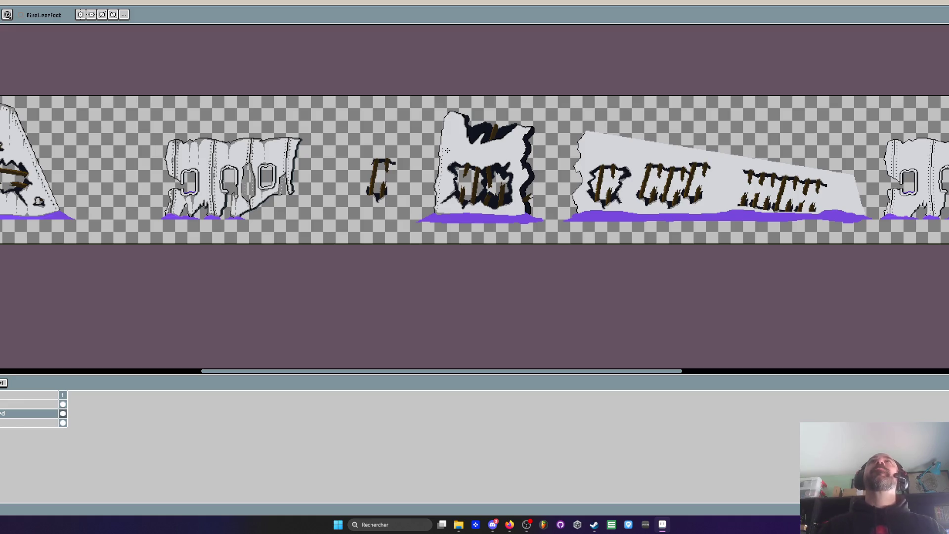
# Add two more black rivet dots higher on the left edge, panning toward the panel's rounded top
pyautogui.scroll(2, 464, 142)
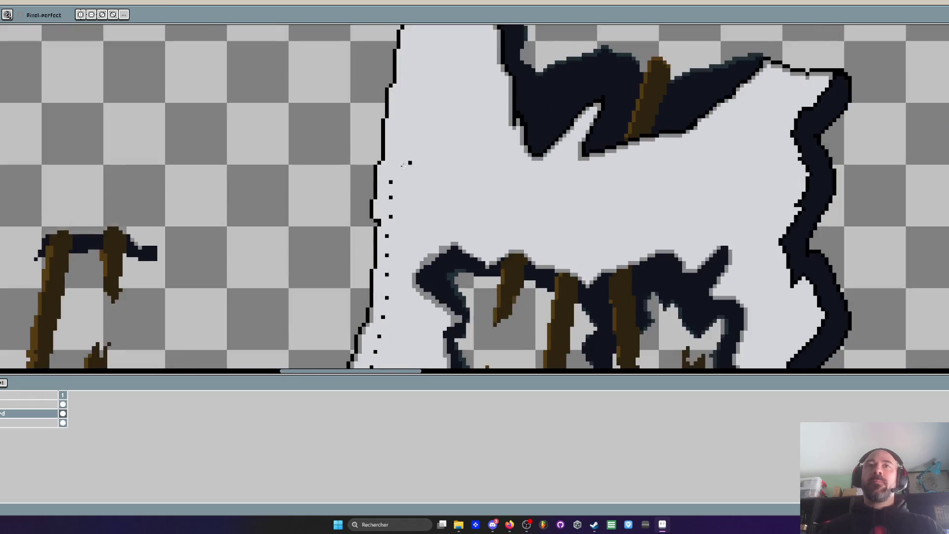
pyautogui.scroll(2, 393, 157)
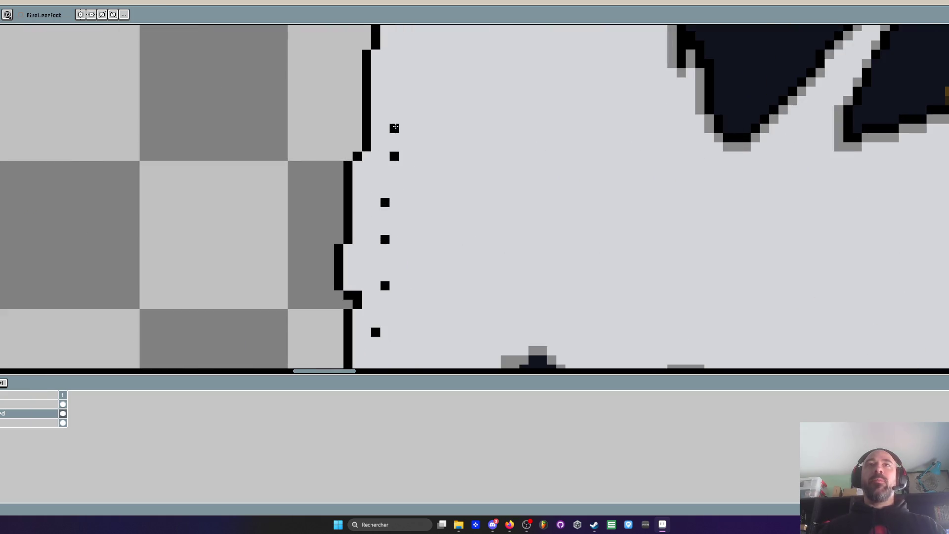
pyautogui.click(404, 110)
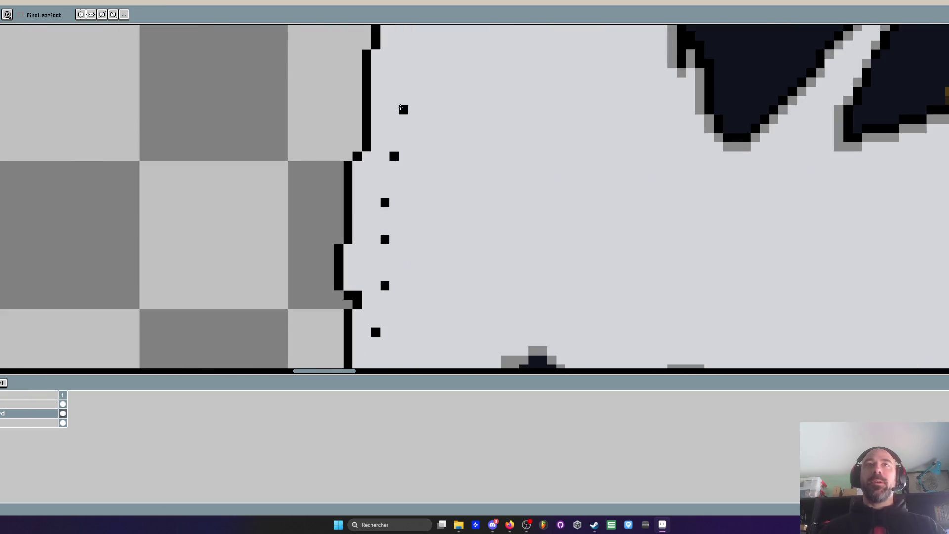
pyautogui.click(404, 63)
pyautogui.scroll(-2, 403, 64)
pyautogui.scroll(2, 401, 142)
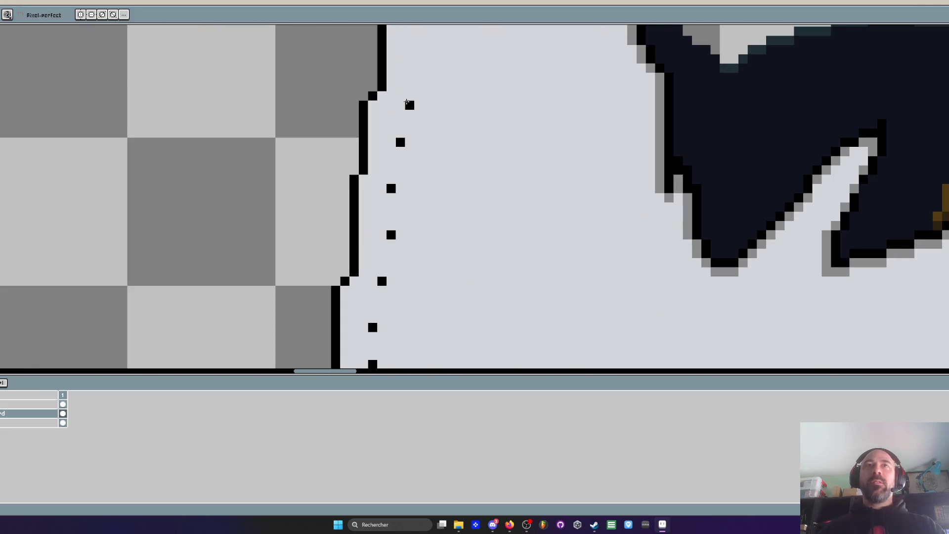
pyautogui.moveTo(402, 94); pyautogui.dragTo(410, 127)
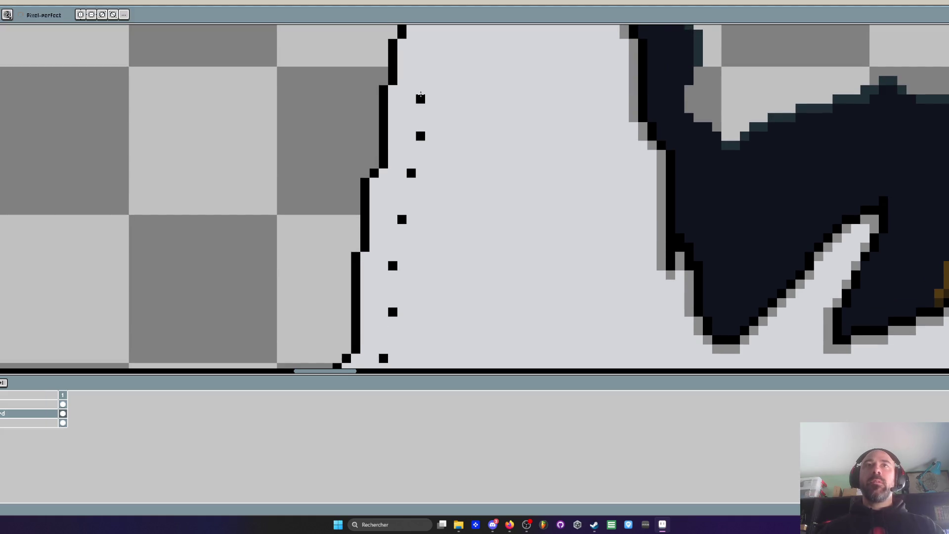
pyautogui.moveTo(426, 60); pyautogui.dragTo(413, 136)
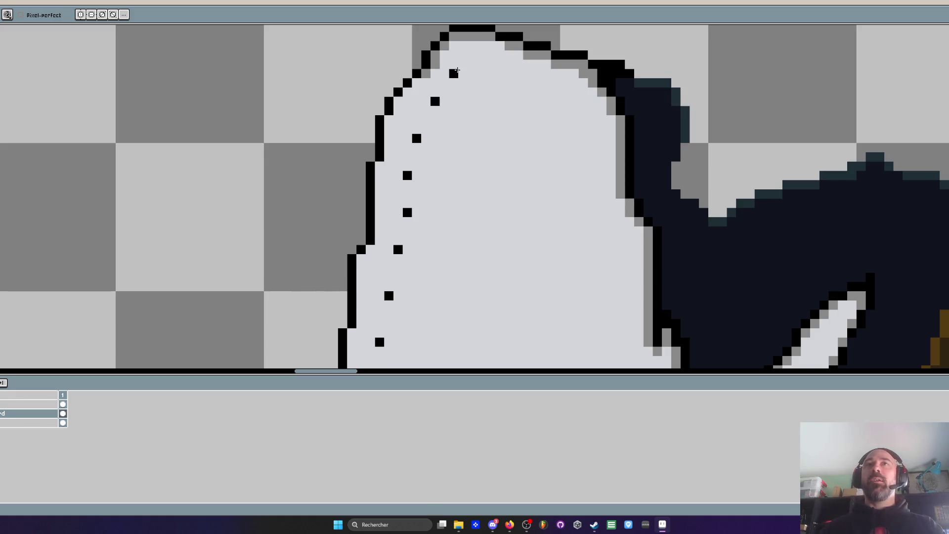
pyautogui.scroll(-4, 457, 73)
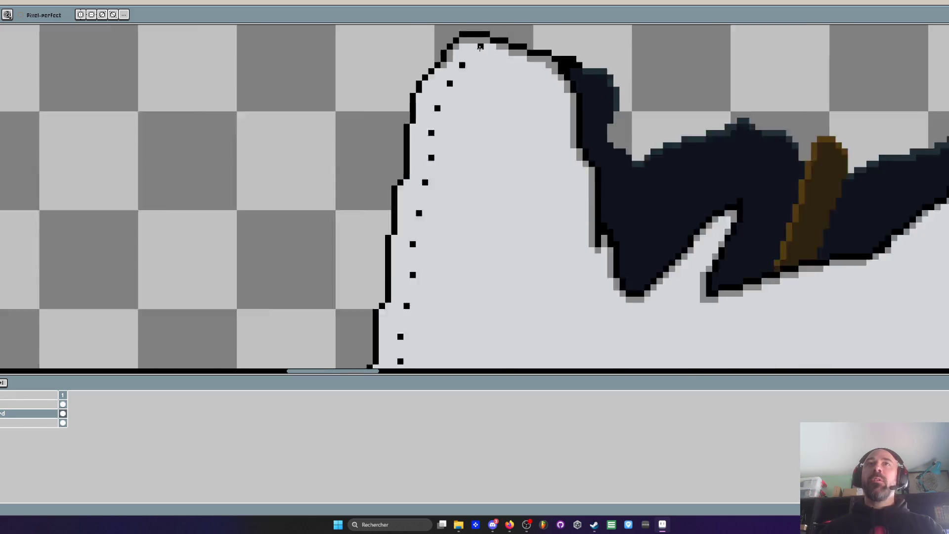
pyautogui.scroll(1, 476, 47)
pyautogui.scroll(-2, 476, 48)
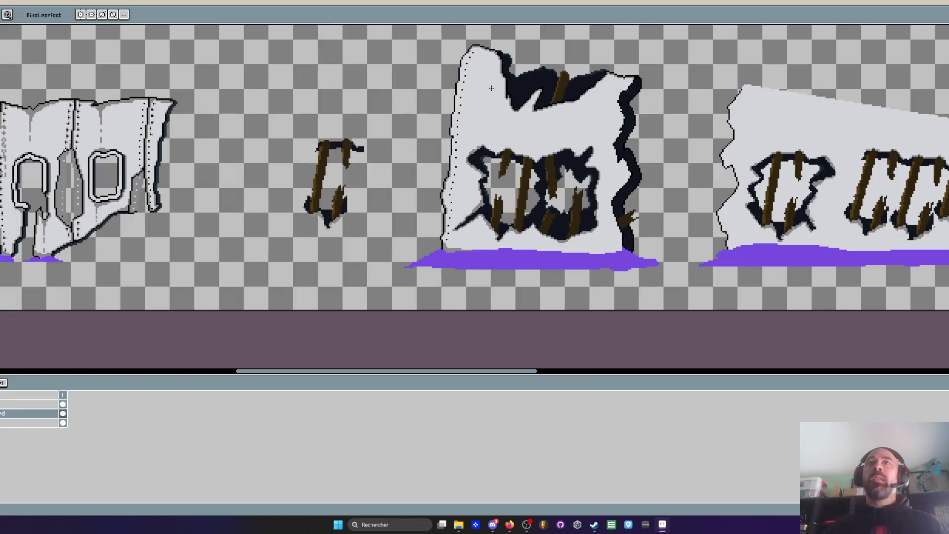
# Sample the outline colour and darken the notched pixels on the panel's left outline beside the rivets
pyautogui.scroll(-1, 477, 91)
pyautogui.scroll(2, 470, 104)
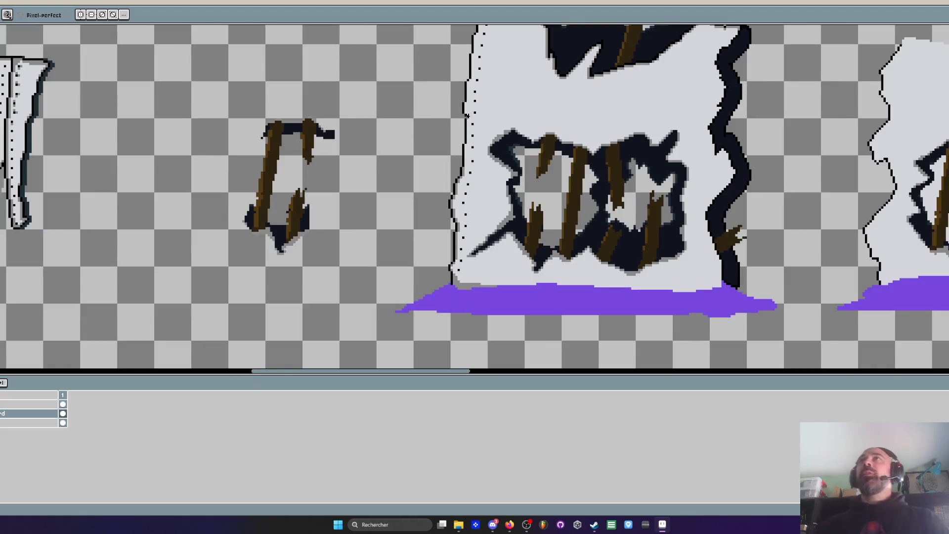
pyautogui.scroll(2, 467, 116)
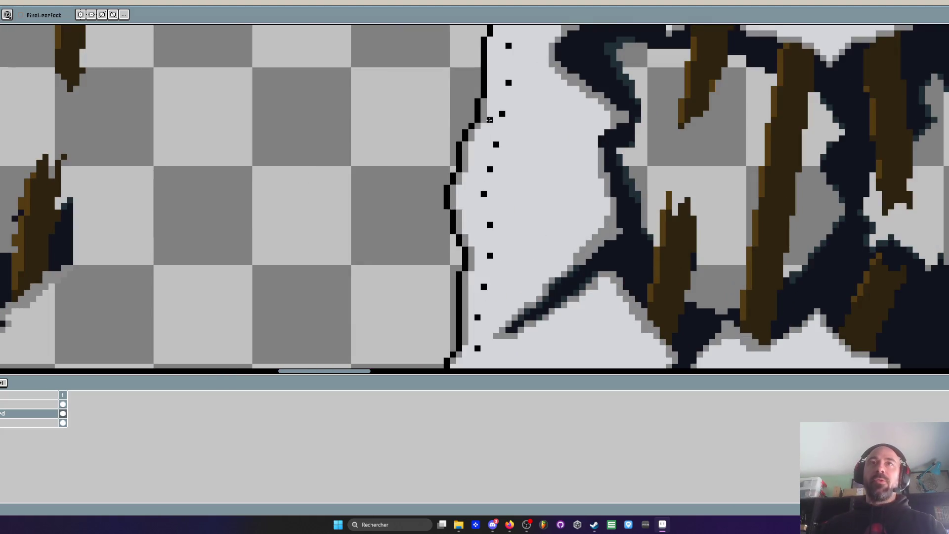
pyautogui.press('i')
pyautogui.press('m')
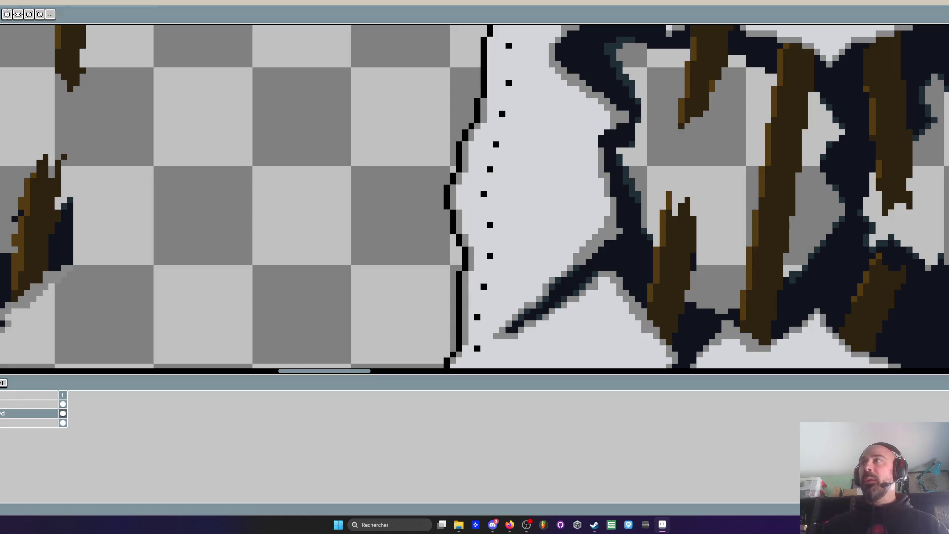
pyautogui.scroll(-1, 562, 244)
pyautogui.scroll(2, 494, 134)
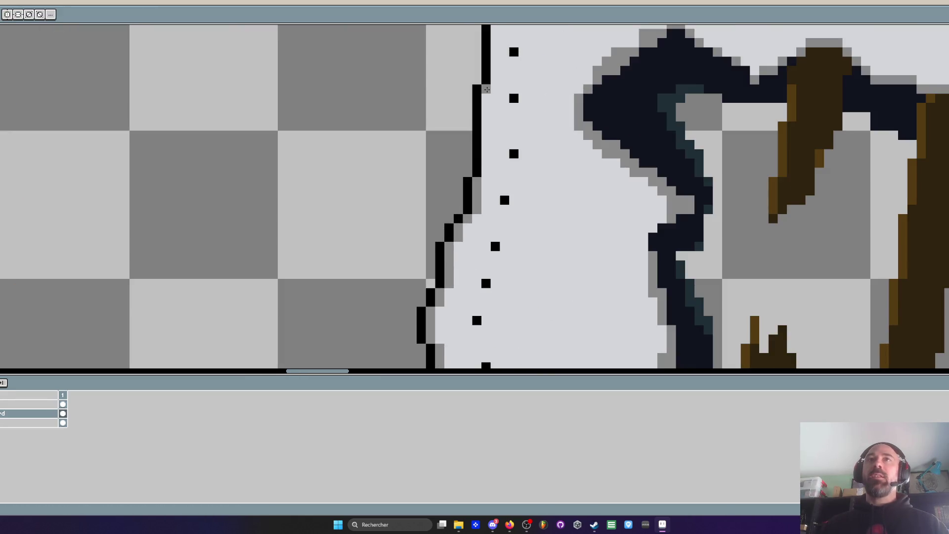
pyautogui.moveTo(482, 180); pyautogui.dragTo(479, 133)
pyautogui.scroll(3, 479, 163)
pyautogui.moveTo(492, 228); pyautogui.dragTo(494, 138)
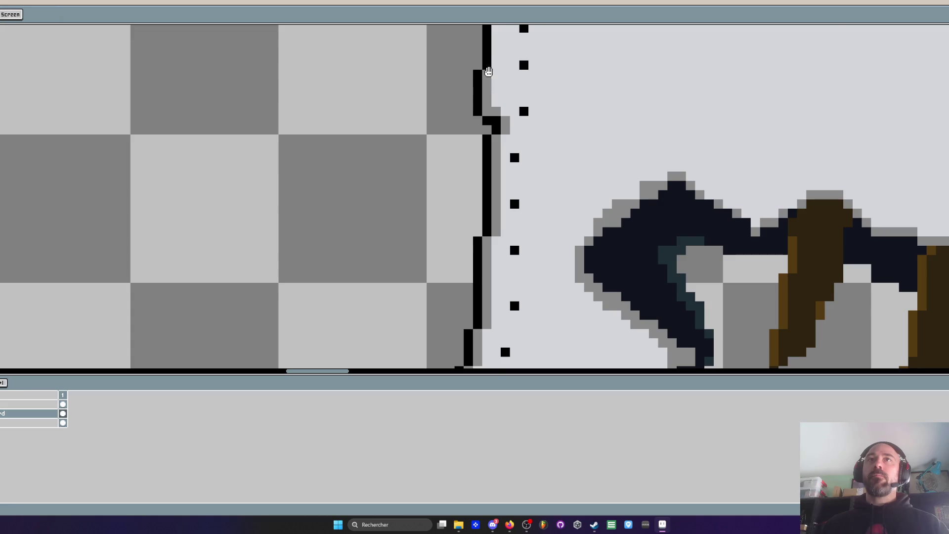
pyautogui.scroll(2, 489, 99)
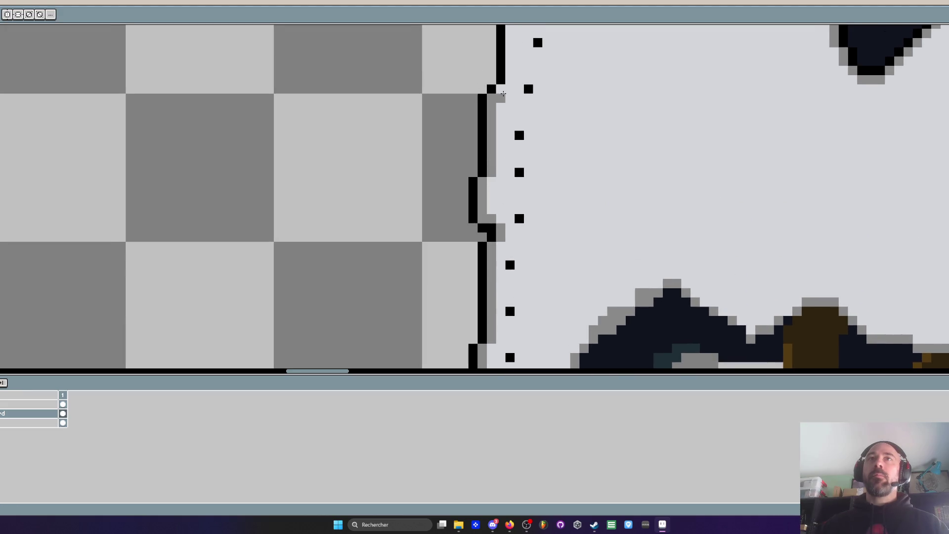
pyautogui.moveTo(502, 102)
pyautogui.mouseDown()
pyautogui.moveTo(505, 218)
pyautogui.moveTo(507, 102)
pyautogui.moveTo(497, 191)
pyautogui.moveTo(502, 127)
pyautogui.moveTo(487, 198)
pyautogui.moveTo(495, 201)
pyautogui.moveTo(500, 88)
pyautogui.moveTo(496, 155)
pyautogui.moveTo(530, 122)
pyautogui.mouseUp()
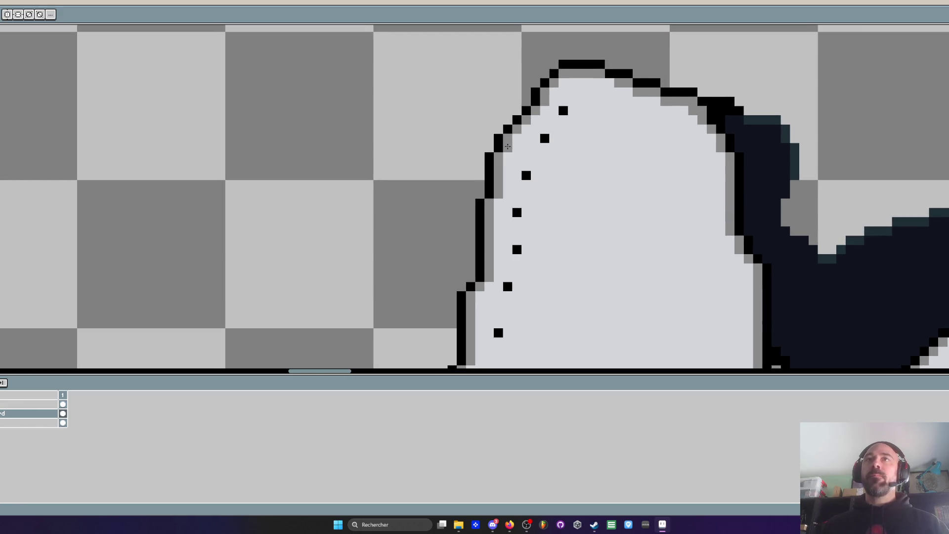
pyautogui.scroll(-5, 517, 144)
pyautogui.scroll(3, 557, 209)
pyautogui.scroll(4, 509, 198)
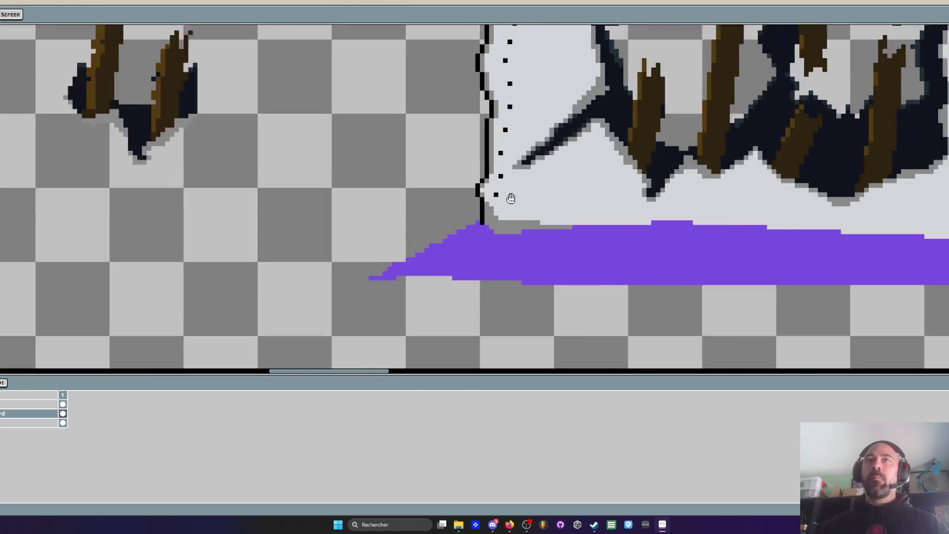
# Draw a stepped grey shading line along the purple puddle's top edge beneath the panel
pyautogui.scroll(-3, 546, 132)
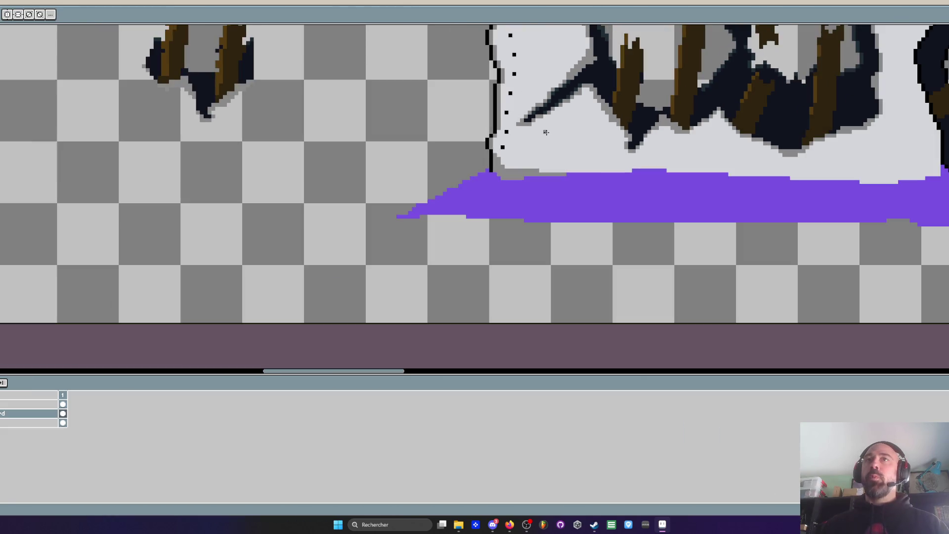
pyautogui.scroll(-1, 533, 127)
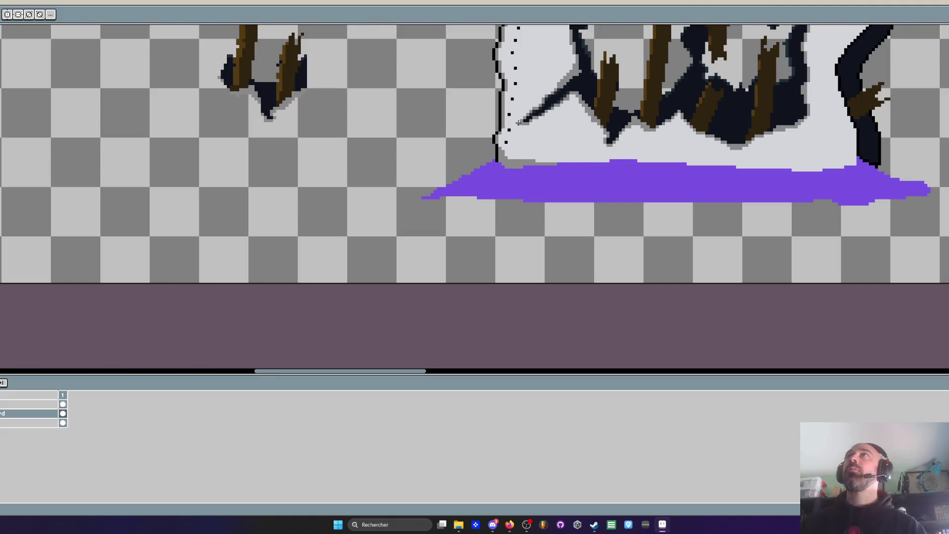
pyautogui.scroll(-3, 519, 122)
pyautogui.scroll(4, 525, 243)
pyautogui.scroll(3, 524, 243)
pyautogui.moveTo(517, 240)
pyautogui.mouseDown()
pyautogui.moveTo(890, 235)
pyautogui.moveTo(877, 227)
pyautogui.moveTo(549, 216)
pyautogui.mouseUp()
pyautogui.moveTo(574, 227); pyautogui.dragTo(948, 257)
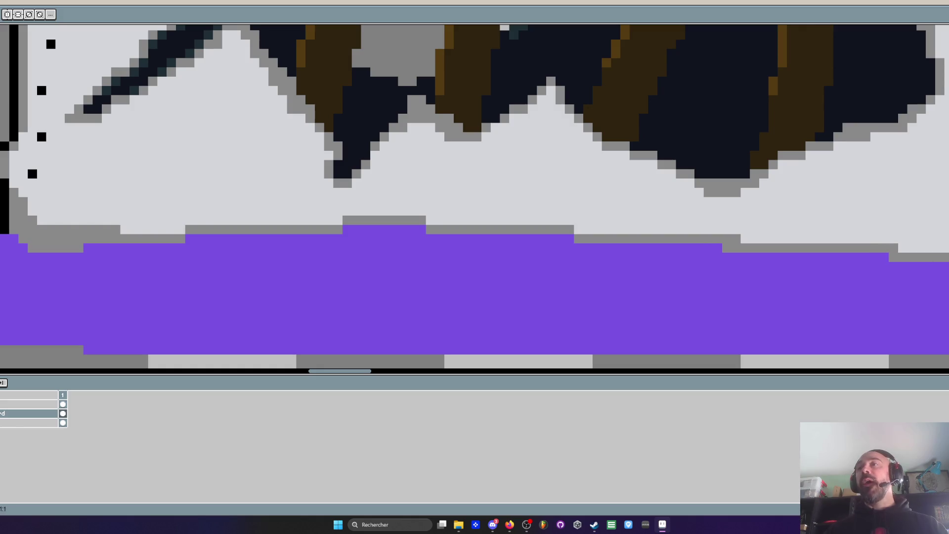
pyautogui.scroll(2, 707, 212)
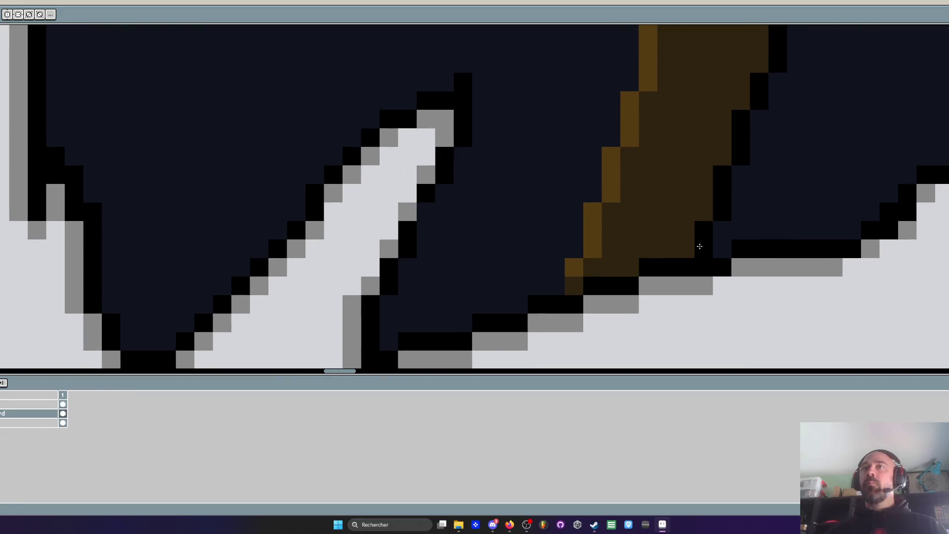
pyautogui.scroll(-5, 699, 246)
pyautogui.scroll(2, 703, 197)
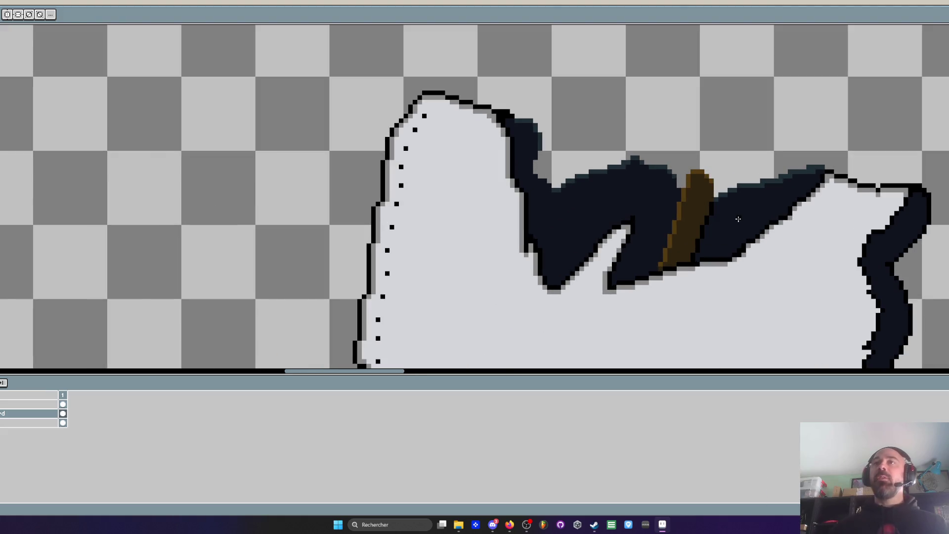
# Sample a dark colour from the artwork and bring the dark hole beside the brown plank into view
pyautogui.scroll(2, 738, 219)
pyautogui.press('i')
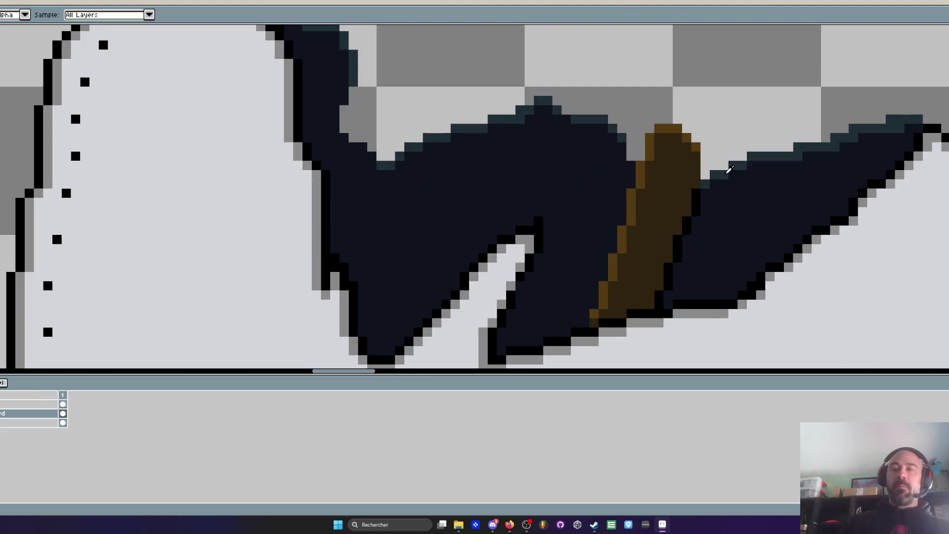
pyautogui.press('m')
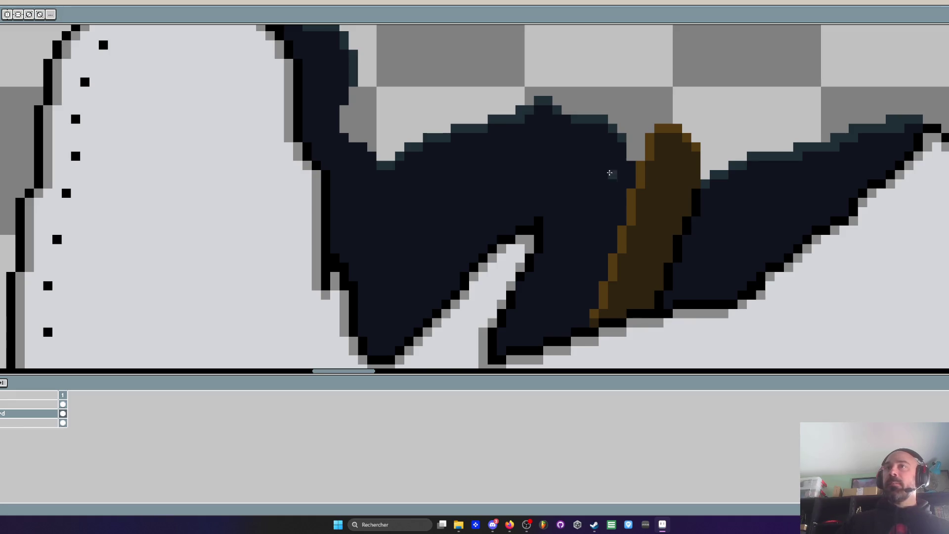
pyautogui.scroll(2, 610, 172)
pyautogui.moveTo(640, 259); pyautogui.dragTo(645, 165)
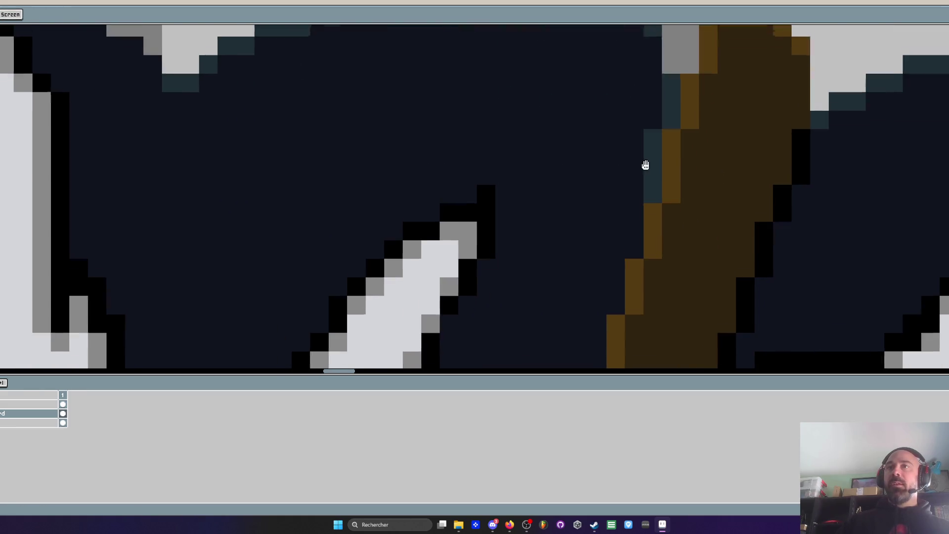
pyautogui.moveTo(613, 278)
pyautogui.mouseDown()
pyautogui.moveTo(638, 209)
pyautogui.moveTo(606, 316)
pyautogui.mouseUp()
pyautogui.scroll(-4, 621, 301)
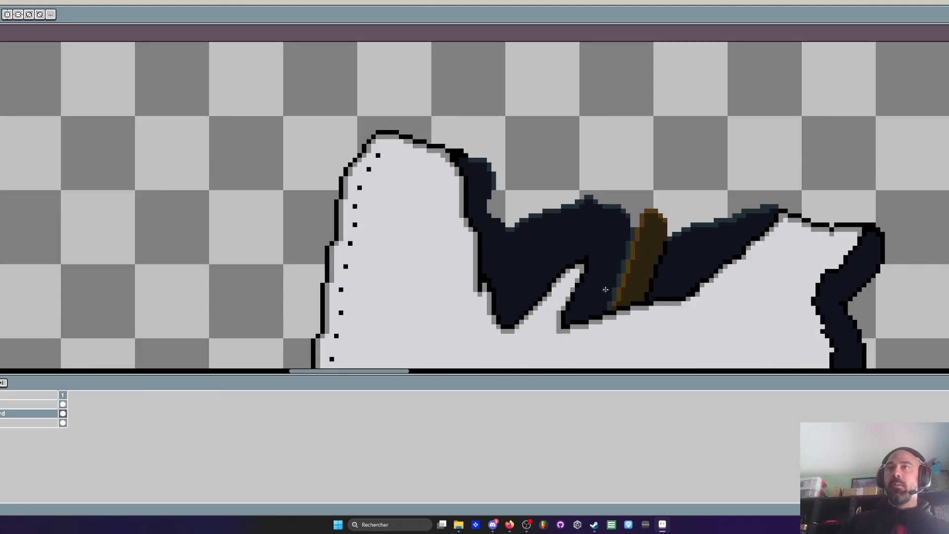
pyautogui.scroll(2, 605, 289)
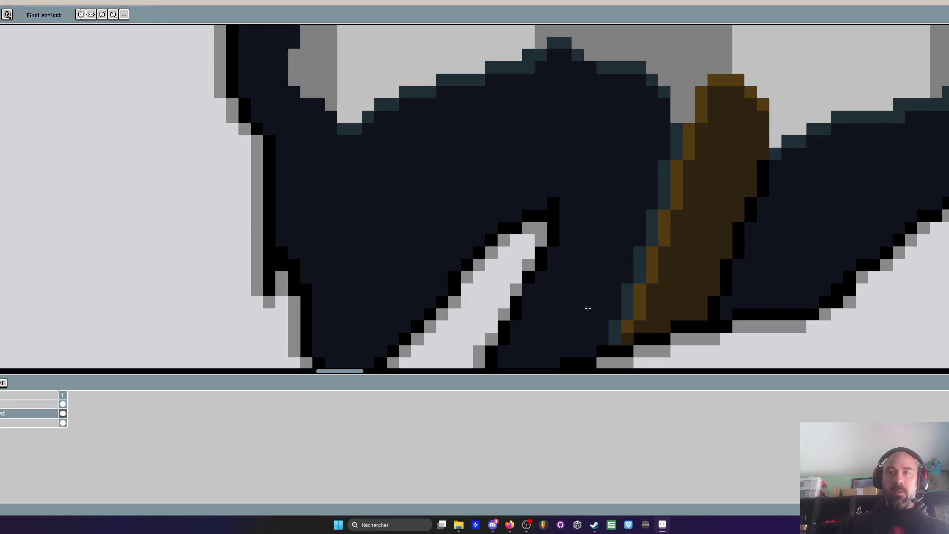
pyautogui.scroll(1, 588, 308)
pyautogui.scroll(-4, 632, 339)
pyautogui.scroll(4, 623, 328)
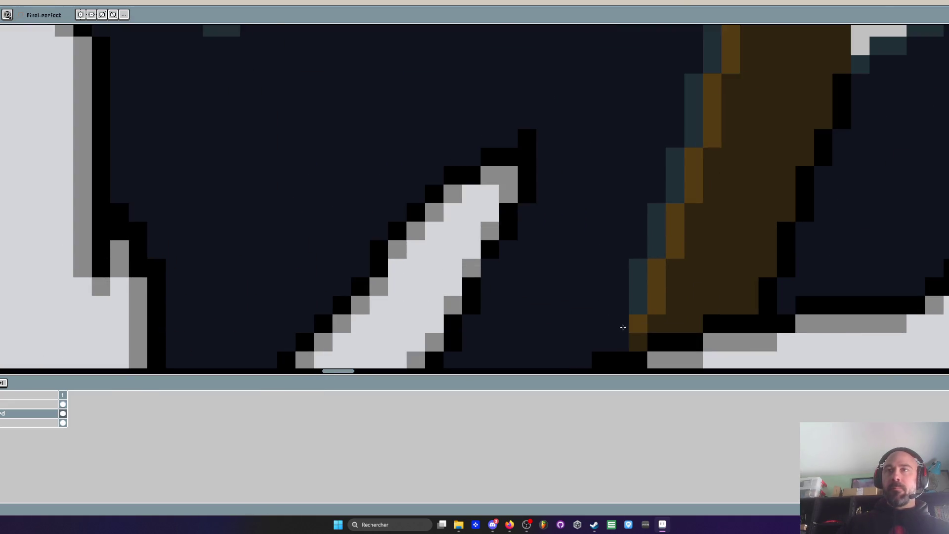
pyautogui.scroll(-4, 623, 327)
pyautogui.scroll(4, 565, 170)
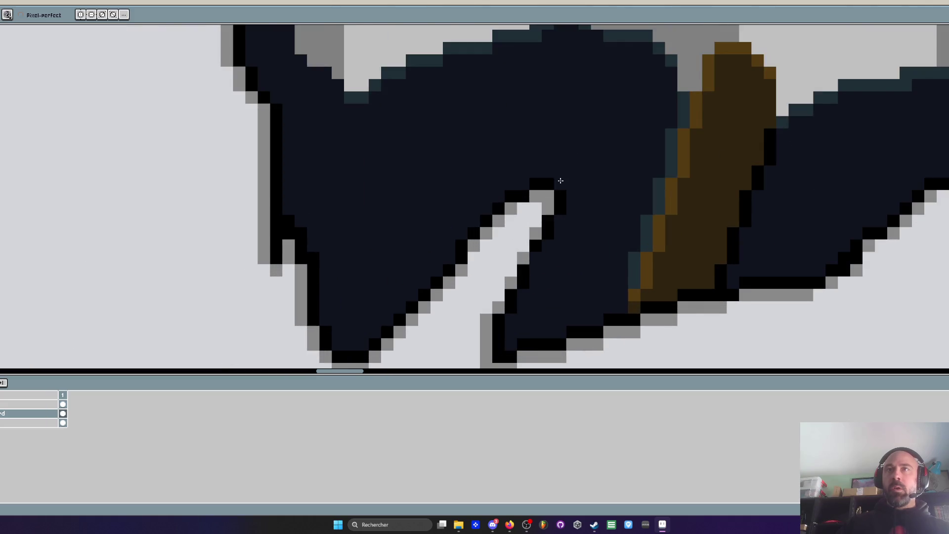
pyautogui.scroll(-3, 561, 180)
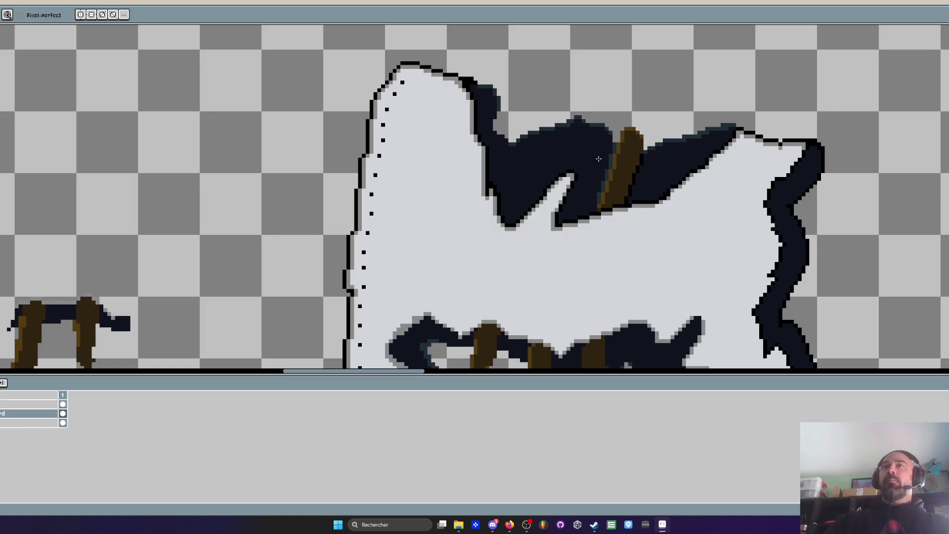
pyautogui.scroll(1, 599, 159)
pyautogui.press('alt')
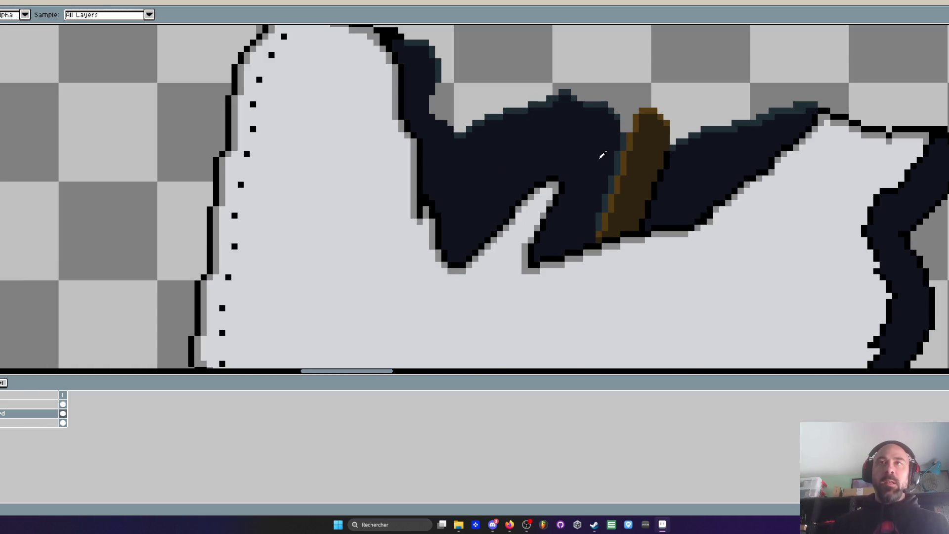
pyautogui.scroll(1, 590, 154)
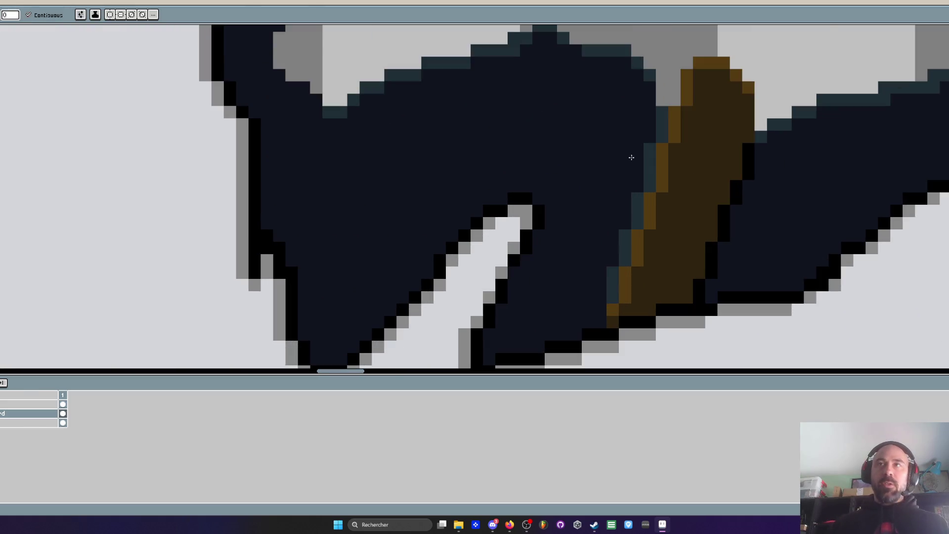
# Paint the three teal edge pixels beside the brown plank dark
pyautogui.click(638, 217)
pyautogui.click(613, 285)
pyautogui.click(625, 248)
pyautogui.scroll(-2, 607, 188)
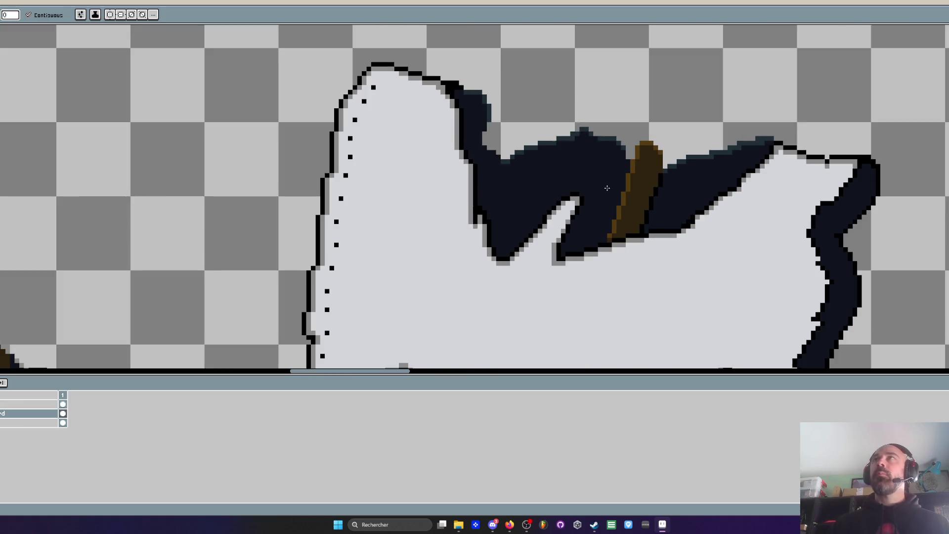
pyautogui.scroll(1, 607, 188)
pyautogui.scroll(1, 670, 106)
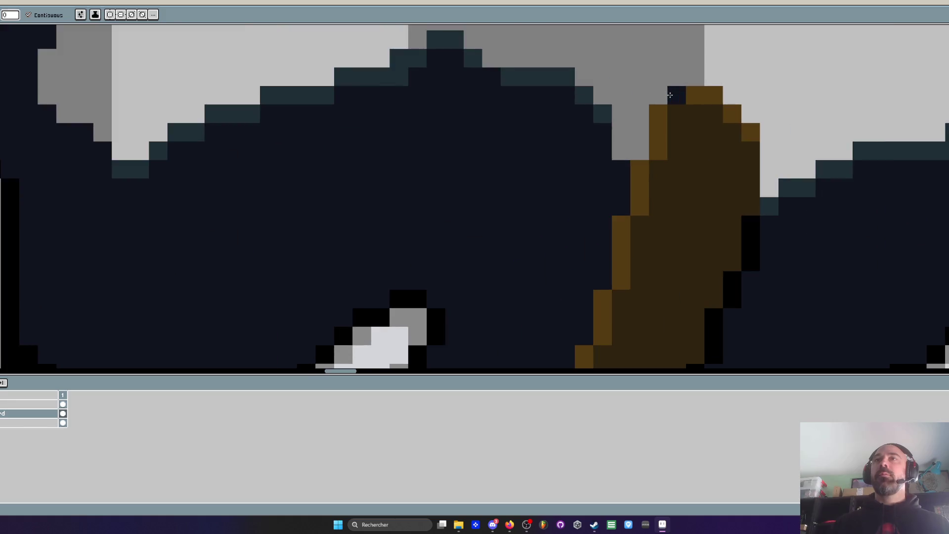
pyautogui.scroll(-2, 671, 104)
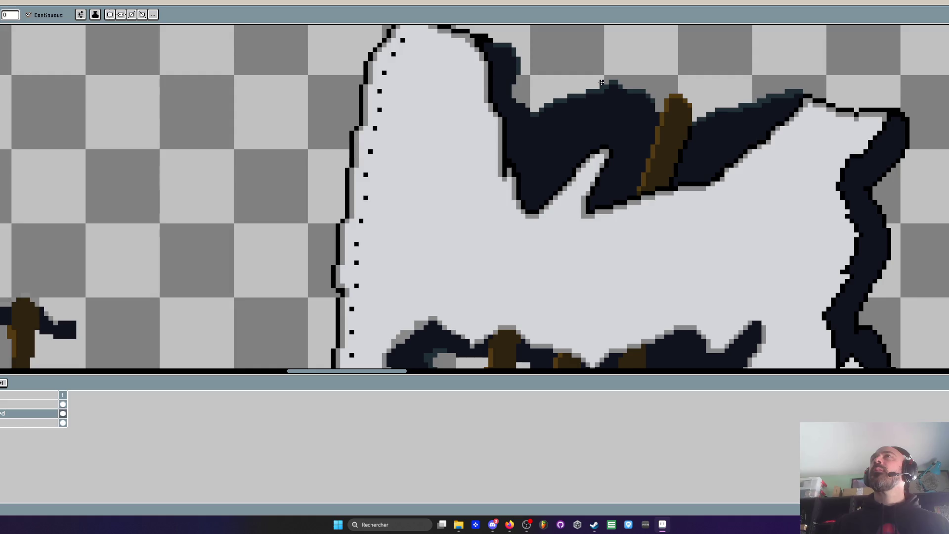
pyautogui.scroll(-3, 645, 159)
pyautogui.scroll(2, 569, 160)
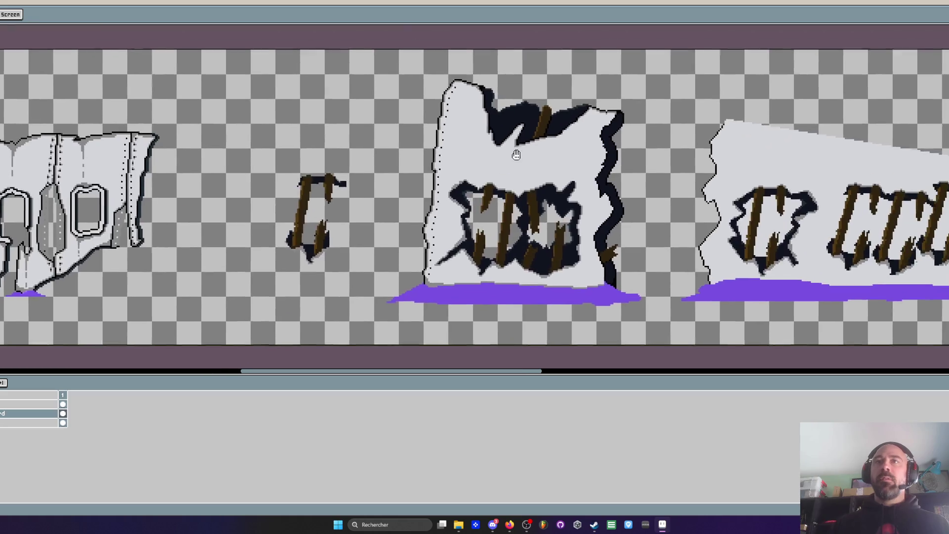
pyautogui.press('g')
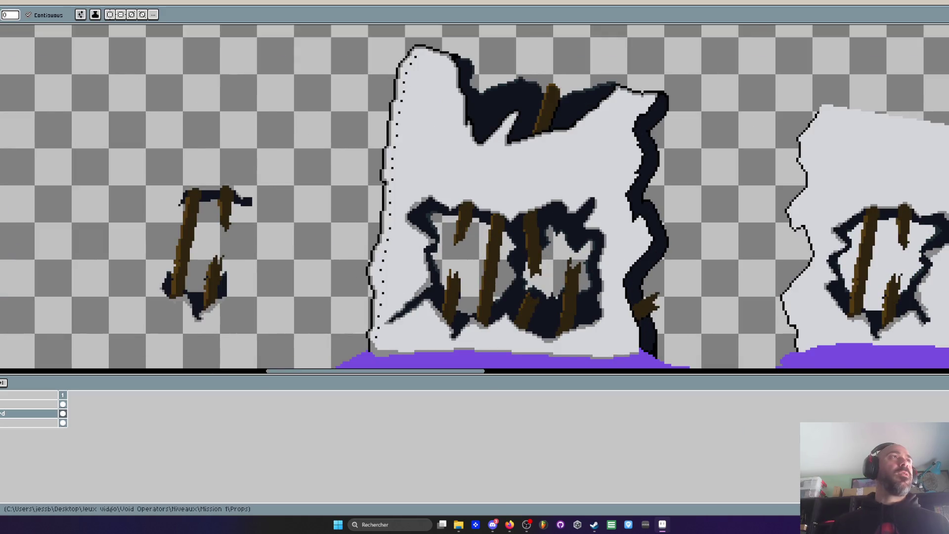
pyautogui.scroll(-1, 725, 197)
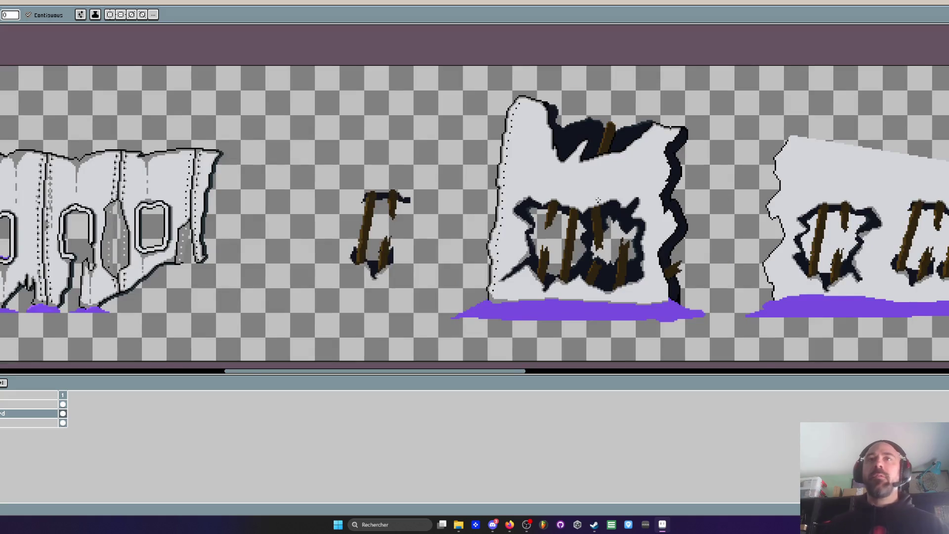
pyautogui.scroll(1, 598, 200)
pyautogui.scroll(1, 477, 50)
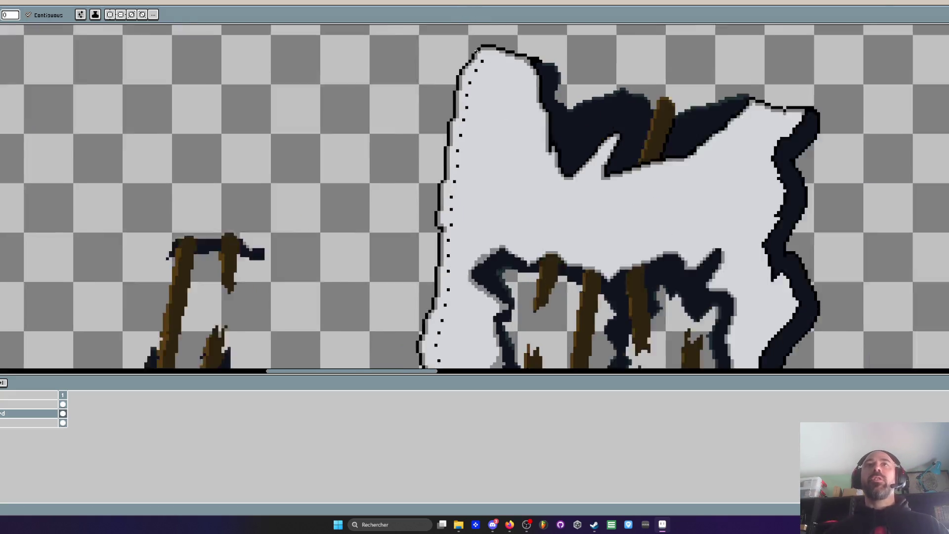
pyautogui.scroll(1, 477, 50)
pyautogui.scroll(1, 494, 51)
# Paint grey pixels along the sprite's top edge and a grey seam column down the wall
pyautogui.press('i')
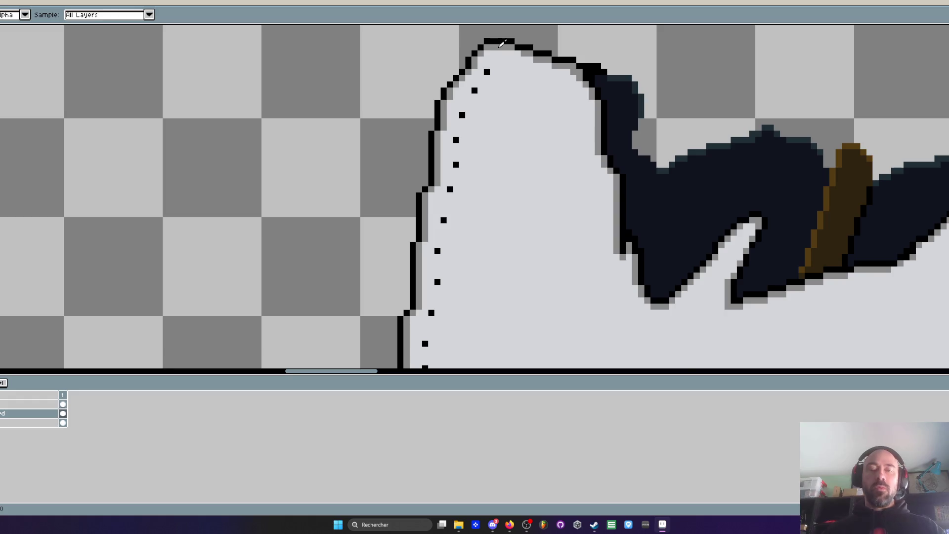
pyautogui.press('b')
pyautogui.scroll(2, 495, 49)
pyautogui.moveTo(482, 56)
pyautogui.mouseDown()
pyautogui.moveTo(594, 83)
pyautogui.moveTo(493, 58)
pyautogui.moveTo(549, 83)
pyautogui.moveTo(534, 98)
pyautogui.mouseUp()
pyautogui.moveTo(496, 66)
pyautogui.mouseDown()
pyautogui.moveTo(534, 118)
pyautogui.moveTo(534, 143)
pyautogui.moveTo(559, 96)
pyautogui.moveTo(573, 89)
pyautogui.mouseUp()
pyautogui.scroll(-2, 572, 89)
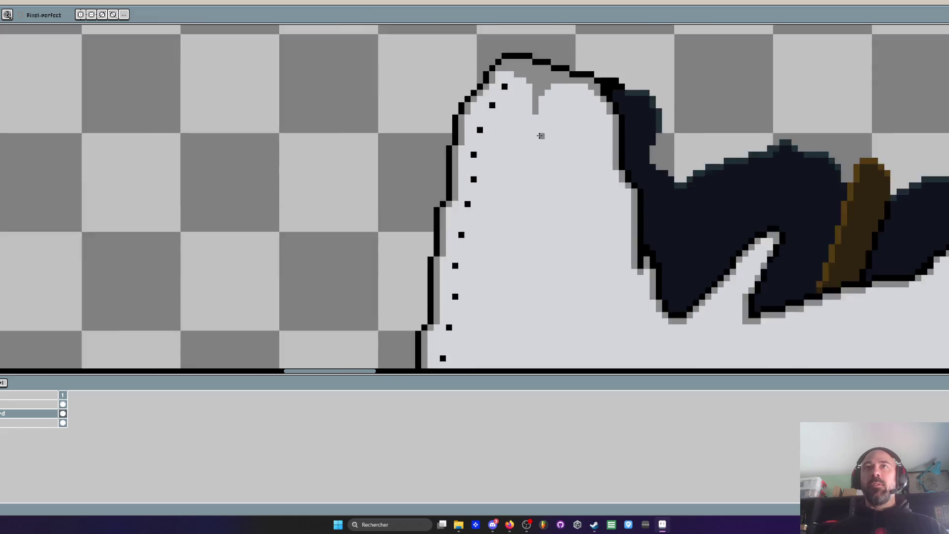
pyautogui.scroll(2, 544, 148)
pyautogui.moveTo(531, 130); pyautogui.dragTo(536, 224)
pyautogui.scroll(-3, 536, 223)
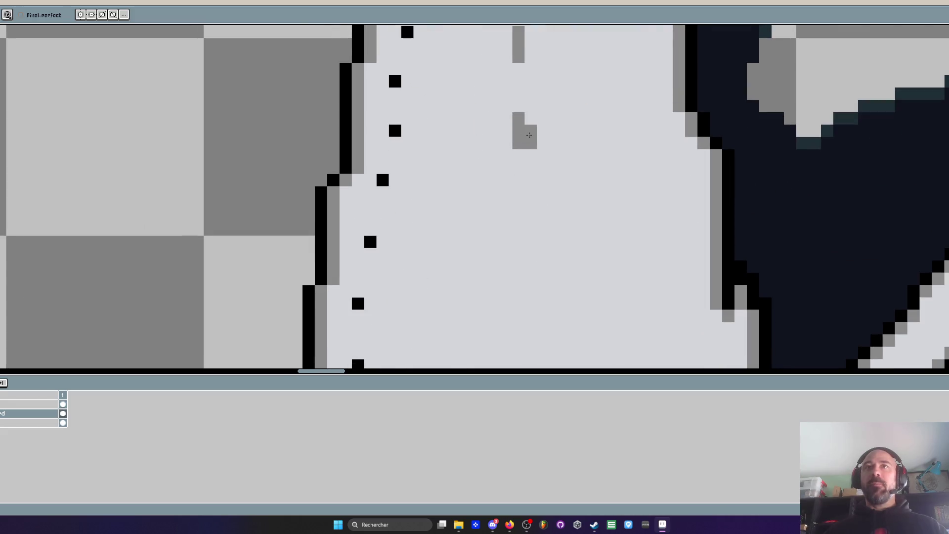
# Undo the light-grey column and repaint the seam's top in grey
pyautogui.press('alt')
pyautogui.scroll(2, 589, 172)
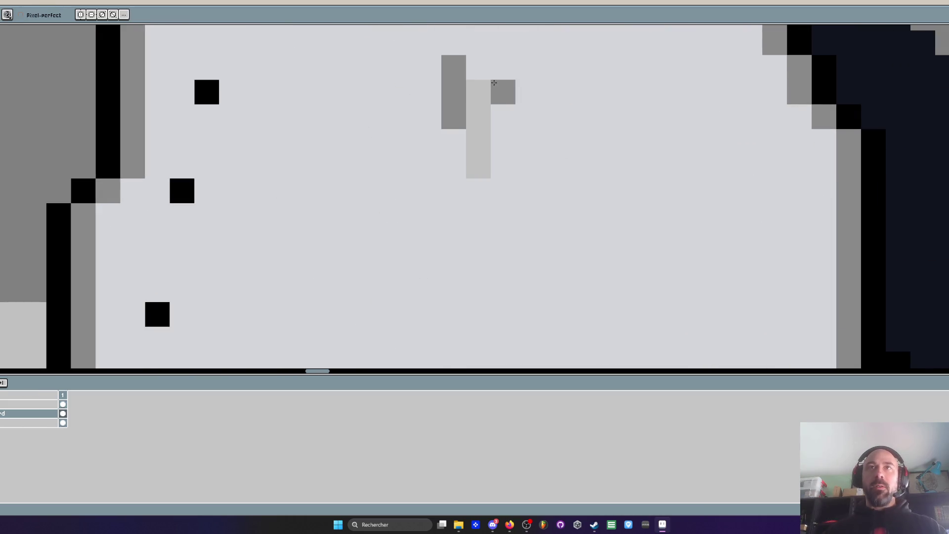
pyautogui.hotkey('ctrl', 'z')
pyautogui.scroll(-3, 495, 149)
pyautogui.moveTo(479, 54); pyautogui.dragTo(481, 79)
pyautogui.click(483, 124)
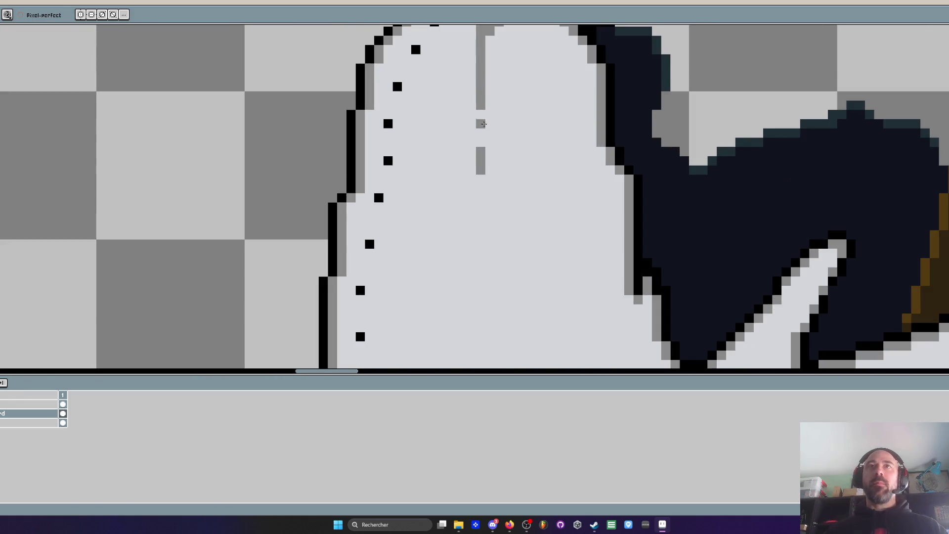
pyautogui.hotkey('ctrl', 'z')
pyautogui.scroll(-3, 484, 102)
pyautogui.scroll(3, 445, 49)
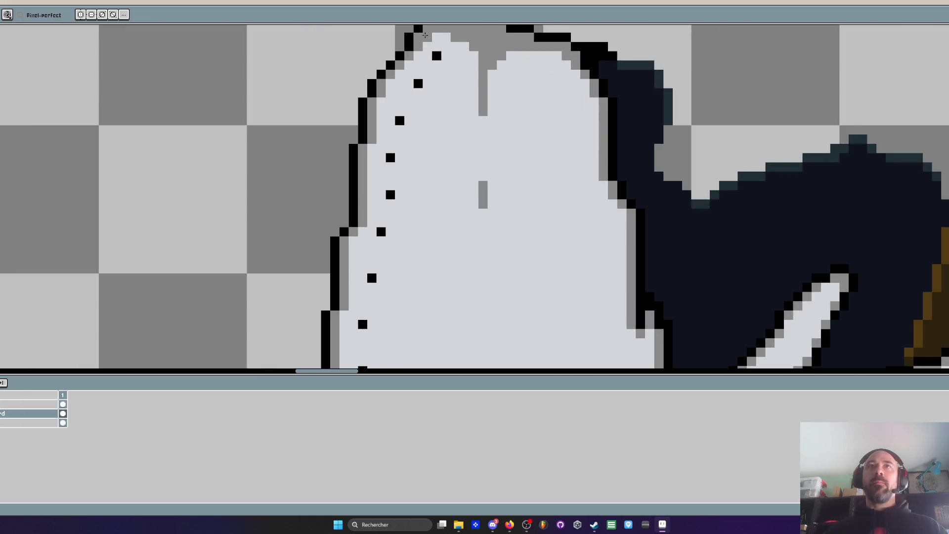
# Add two grey dots below the seam to make it dashed
pyautogui.click(483, 124)
pyautogui.scroll(-2, 483, 222)
pyautogui.scroll(2, 483, 255)
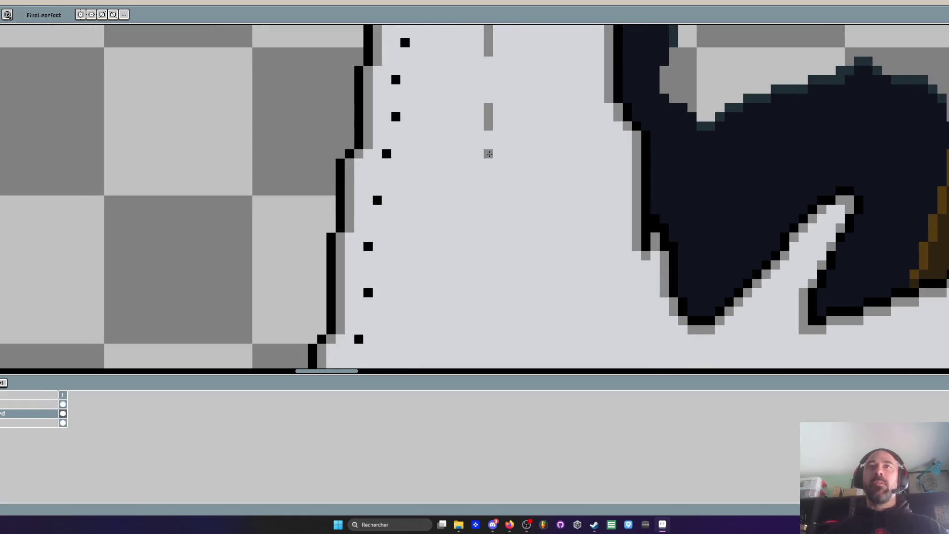
pyautogui.click(489, 199)
pyautogui.scroll(-3, 488, 228)
pyautogui.scroll(-2, 504, 222)
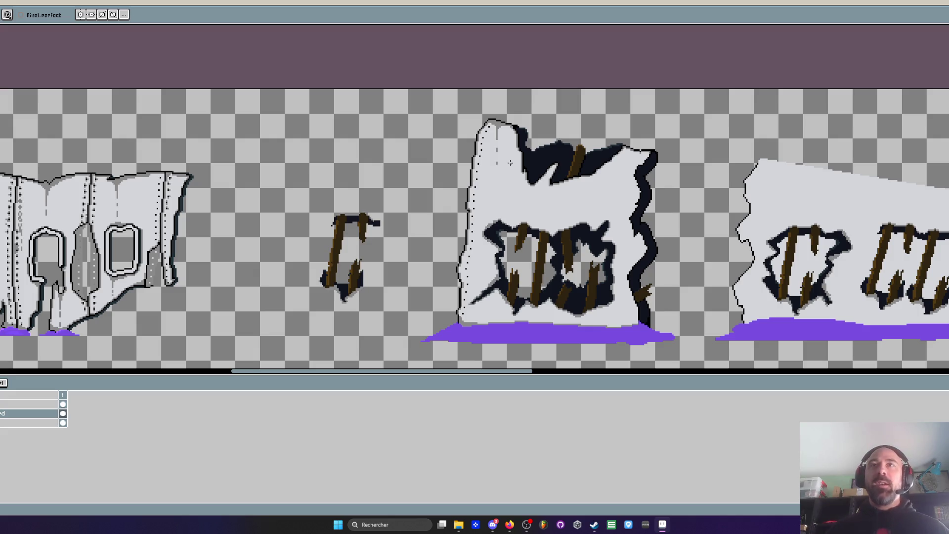
# Shade the left and right edges of the dark hole's lower tip in grey
pyautogui.scroll(5, 510, 163)
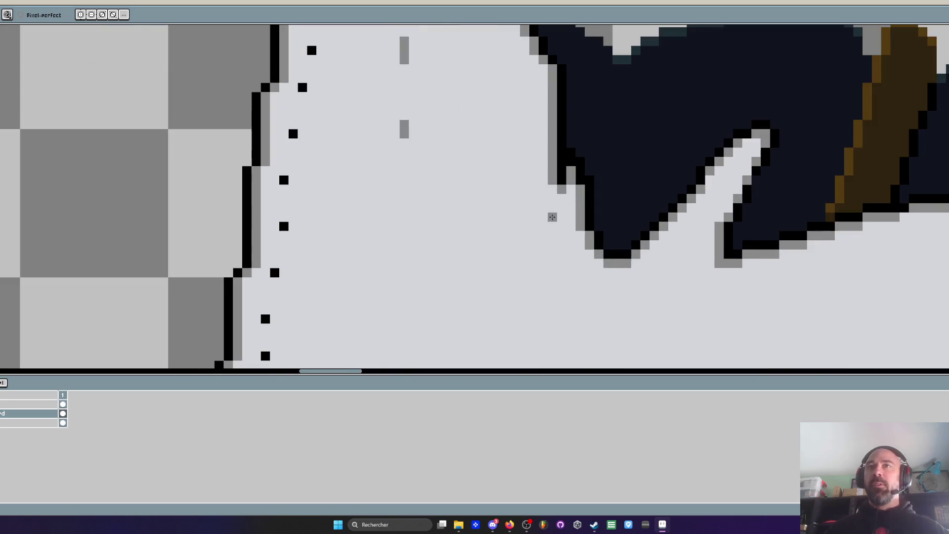
pyautogui.scroll(-2, 664, 232)
pyautogui.scroll(2, 604, 158)
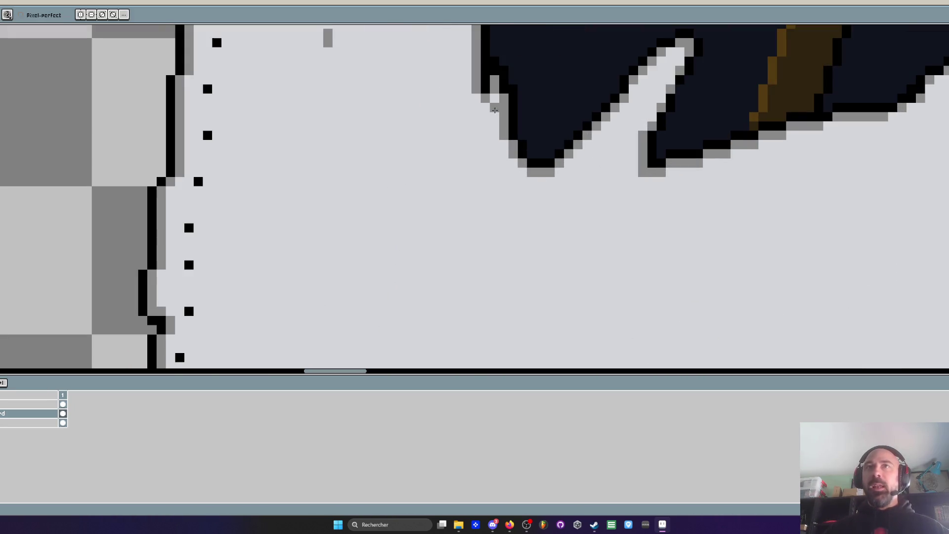
pyautogui.moveTo(517, 159)
pyautogui.mouseDown()
pyautogui.moveTo(541, 210)
pyautogui.moveTo(592, 128)
pyautogui.moveTo(517, 201)
pyautogui.mouseUp()
pyautogui.hotkey('ctrl', 'z')
pyautogui.scroll(1, 579, 156)
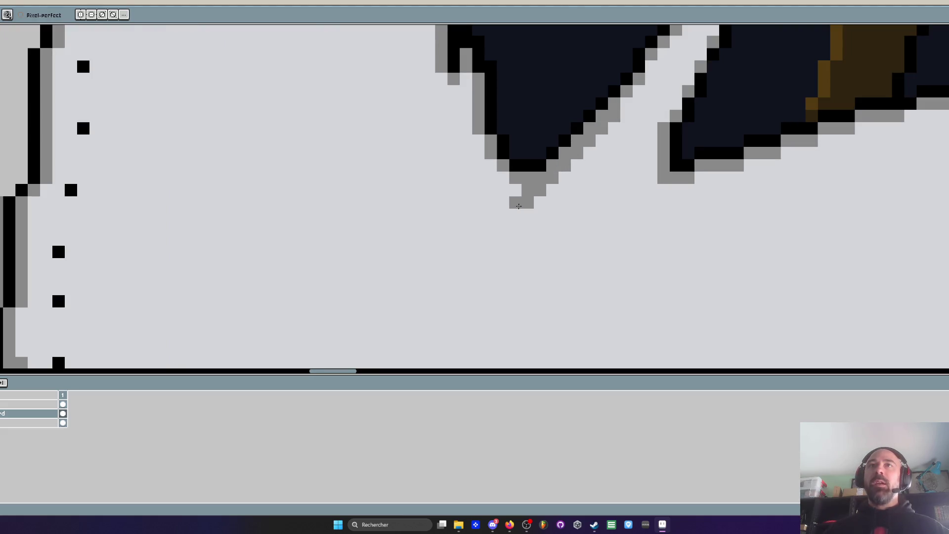
pyautogui.moveTo(470, 82)
pyautogui.mouseDown()
pyautogui.moveTo(479, 140)
pyautogui.moveTo(528, 227)
pyautogui.moveTo(466, 80)
pyautogui.moveTo(498, 144)
pyautogui.moveTo(563, 131)
pyautogui.mouseUp()
pyautogui.scroll(-1, 498, 143)
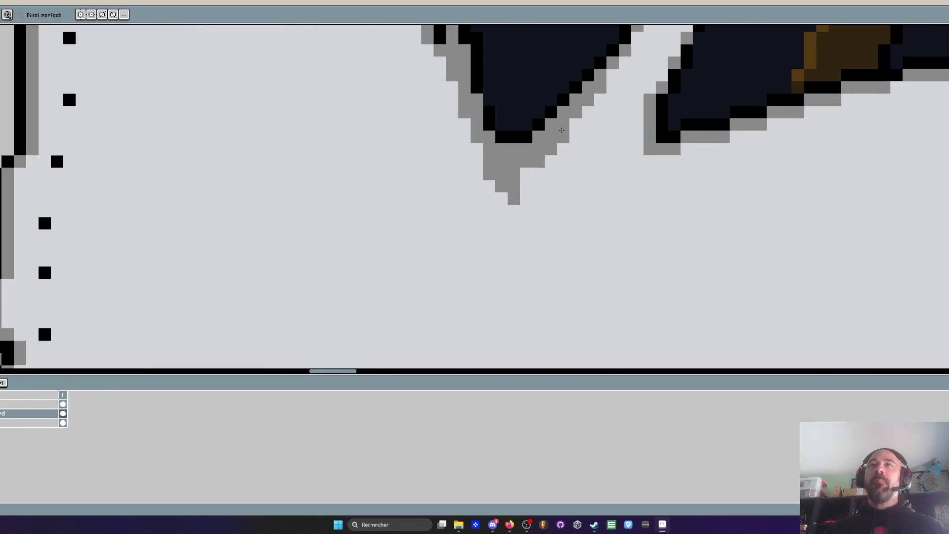
pyautogui.click(525, 172)
# Draw a dashed grey drip trailing down below the tip
pyautogui.moveTo(515, 194); pyautogui.dragTo(514, 307)
pyautogui.scroll(-4, 509, 188)
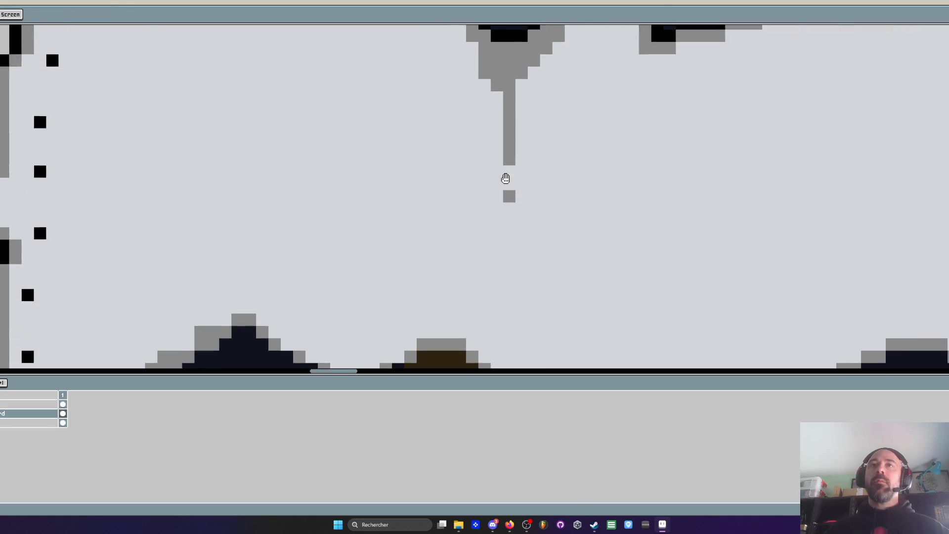
pyautogui.scroll(2, 513, 258)
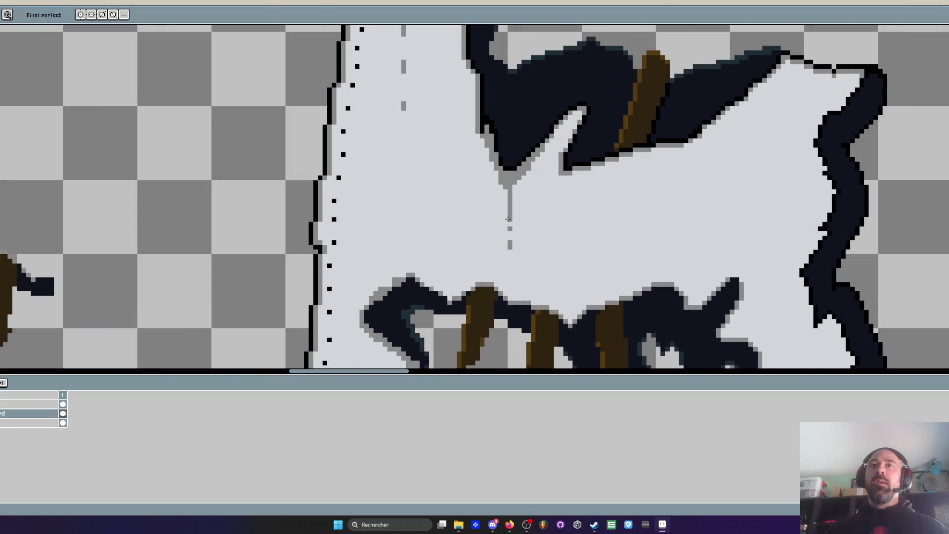
pyautogui.scroll(-3, 513, 223)
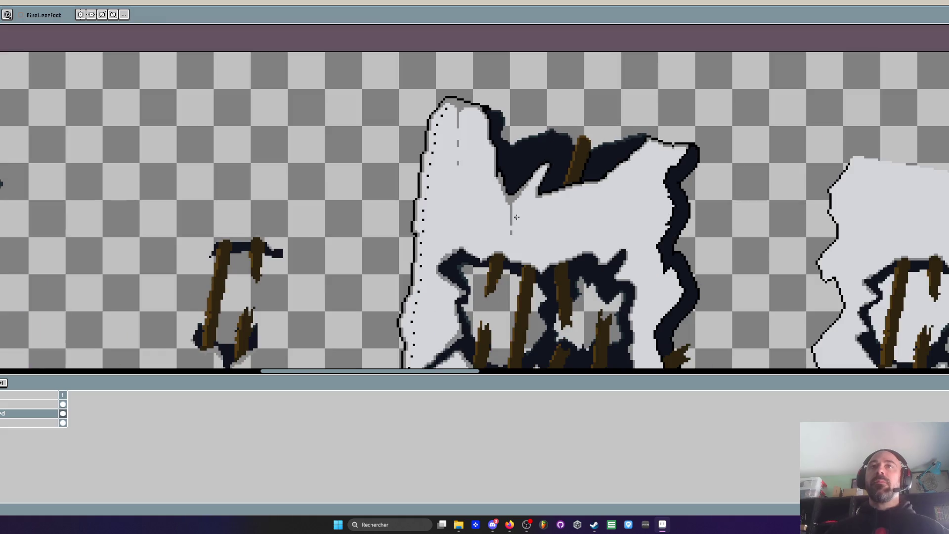
pyautogui.scroll(5, 495, 208)
pyautogui.press('i')
pyautogui.scroll(-2, 440, 191)
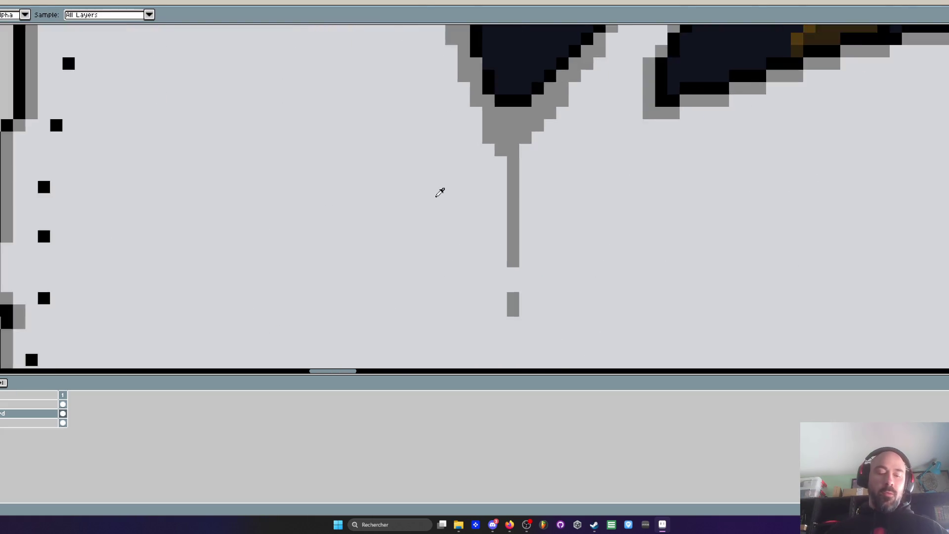
pyautogui.scroll(3, 515, 117)
pyautogui.press('b')
pyautogui.scroll(-3, 527, 148)
pyautogui.scroll(-3, 527, 148)
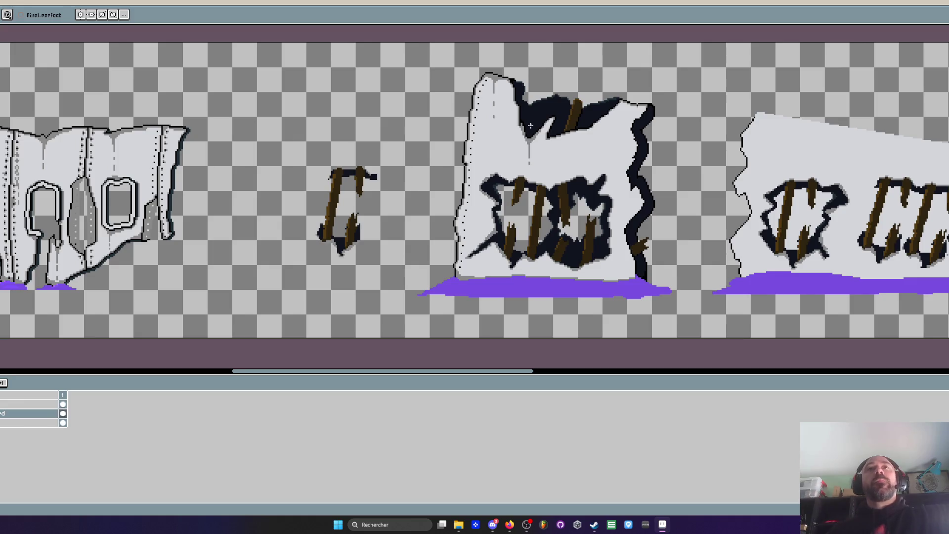
pyautogui.scroll(-2, 530, 127)
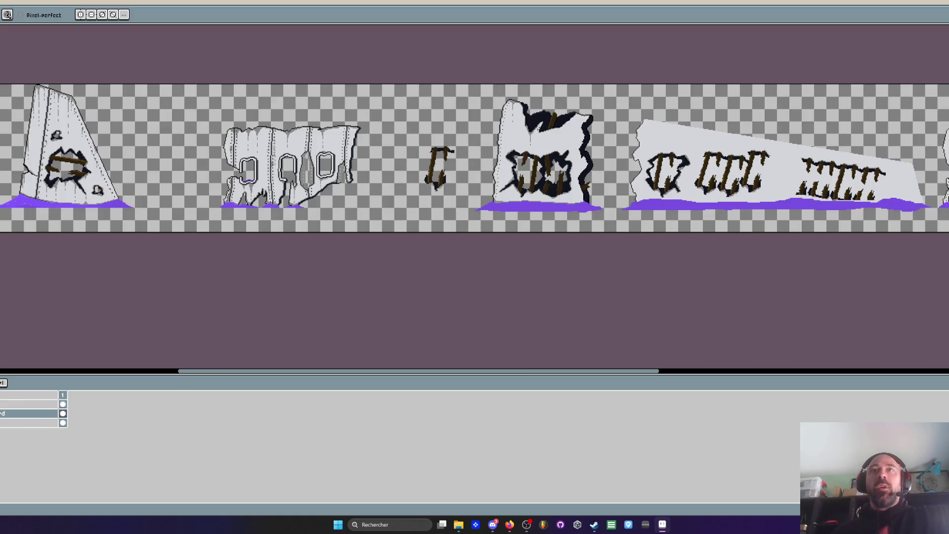
pyautogui.scroll(5, 543, 131)
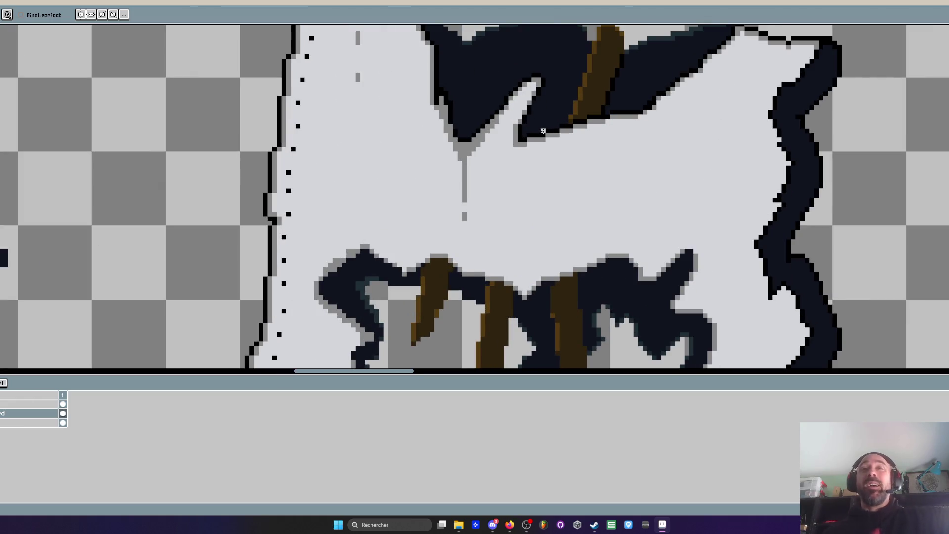
pyautogui.scroll(3, 544, 131)
pyautogui.press('alt')
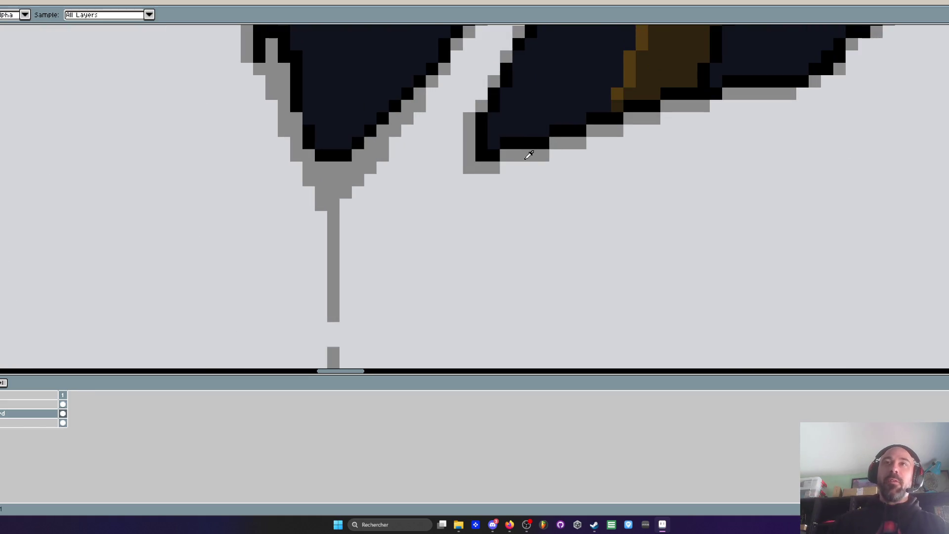
# Paint grey shadow along the dark hole's lower edge with a grey drip below it
pyautogui.scroll(-4, 529, 155)
pyautogui.scroll(5, 530, 149)
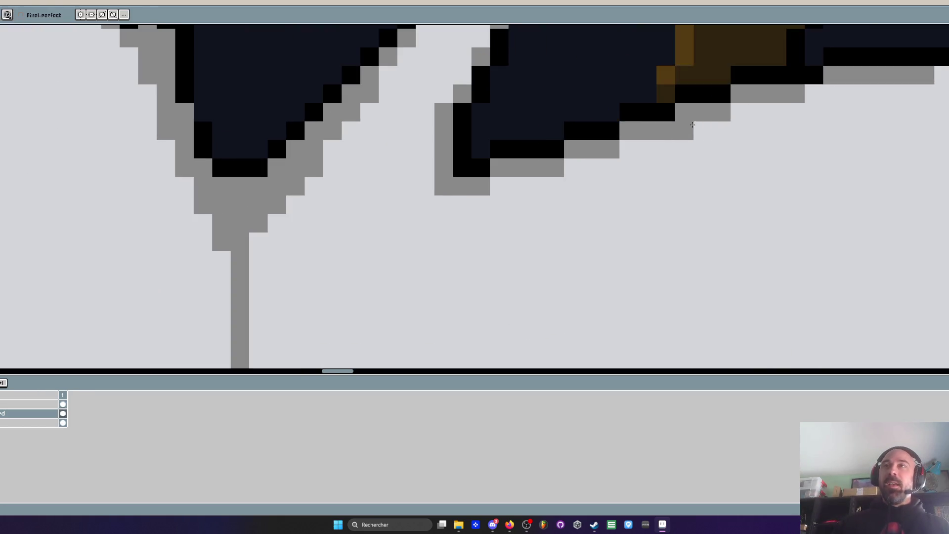
pyautogui.moveTo(693, 124)
pyautogui.mouseDown()
pyautogui.moveTo(542, 165)
pyautogui.moveTo(628, 148)
pyautogui.moveTo(519, 184)
pyautogui.moveTo(646, 152)
pyautogui.mouseUp()
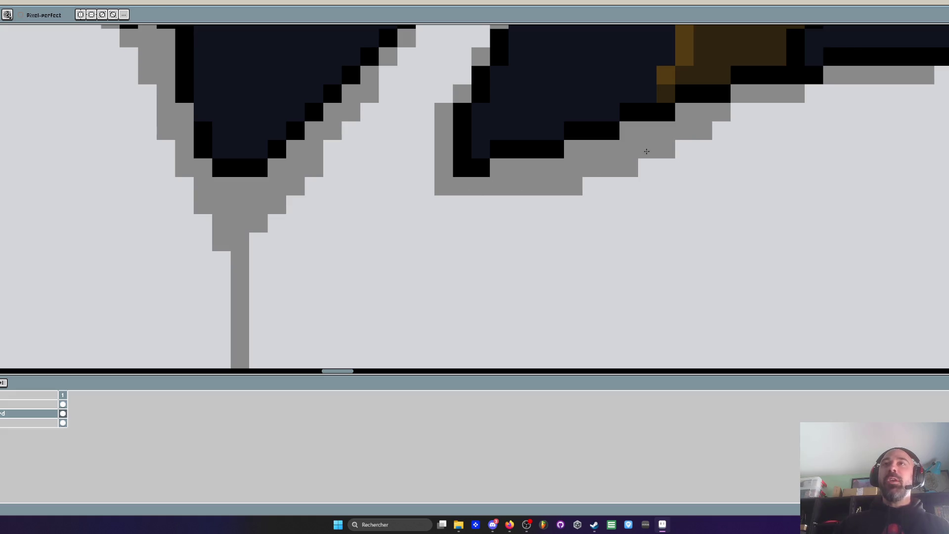
pyautogui.scroll(-4, 647, 151)
pyautogui.scroll(3, 556, 189)
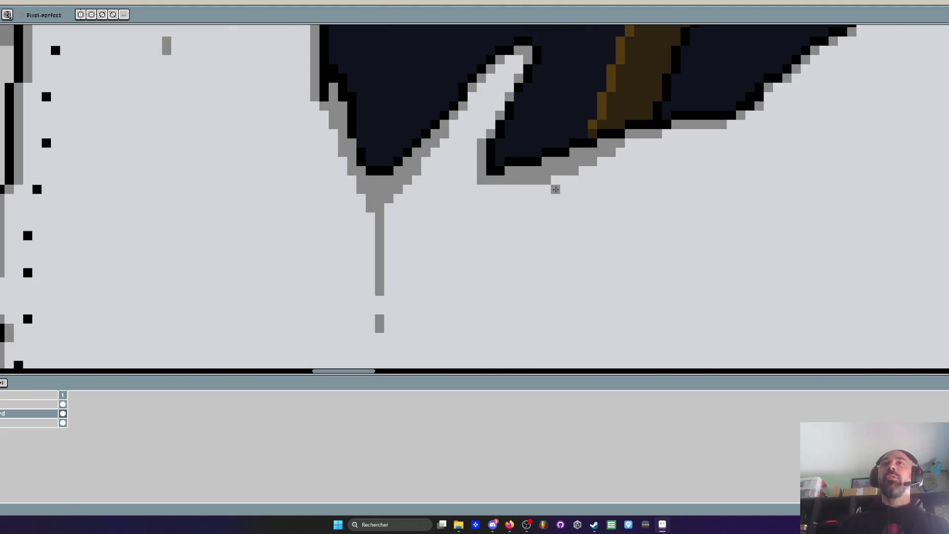
pyautogui.moveTo(519, 187)
pyautogui.mouseDown()
pyautogui.moveTo(533, 292)
pyautogui.moveTo(544, 188)
pyautogui.mouseUp()
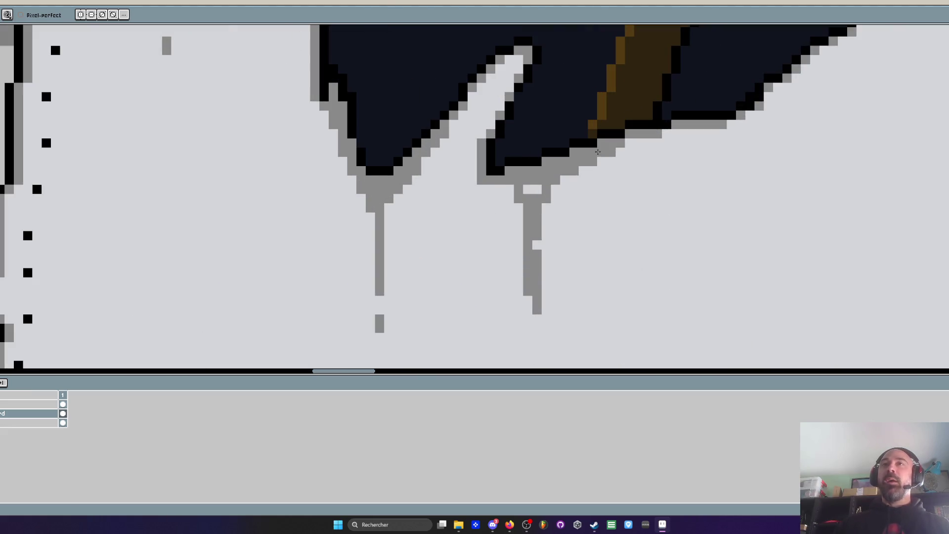
pyautogui.moveTo(598, 152); pyautogui.dragTo(501, 202)
pyautogui.scroll(-2, 465, 216)
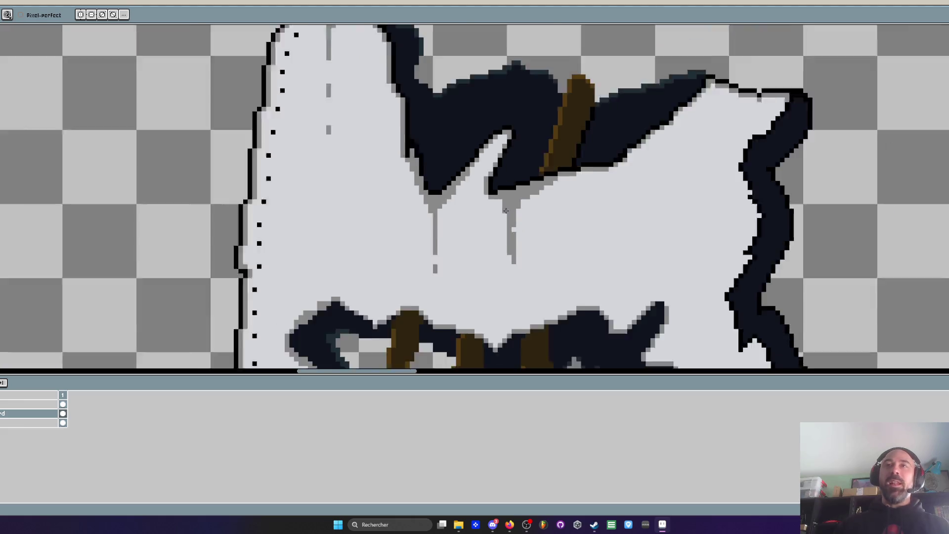
pyautogui.scroll(1, 519, 193)
pyautogui.scroll(-2, 490, 195)
pyautogui.scroll(2, 489, 218)
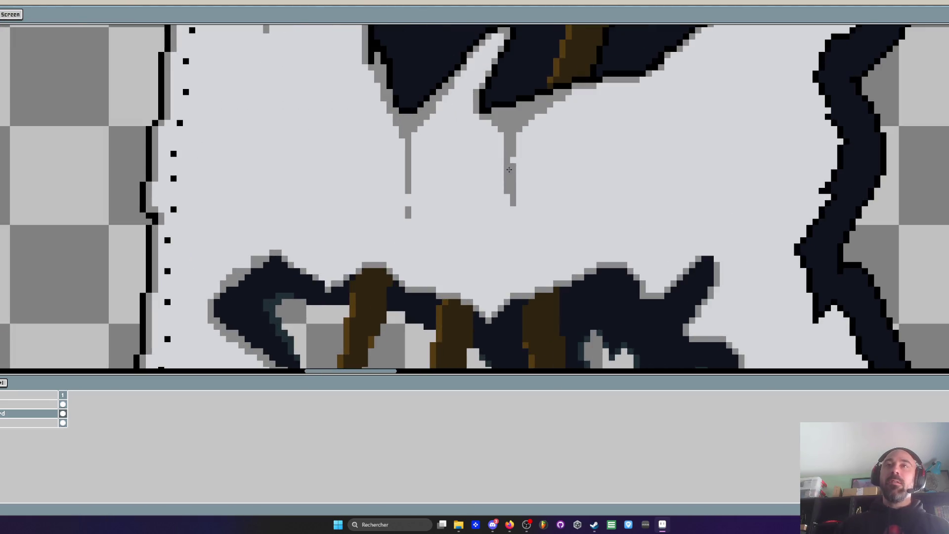
# Break the drip into dashes and shade the hole's edge diagonally in grey
pyautogui.moveTo(514, 151); pyautogui.dragTo(513, 205)
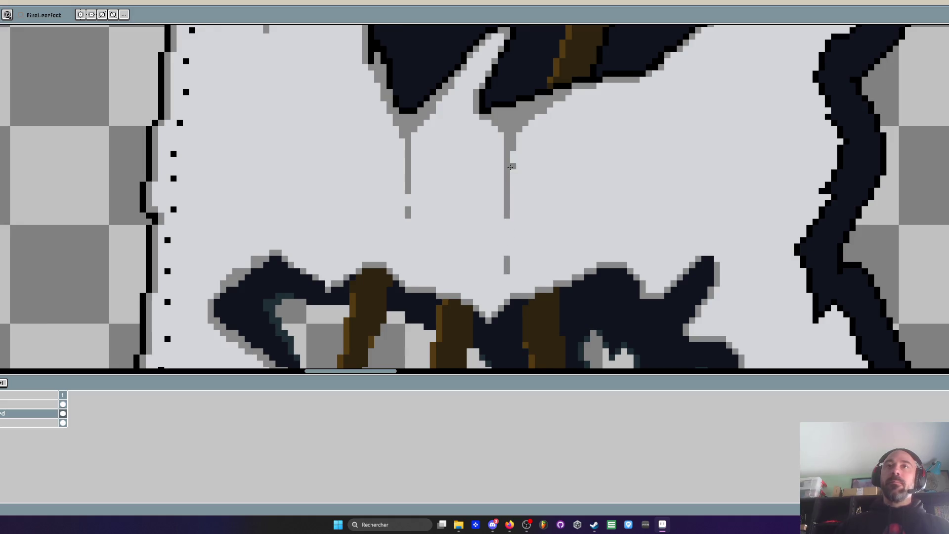
pyautogui.scroll(-3, 511, 198)
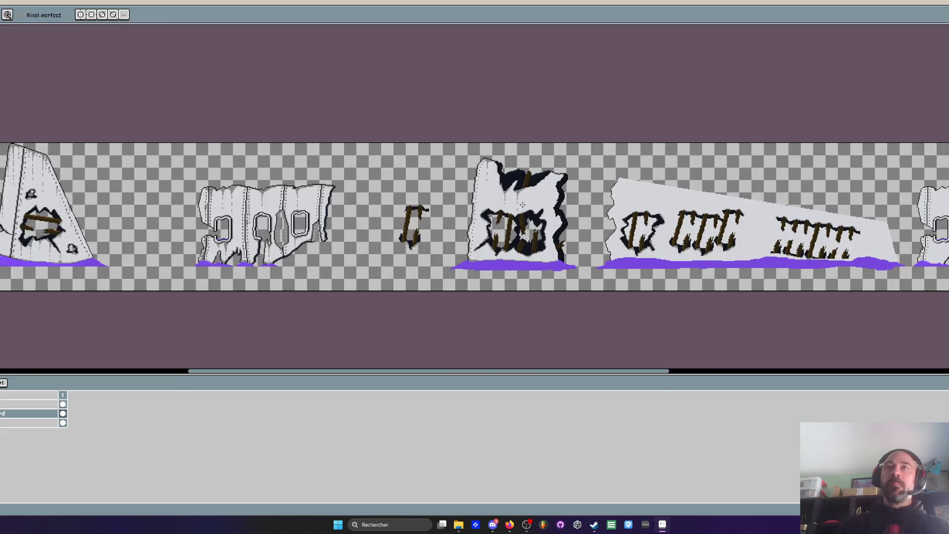
pyautogui.scroll(2, 523, 204)
pyautogui.scroll(2, 489, 145)
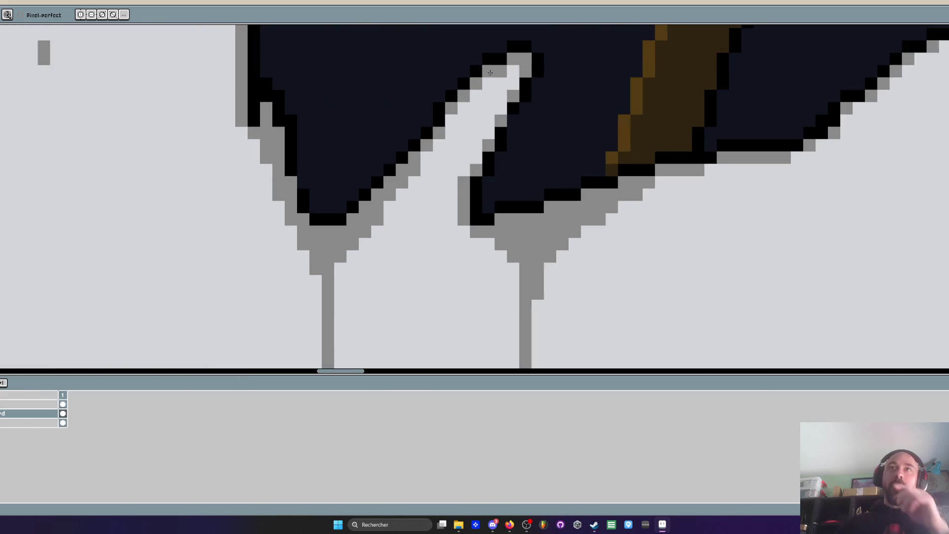
pyautogui.moveTo(495, 78)
pyautogui.mouseDown()
pyautogui.moveTo(448, 121)
pyautogui.moveTo(427, 170)
pyautogui.moveTo(427, 232)
pyautogui.mouseUp()
pyautogui.click(508, 70)
pyautogui.click(501, 82)
pyautogui.moveTo(427, 269); pyautogui.dragTo(429, 289)
# Extend the grey outline down the second drip's left edge
pyautogui.scroll(-3, 429, 289)
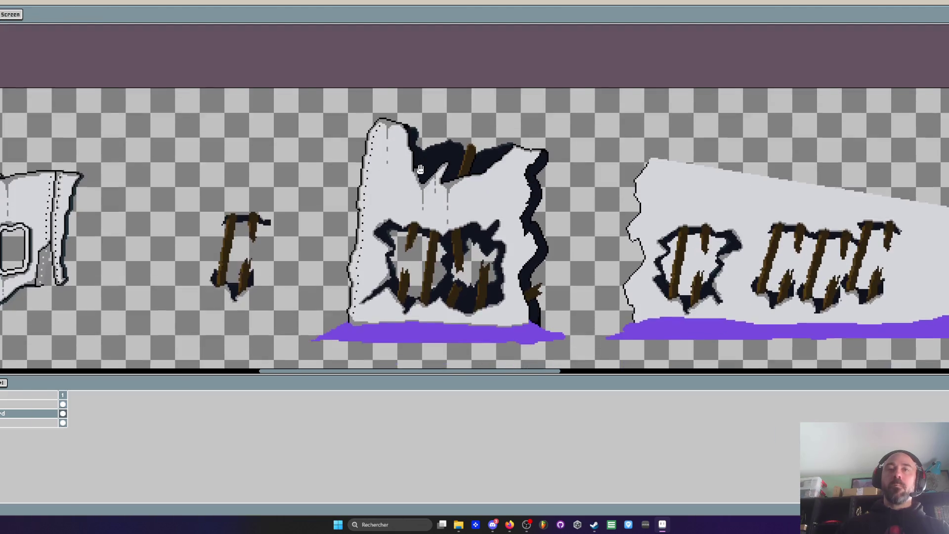
pyautogui.scroll(2, 429, 288)
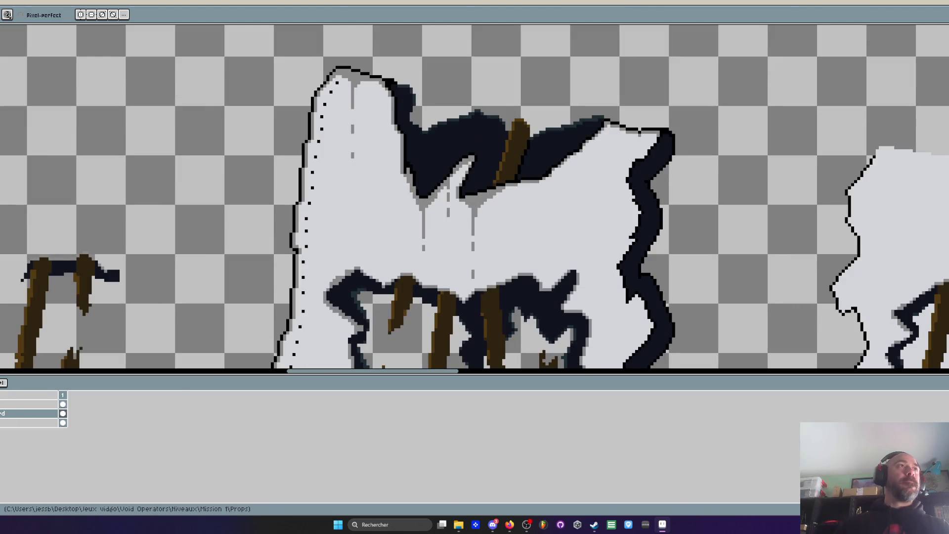
pyautogui.scroll(-1, 478, 152)
pyautogui.scroll(4, 405, 176)
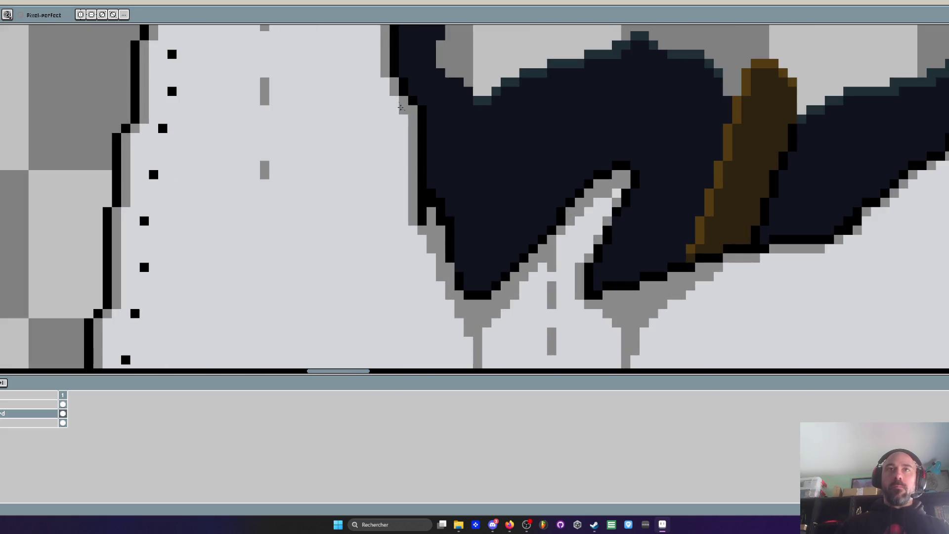
pyautogui.moveTo(401, 107)
pyautogui.mouseDown()
pyautogui.moveTo(386, 94)
pyautogui.moveTo(427, 267)
pyautogui.mouseUp()
pyautogui.scroll(-3, 428, 267)
pyautogui.scroll(2, 435, 202)
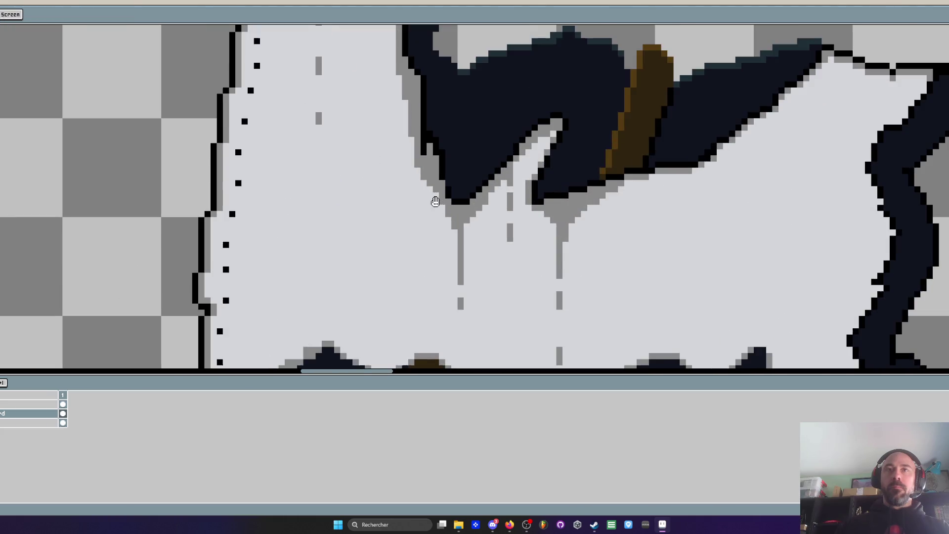
pyautogui.press('space')
pyautogui.scroll(-2, 418, 164)
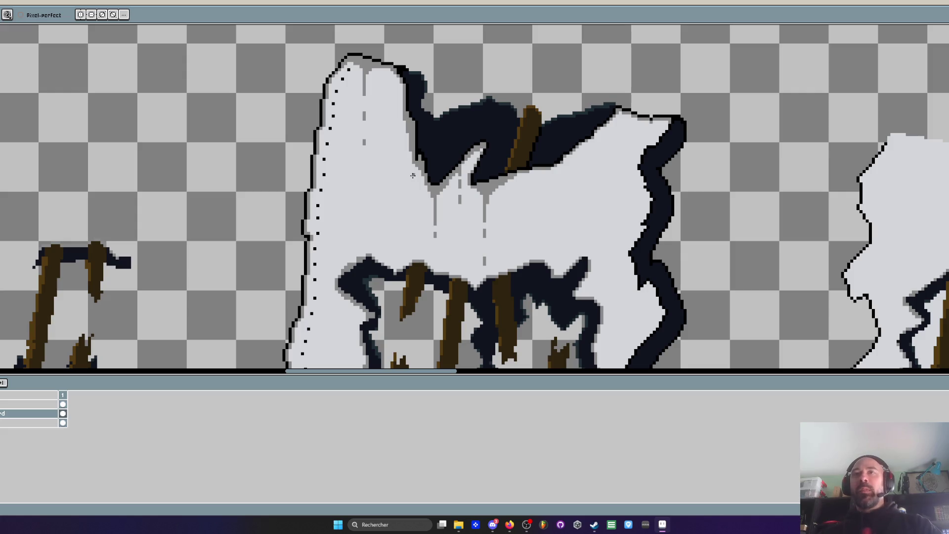
pyautogui.scroll(-1, 413, 175)
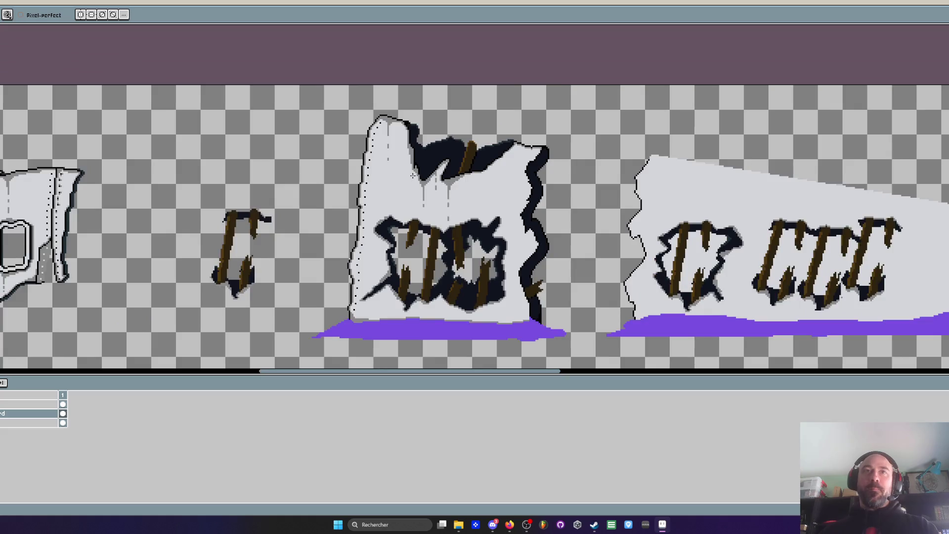
pyautogui.scroll(3, 362, 131)
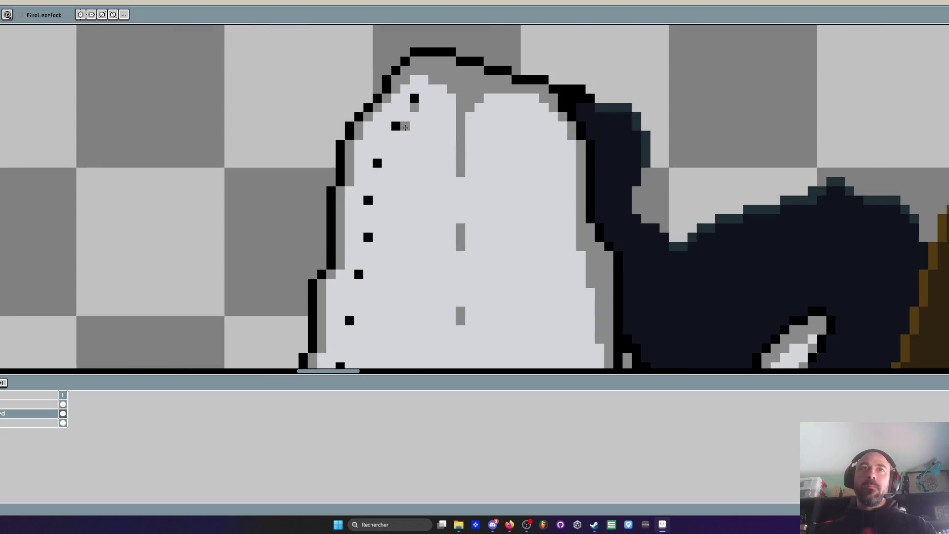
# Add grey shading pixels above and below the first black rivets on the wall's left edge
pyautogui.click(368, 191)
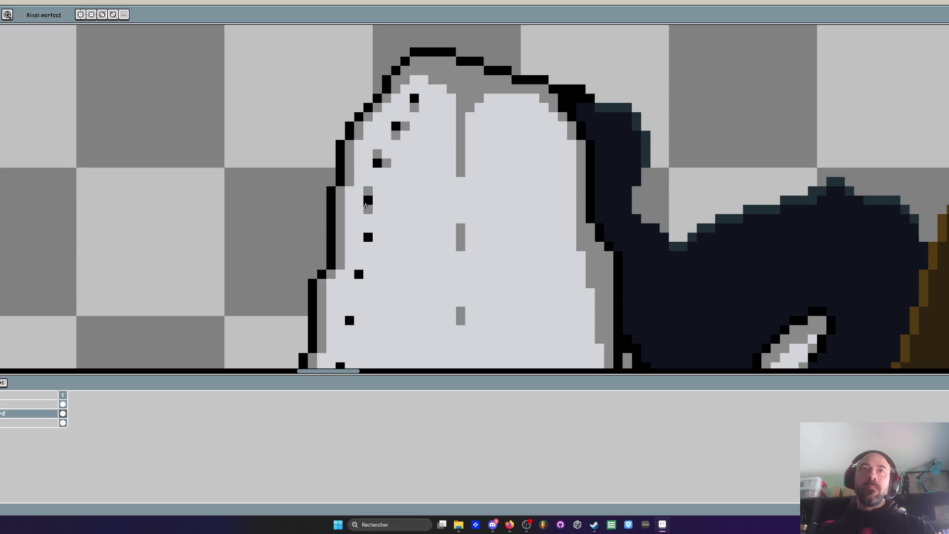
pyautogui.click(368, 246)
pyautogui.moveTo(368, 274); pyautogui.dragTo(417, 171)
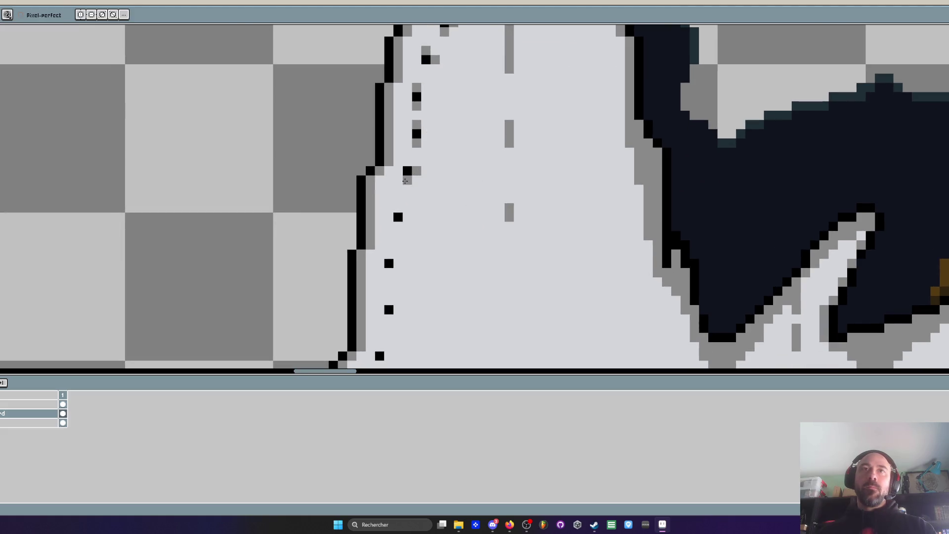
pyautogui.click(398, 226)
pyautogui.moveTo(397, 264); pyautogui.dragTo(420, 195)
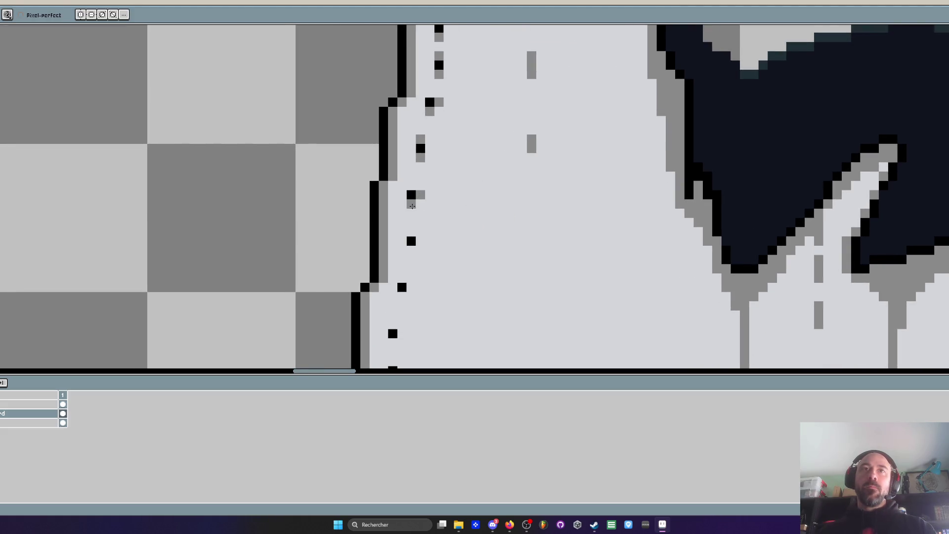
pyautogui.click(411, 250)
pyautogui.moveTo(411, 292); pyautogui.dragTo(451, 181)
pyautogui.click(452, 178)
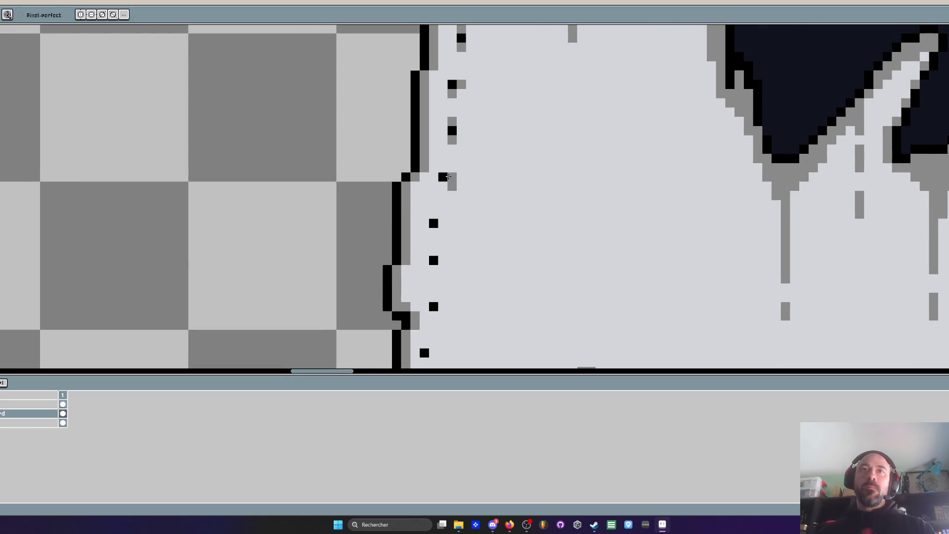
pyautogui.click(443, 187)
pyautogui.click(434, 214)
pyautogui.click(434, 233)
# Shade around the next rivets down the edge with grey pixels and short grey strokes
pyautogui.moveTo(434, 247); pyautogui.dragTo(453, 163)
pyautogui.click(453, 167)
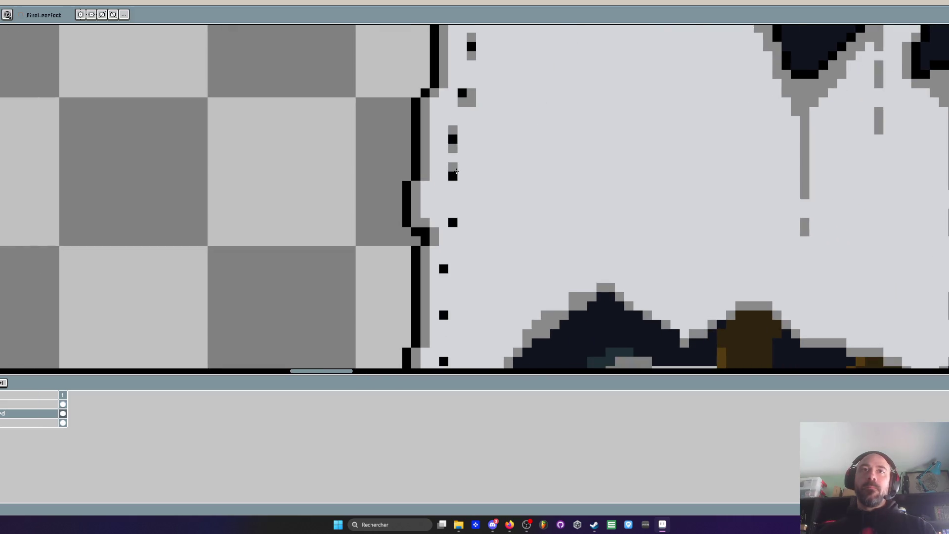
pyautogui.click(453, 186)
pyautogui.click(453, 194)
pyautogui.click(453, 212)
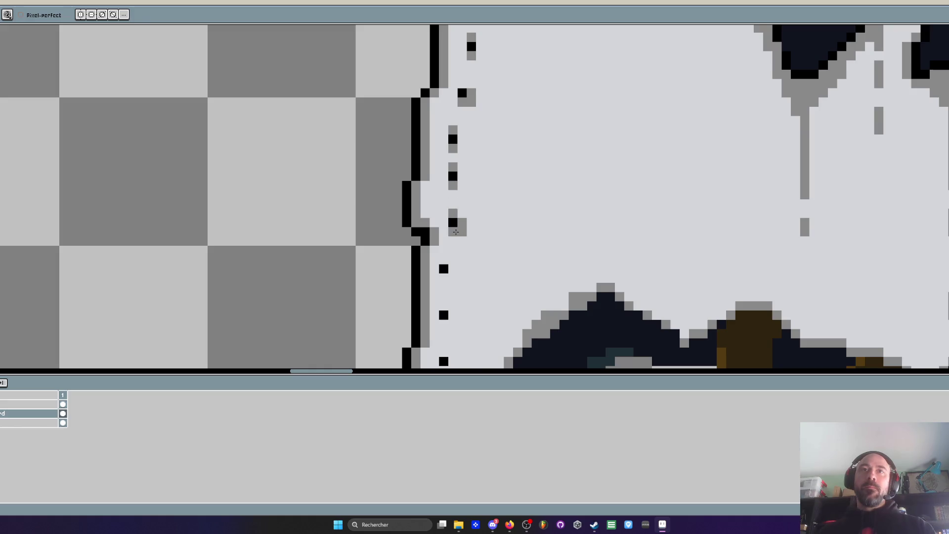
pyautogui.moveTo(471, 241); pyautogui.dragTo(464, 246)
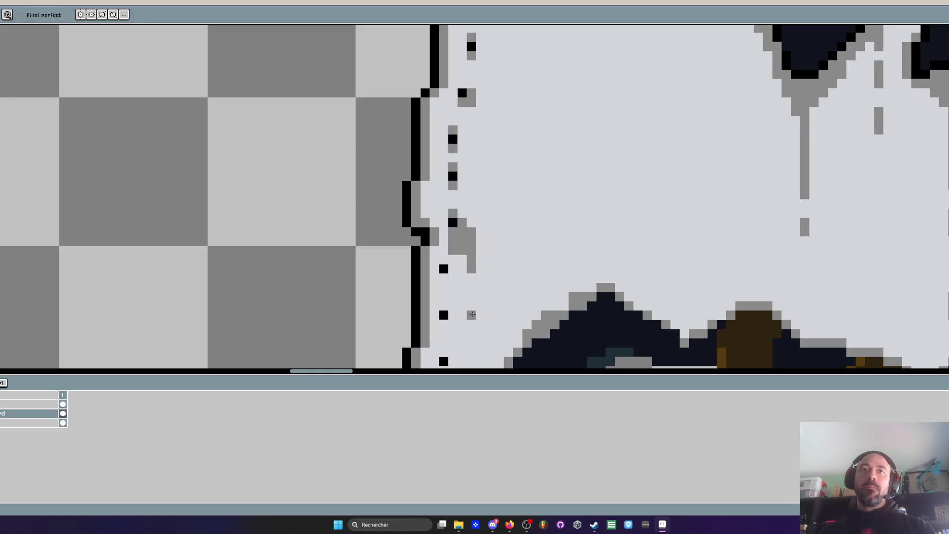
pyautogui.moveTo(473, 314); pyautogui.dragTo(472, 324)
pyautogui.scroll(-1, 462, 249)
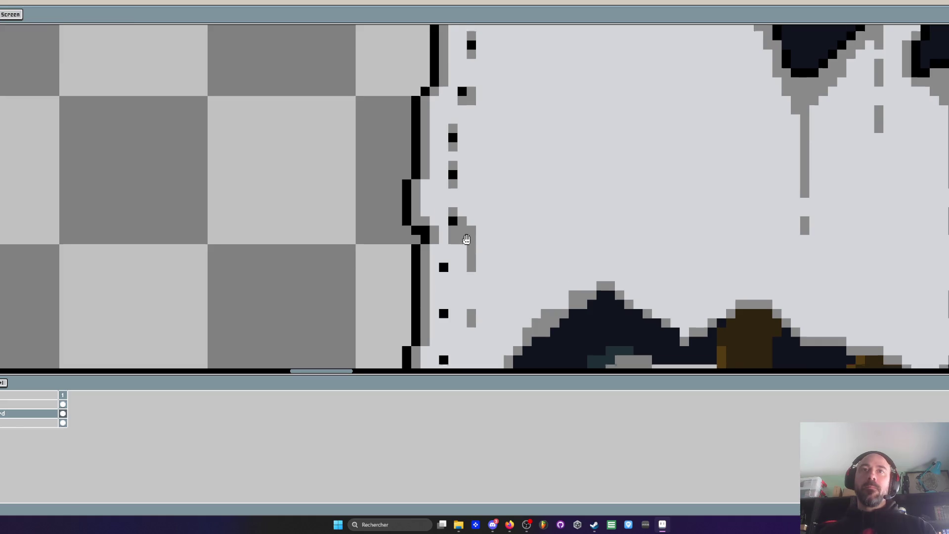
pyautogui.scroll(2, 455, 238)
pyautogui.moveTo(450, 197)
pyautogui.mouseDown()
pyautogui.moveTo(459, 215)
pyautogui.moveTo(440, 234)
pyautogui.mouseUp()
# Paint grey strokes around two more pairs of rivets, plus a pixel beside the upper one
pyautogui.scroll(-1, 443, 231)
pyautogui.scroll(-1, 444, 230)
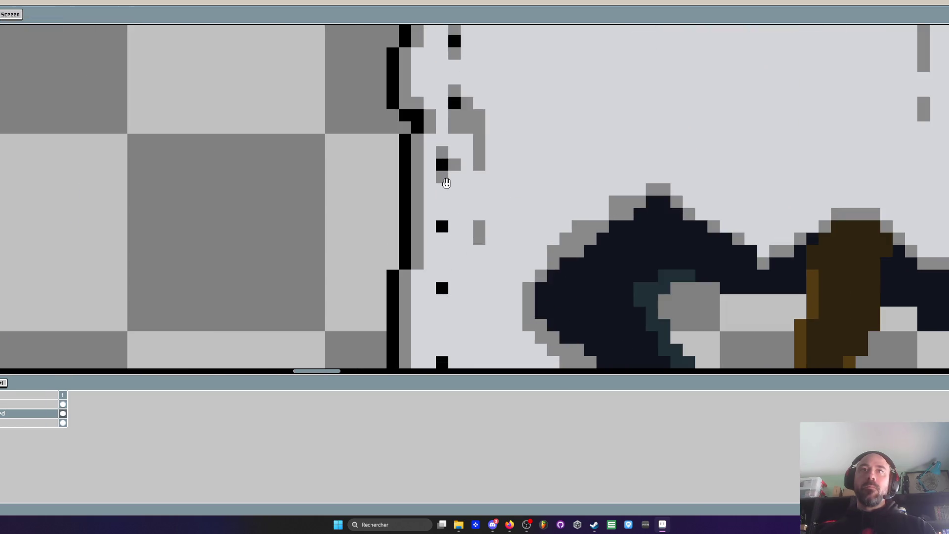
pyautogui.scroll(1, 443, 248)
pyautogui.scroll(-1, 443, 250)
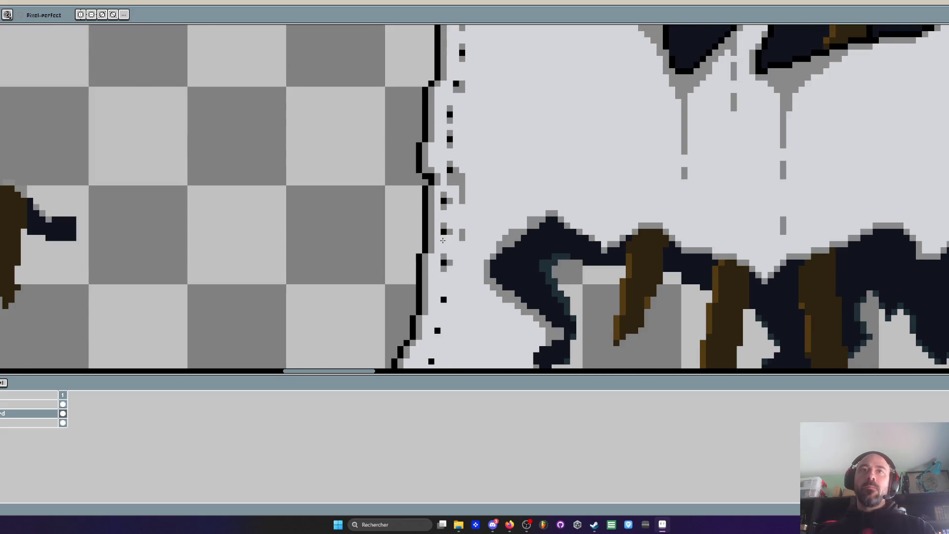
pyautogui.scroll(-1, 445, 254)
pyautogui.scroll(1, 455, 237)
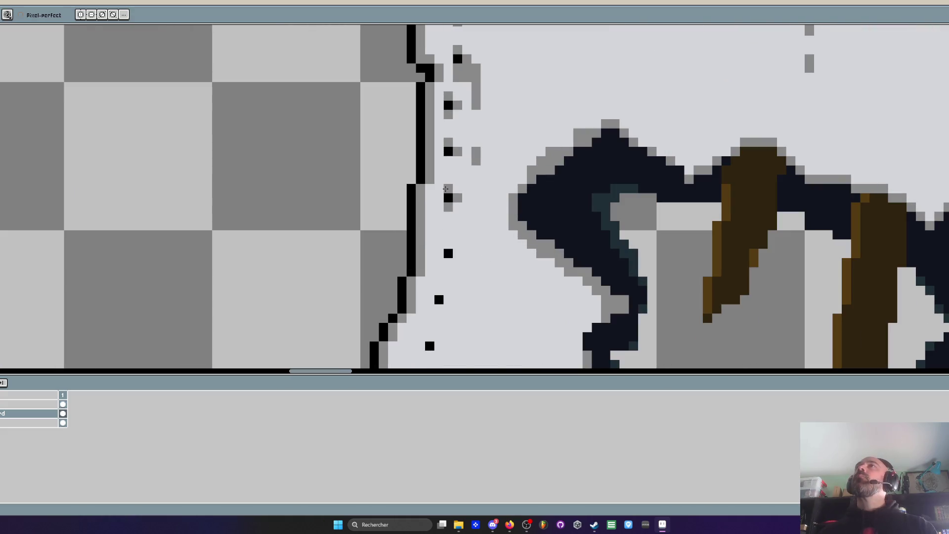
pyautogui.scroll(-1, 456, 232)
pyautogui.scroll(1, 456, 232)
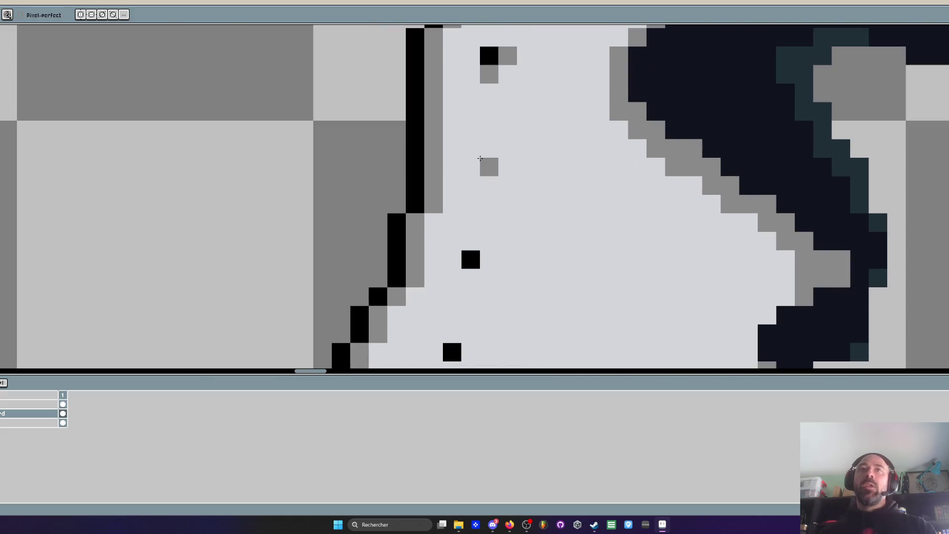
pyautogui.moveTo(480, 157)
pyautogui.mouseDown()
pyautogui.moveTo(472, 168)
pyautogui.moveTo(487, 187)
pyautogui.mouseUp()
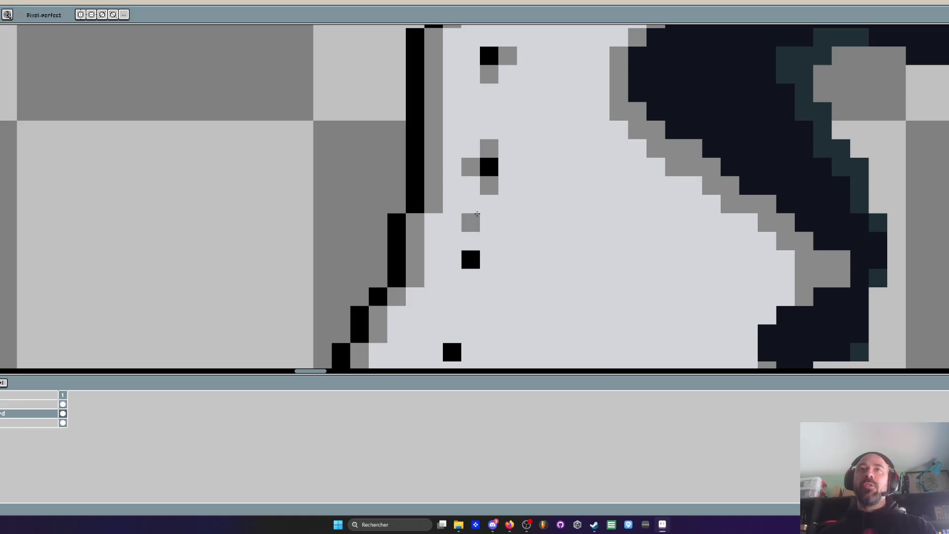
pyautogui.moveTo(471, 241)
pyautogui.mouseDown()
pyautogui.moveTo(454, 261)
pyautogui.moveTo(461, 294)
pyautogui.mouseUp()
pyautogui.click(471, 185)
# Add grey columns and pixels around further rivets, undoing one mistaken column over a rivet
pyautogui.scroll(1, 470, 186)
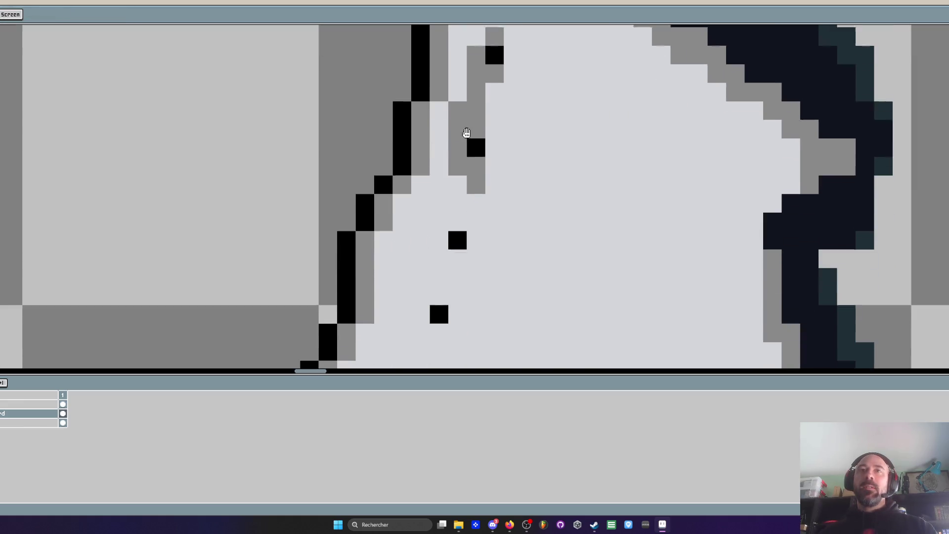
pyautogui.scroll(-1, 472, 183)
pyautogui.moveTo(475, 173); pyautogui.dragTo(475, 237)
pyautogui.click(462, 185)
pyautogui.click(475, 272)
pyautogui.scroll(-2, 467, 294)
pyautogui.scroll(2, 462, 212)
pyautogui.click(448, 207)
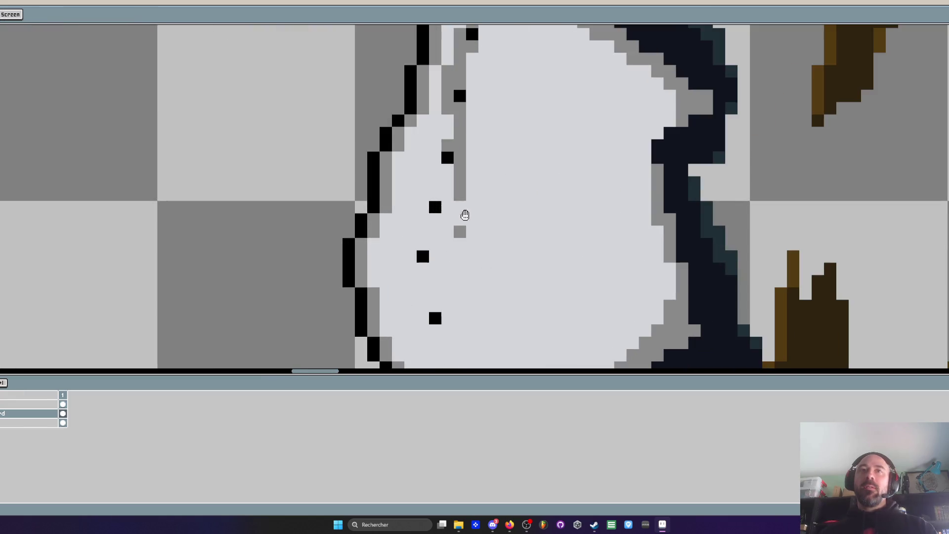
pyautogui.click(435, 195)
pyautogui.click(422, 207)
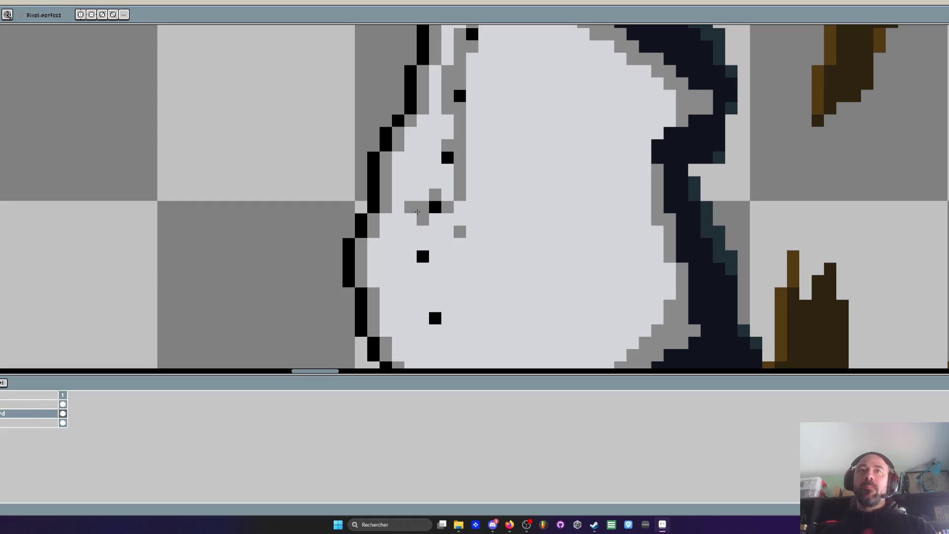
pyautogui.moveTo(423, 244); pyautogui.dragTo(417, 264)
pyautogui.hotkey('ctrl', 'z')
pyautogui.click(411, 257)
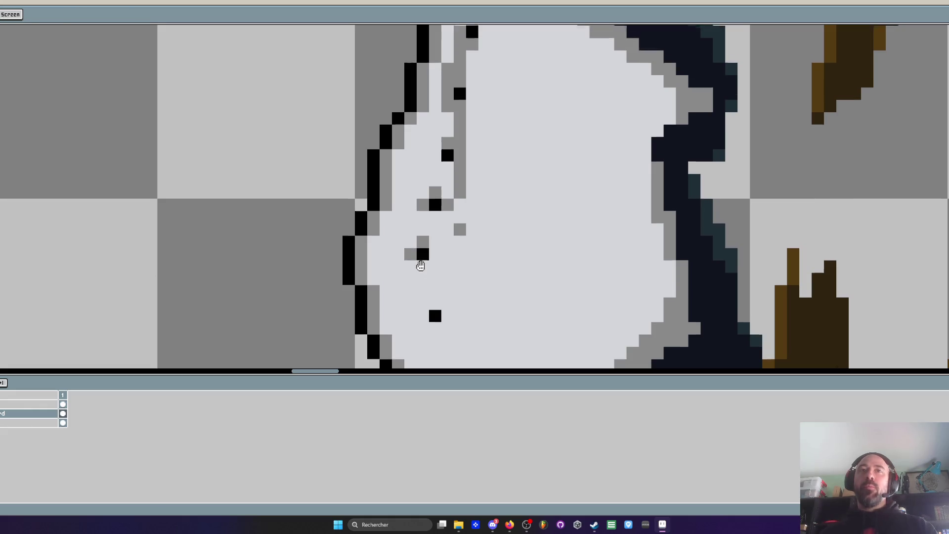
# Finish placing grey shading pixels around the remaining upper rivet dots
pyautogui.scroll(-2, 420, 265)
pyautogui.scroll(2, 428, 199)
pyautogui.click(423, 209)
pyautogui.click(410, 222)
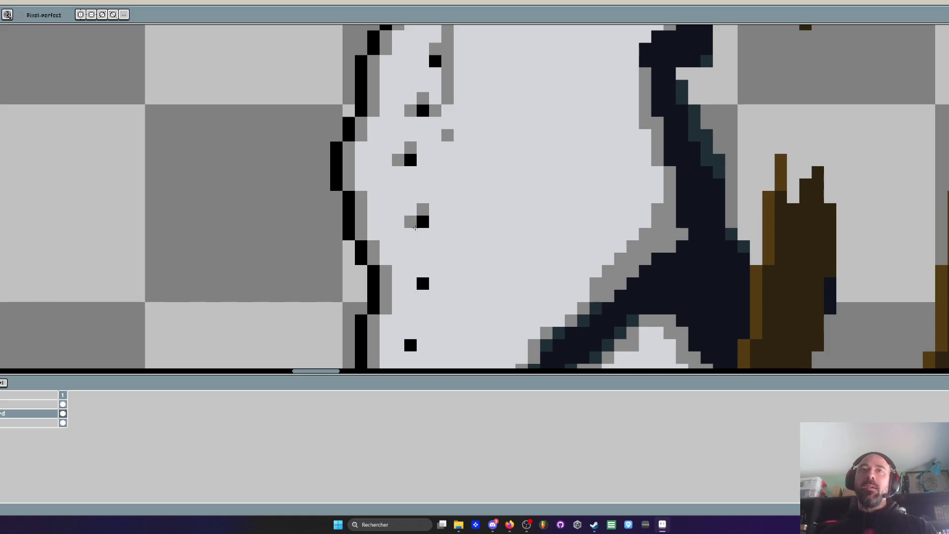
pyautogui.click(435, 234)
pyautogui.scroll(-2, 436, 234)
pyautogui.scroll(2, 453, 208)
pyautogui.click(443, 213)
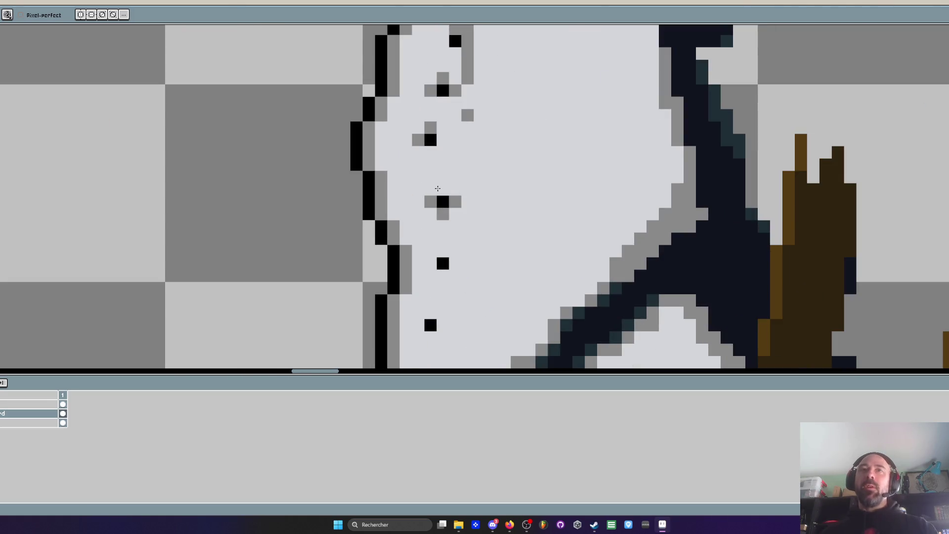
# Zoom in and add a grey pixel and short grey streak beside the next lower rivet
pyautogui.scroll(-2, 417, 192)
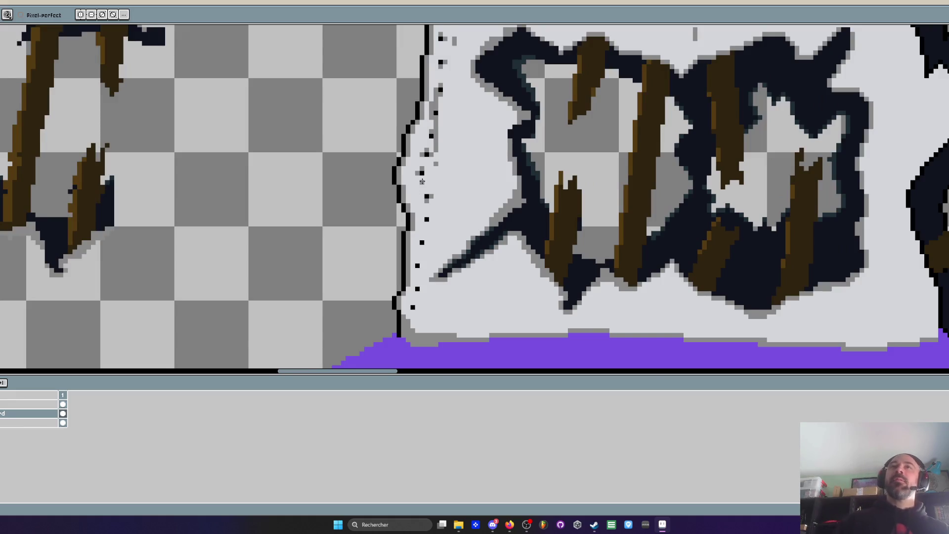
pyautogui.scroll(2, 422, 182)
pyautogui.scroll(2, 428, 195)
pyautogui.scroll(-3, 430, 198)
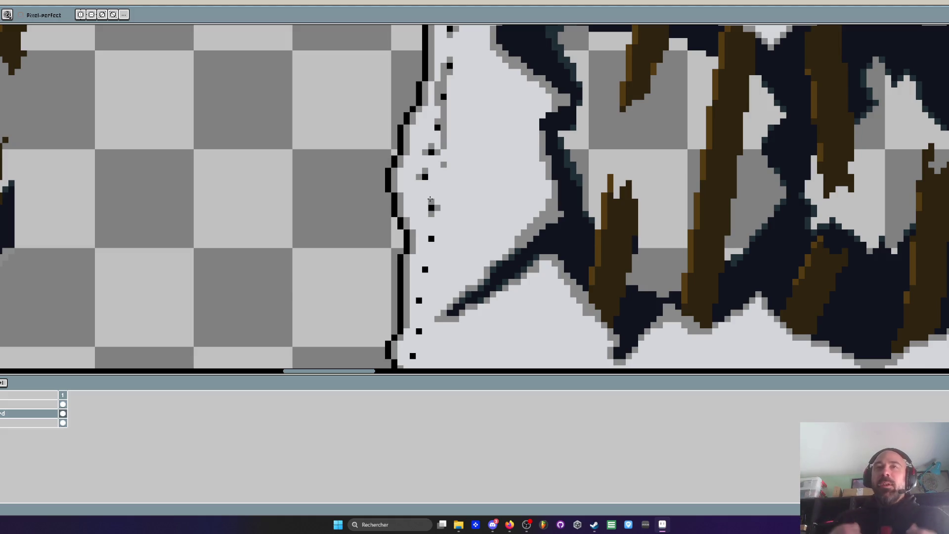
pyautogui.scroll(2, 439, 243)
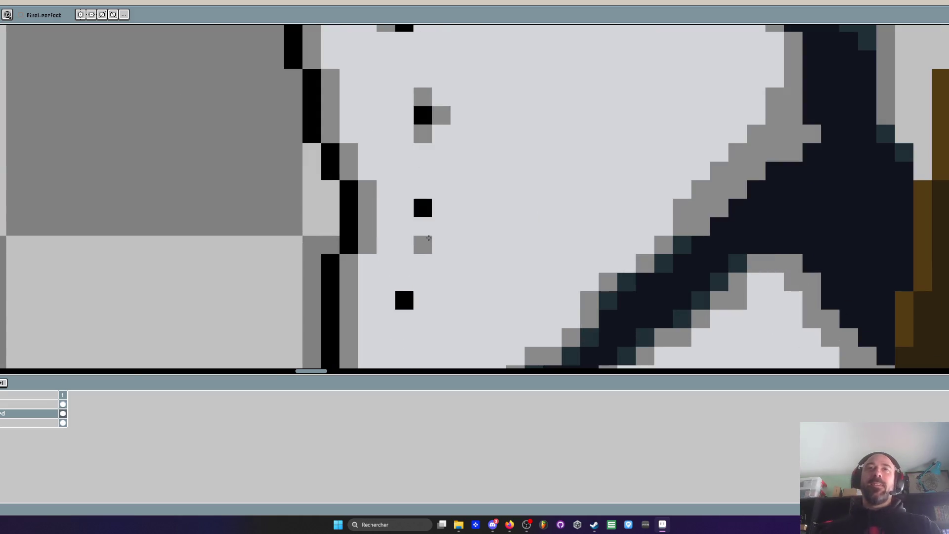
pyautogui.scroll(-2, 425, 223)
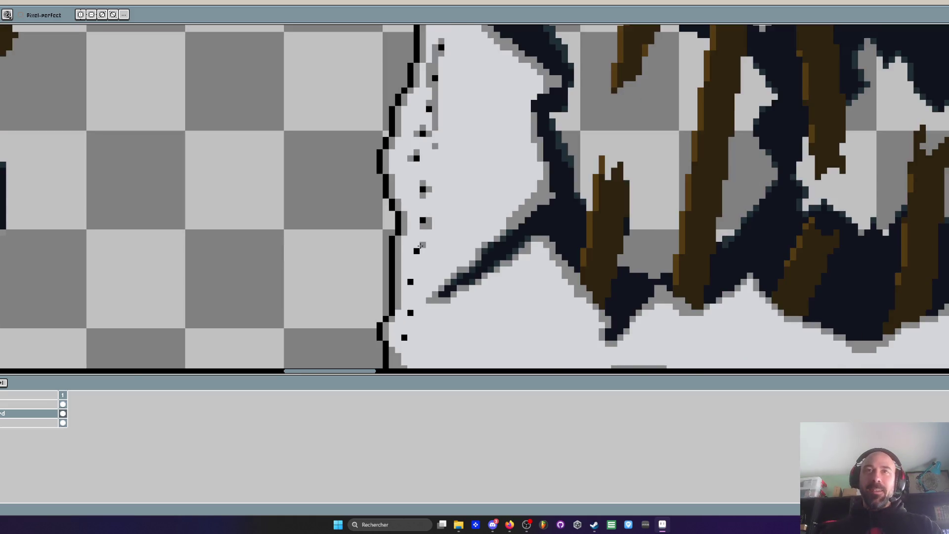
pyautogui.scroll(1, 445, 198)
pyautogui.click(446, 219)
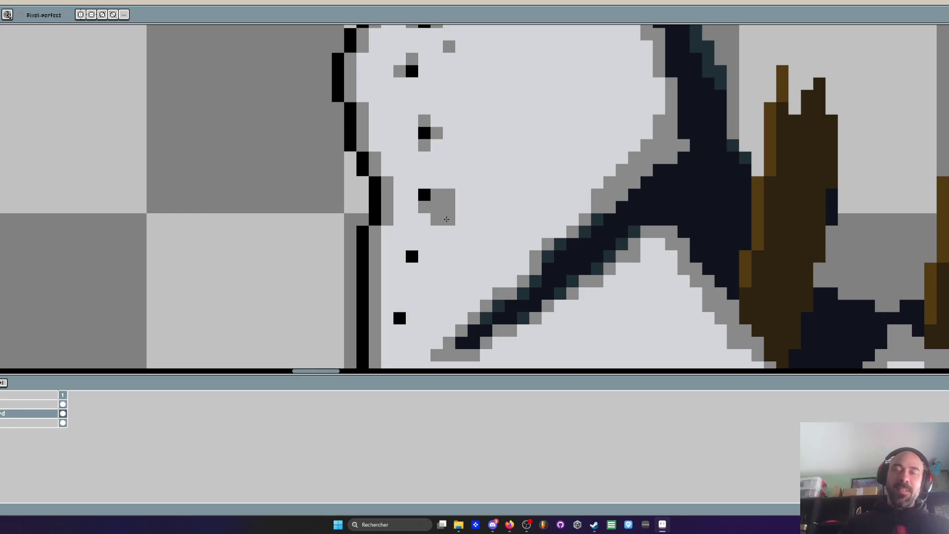
pyautogui.scroll(1, 448, 220)
pyautogui.moveTo(446, 221)
pyautogui.mouseDown()
pyautogui.moveTo(437, 250)
pyautogui.moveTo(442, 233)
pyautogui.mouseUp()
# Shade beside and below the following rivets in grey, removing a stray pixel above one
pyautogui.scroll(-3, 452, 173)
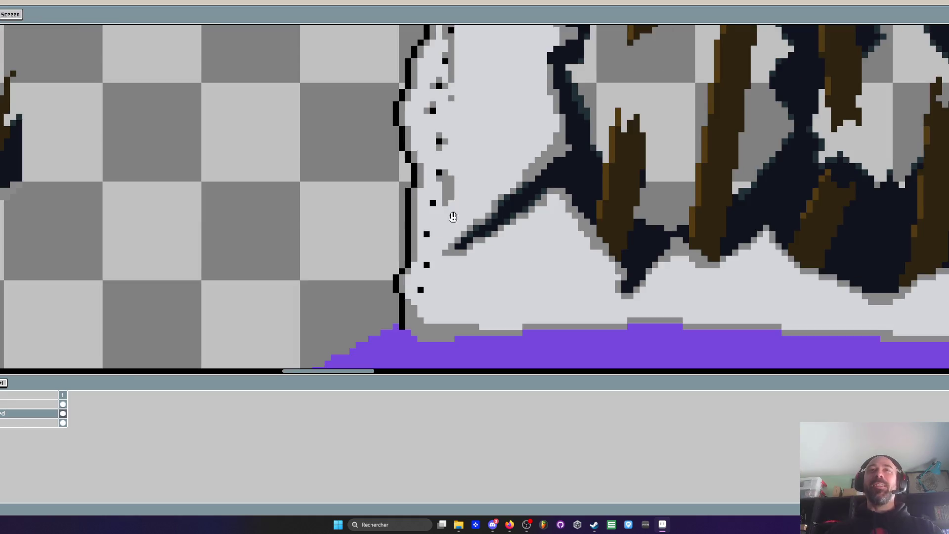
pyautogui.scroll(2, 445, 192)
pyautogui.scroll(2, 443, 219)
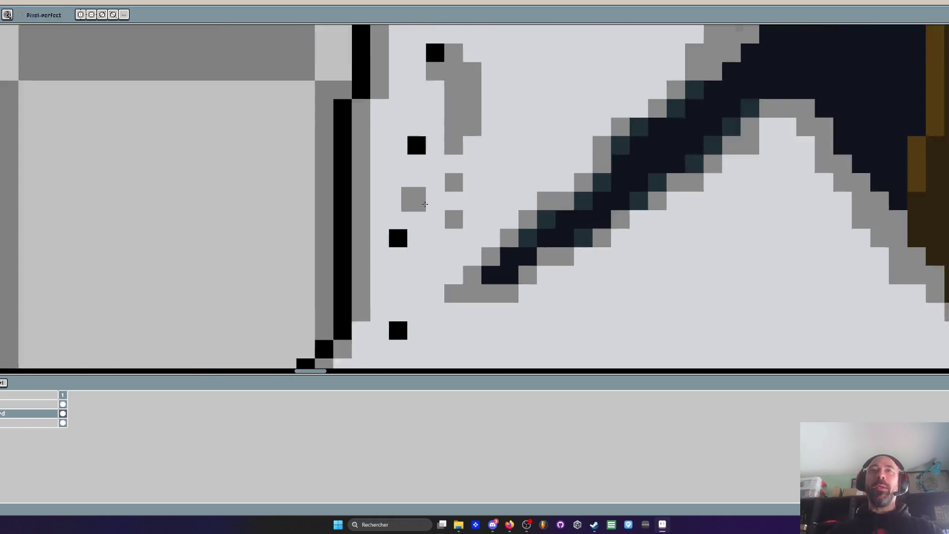
pyautogui.click(389, 125)
pyautogui.moveTo(389, 199); pyautogui.dragTo(387, 220)
pyautogui.click(414, 249)
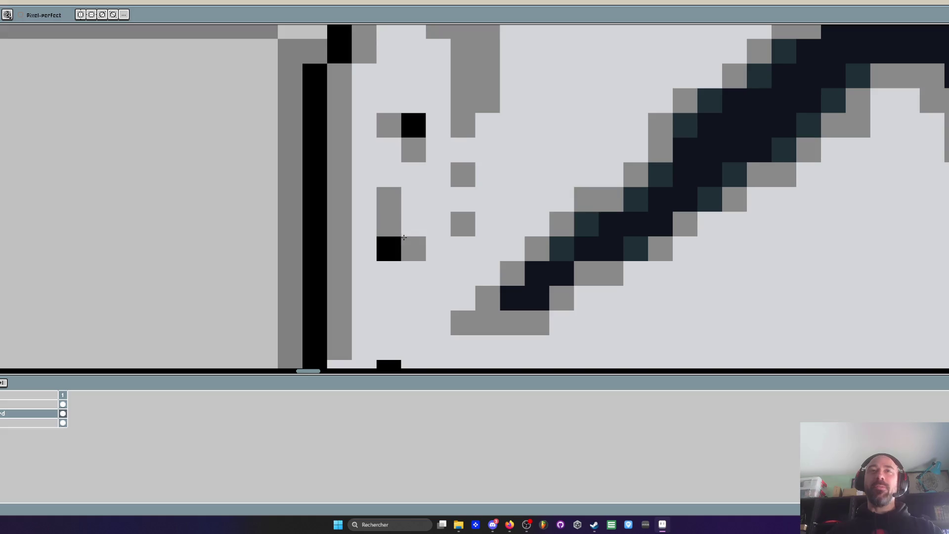
pyautogui.click(389, 274)
pyautogui.scroll(-2, 389, 274)
pyautogui.scroll(2, 391, 227)
pyautogui.click(378, 270)
pyautogui.moveTo(377, 270); pyautogui.dragTo(394, 290)
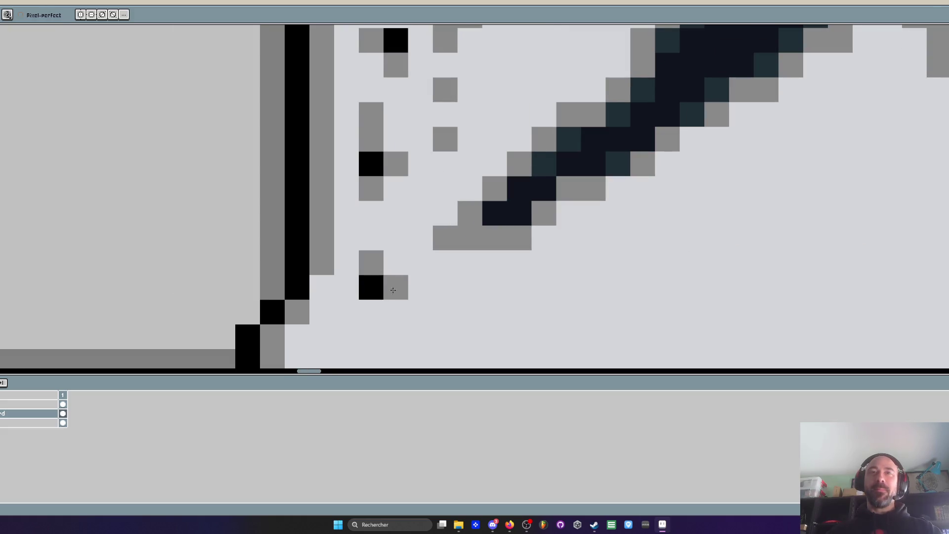
pyautogui.click(371, 312)
# Surround the lowest rivet dot with grey pixels, rework the shading beneath it, then zoom out
pyautogui.scroll(-2, 394, 291)
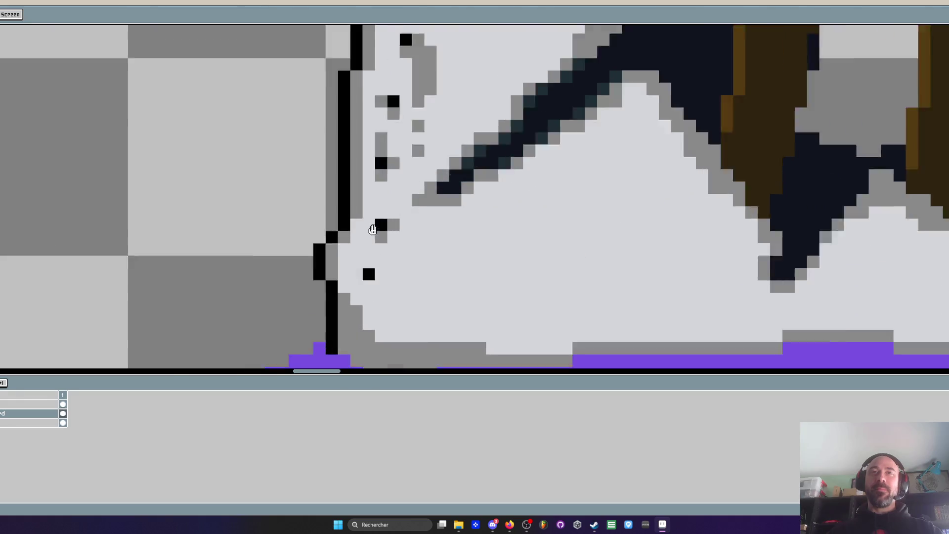
pyautogui.scroll(1, 376, 297)
pyautogui.click(366, 278)
pyautogui.click(367, 315)
pyautogui.click(349, 296)
pyautogui.click(367, 333)
pyautogui.scroll(-2, 369, 341)
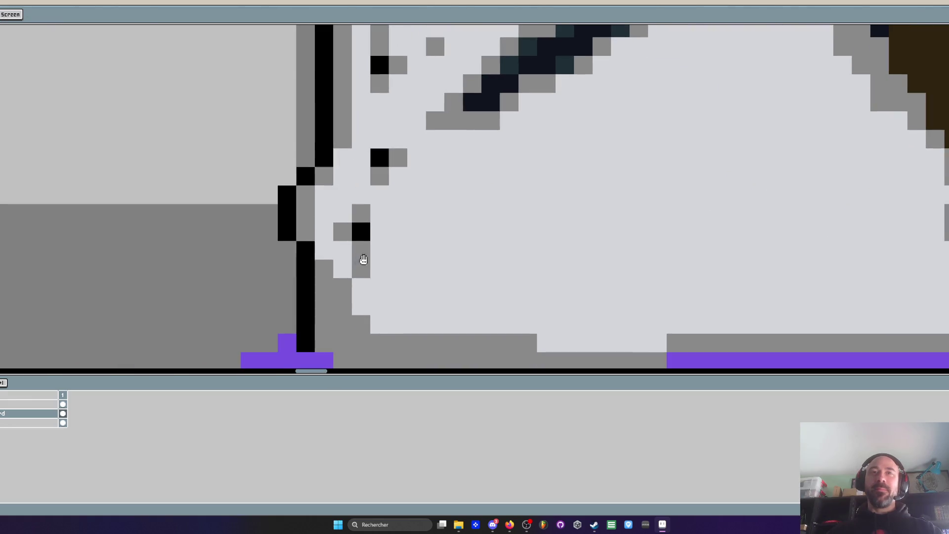
pyautogui.moveTo(361, 258); pyautogui.dragTo(361, 309)
pyautogui.scroll(1, 352, 267)
pyautogui.moveTo(352, 267); pyautogui.dragTo(363, 284)
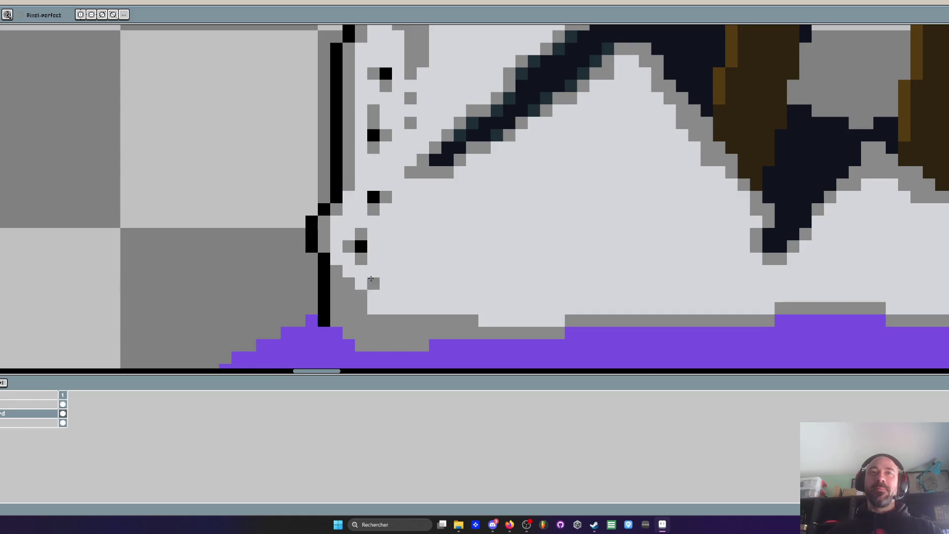
pyautogui.scroll(-2, 366, 284)
pyautogui.scroll(1, 419, 268)
pyautogui.click(419, 268)
pyautogui.scroll(-2, 423, 264)
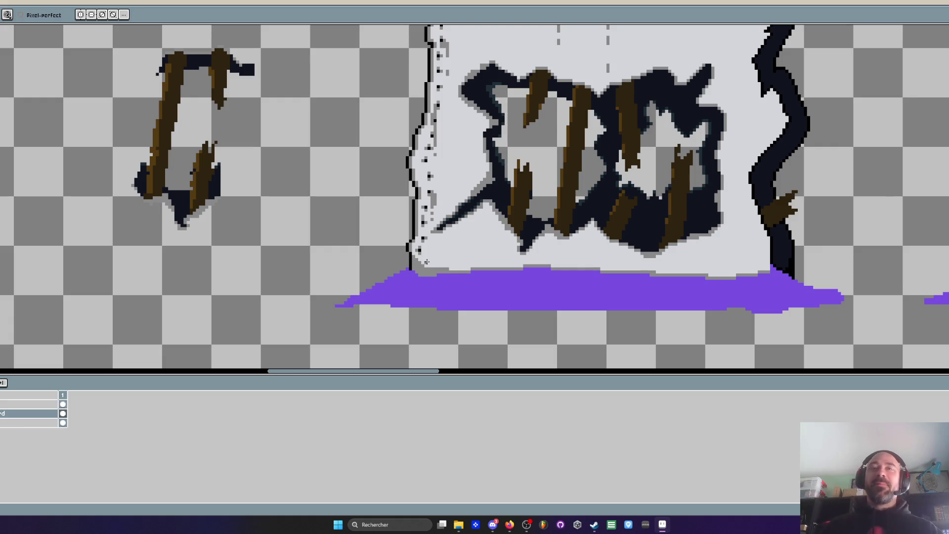
# Zoom into the dripping wall, redraw the diagonal outline and paint a grey band beneath it
pyautogui.scroll(-2, 494, 154)
pyautogui.scroll(2, 495, 101)
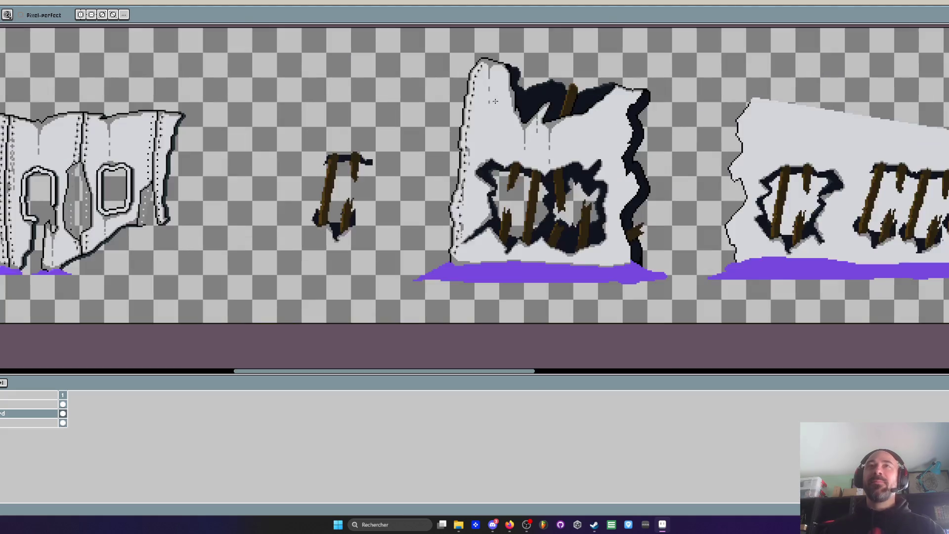
pyautogui.scroll(4, 490, 150)
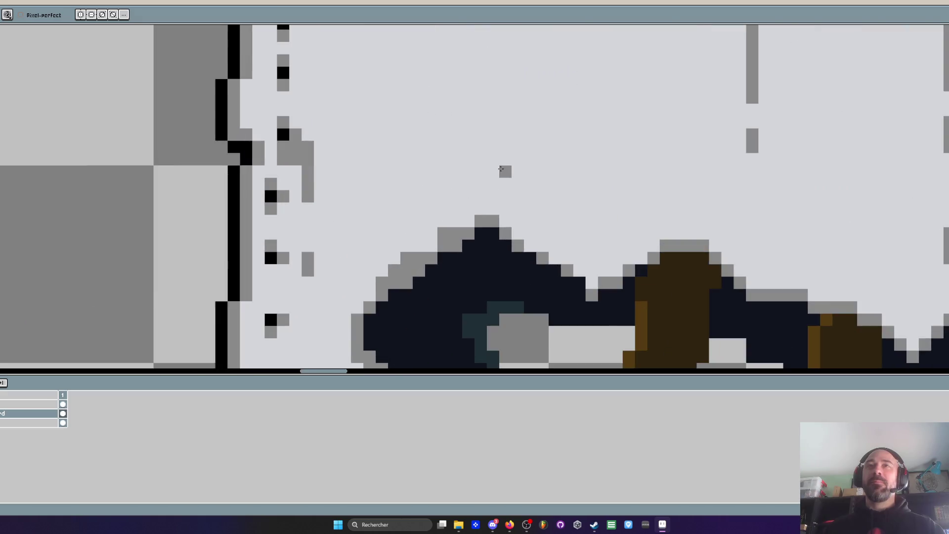
pyautogui.scroll(-1, 505, 193)
pyautogui.scroll(1, 505, 193)
pyautogui.scroll(-3, 523, 153)
pyautogui.scroll(4, 579, 168)
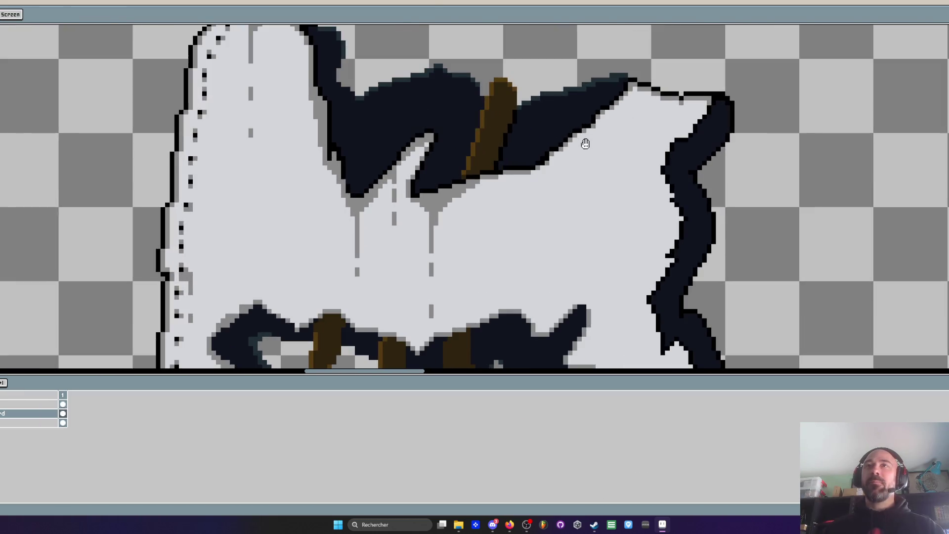
pyautogui.scroll(1, 579, 150)
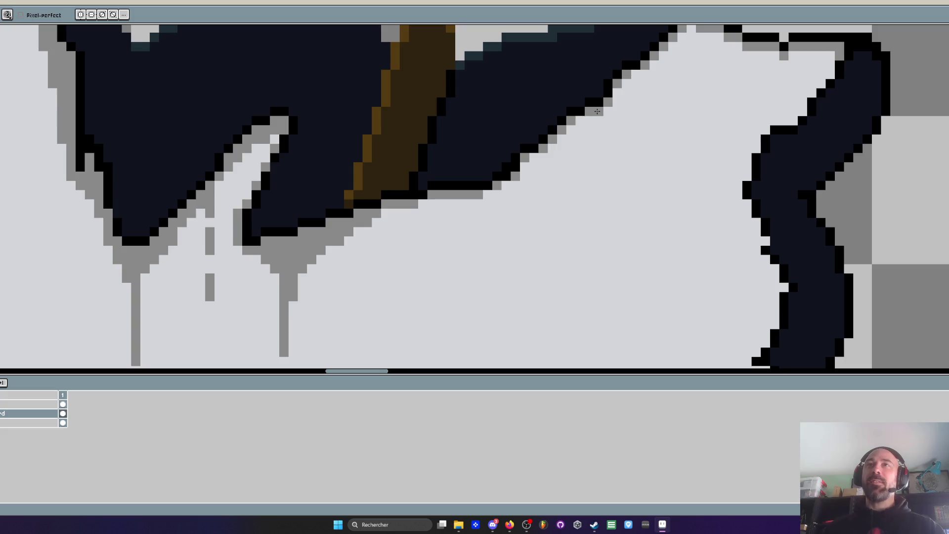
pyautogui.moveTo(572, 144); pyautogui.dragTo(580, 118)
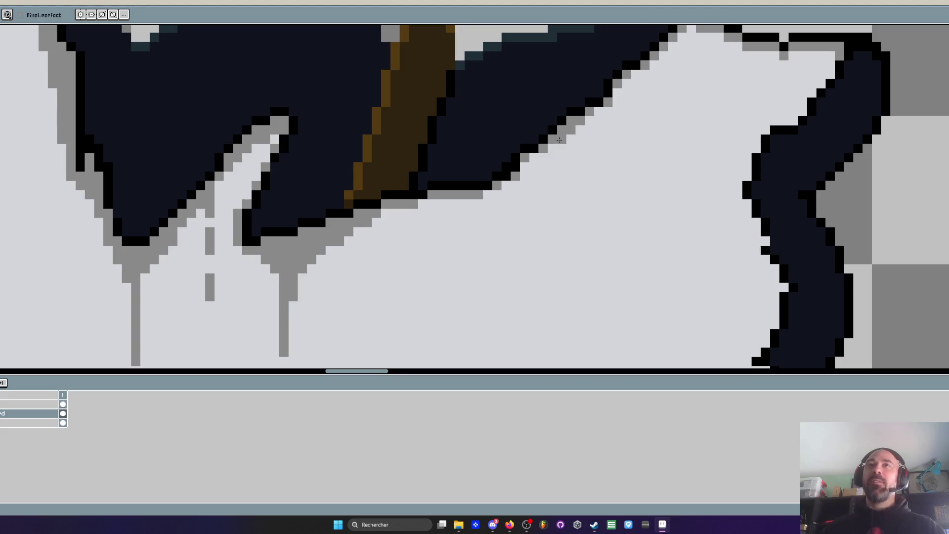
pyautogui.moveTo(534, 161)
pyautogui.mouseDown()
pyautogui.moveTo(590, 118)
pyautogui.moveTo(517, 191)
pyautogui.moveTo(516, 217)
pyautogui.mouseUp()
# Undo the too-wide grey band, keeping only a thin shadow step, and zoom out
pyautogui.scroll(-3, 516, 217)
pyautogui.scroll(3, 533, 180)
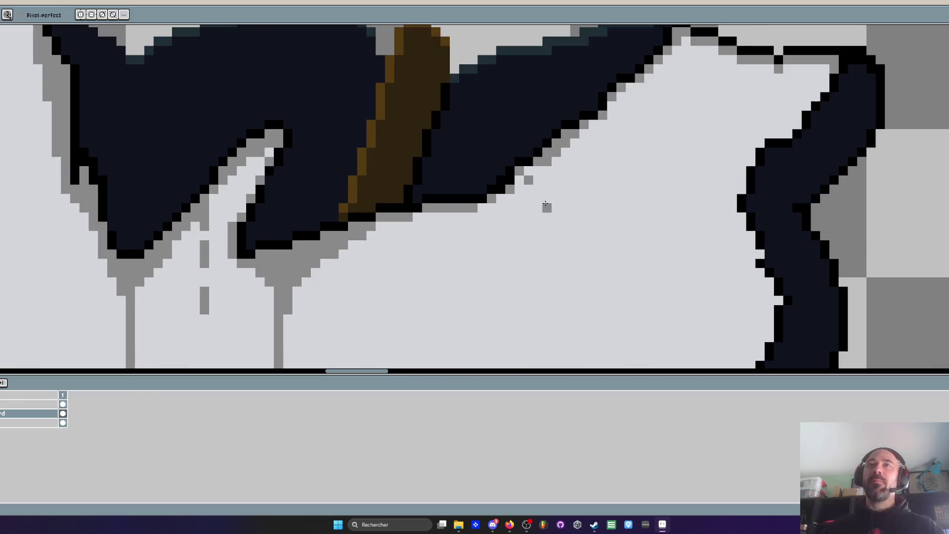
pyautogui.hotkey('ctrl', 'z')
pyautogui.scroll(-2, 548, 187)
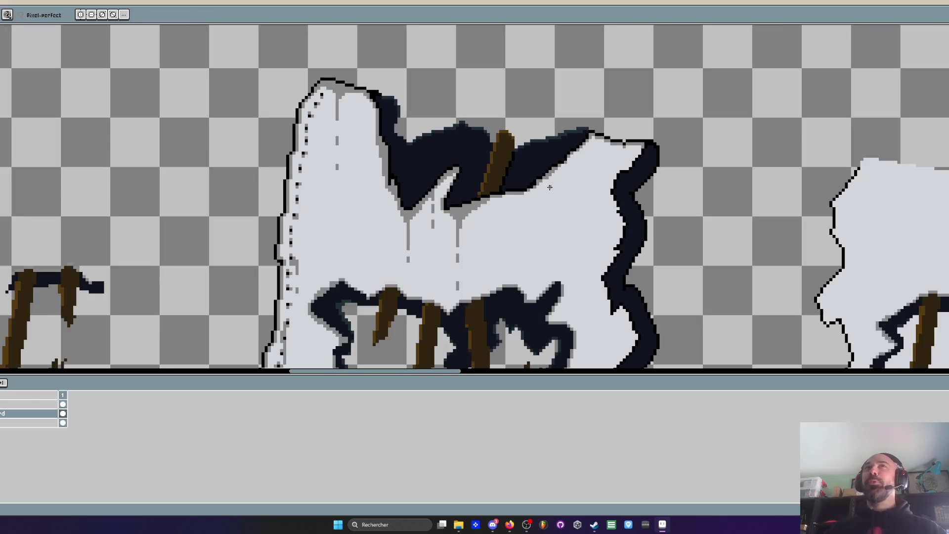
pyautogui.scroll(-2, 523, 175)
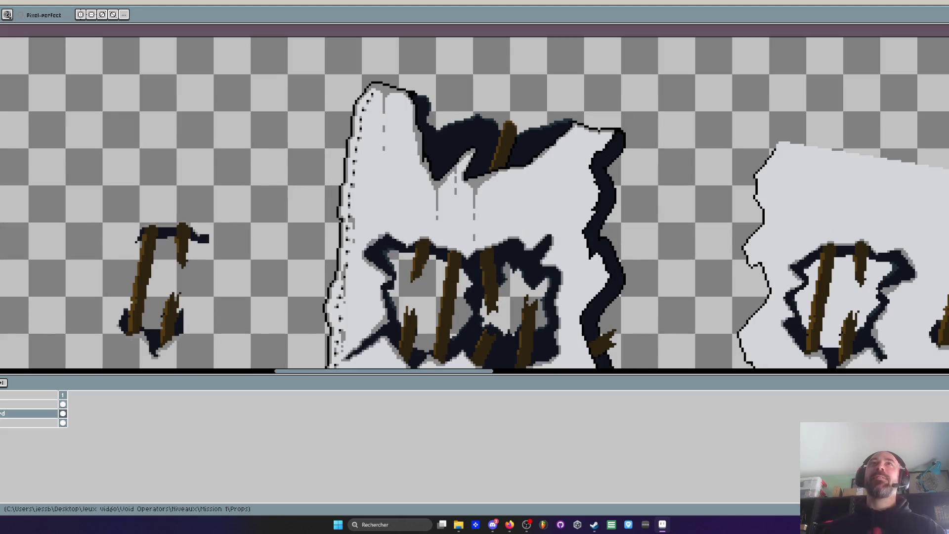
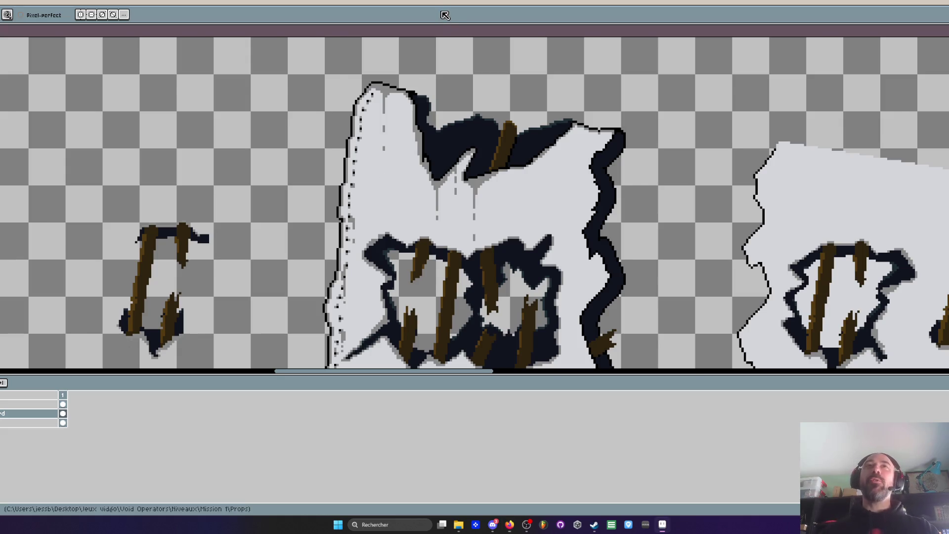
# Shade the upper hole's edge with mid-grey pixels using the pencil
pyautogui.scroll(-3, 438, 53)
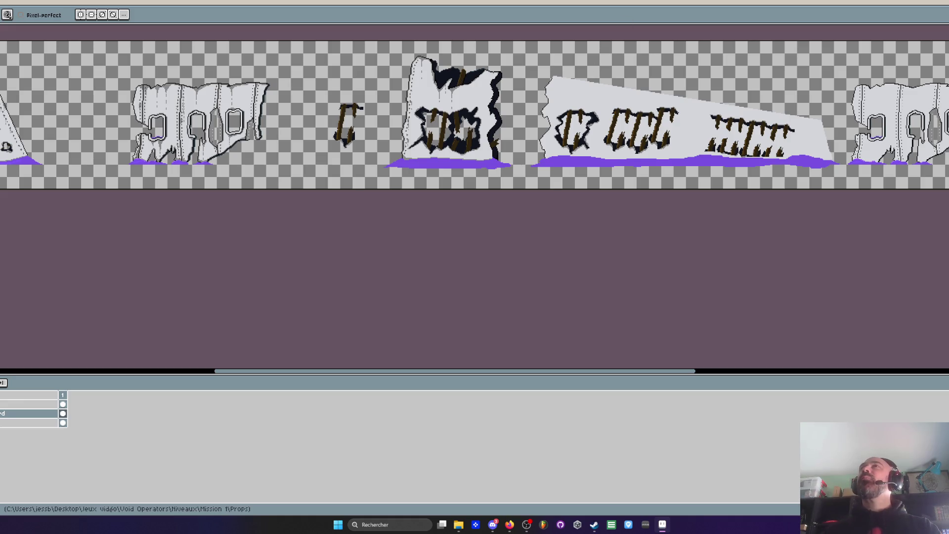
pyautogui.scroll(1, 470, 40)
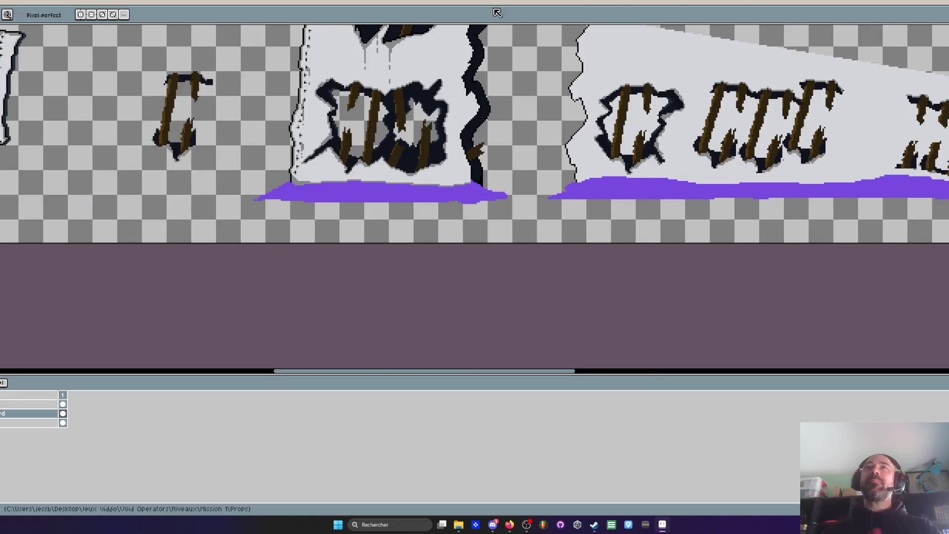
pyautogui.scroll(-1, 470, 40)
pyautogui.scroll(5, 469, 41)
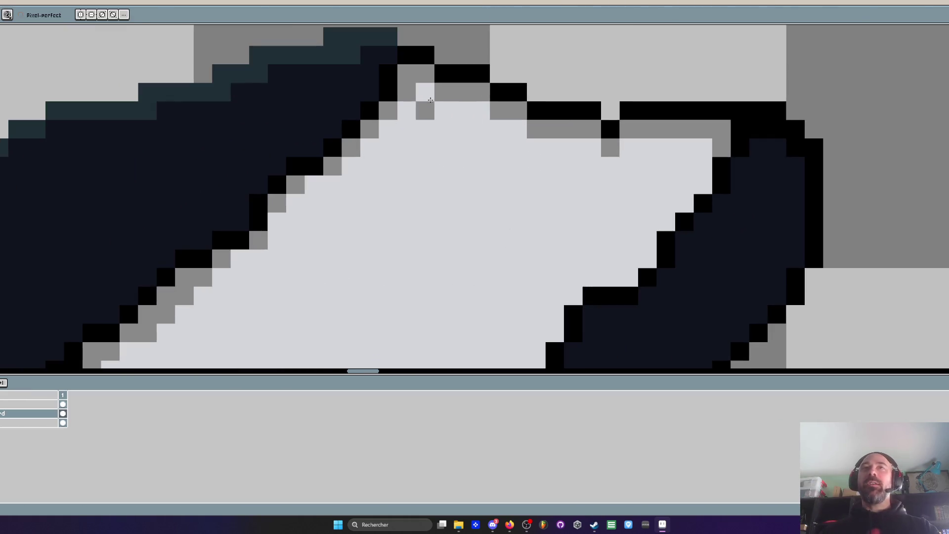
pyautogui.moveTo(528, 132)
pyautogui.mouseDown()
pyautogui.moveTo(415, 123)
pyautogui.moveTo(361, 158)
pyautogui.moveTo(443, 139)
pyautogui.moveTo(389, 166)
pyautogui.mouseUp()
pyautogui.scroll(-1, 388, 166)
pyautogui.scroll(1, 346, 163)
pyautogui.moveTo(329, 156)
pyautogui.mouseDown()
pyautogui.moveTo(398, 141)
pyautogui.moveTo(420, 174)
pyautogui.moveTo(402, 156)
pyautogui.moveTo(347, 230)
pyautogui.moveTo(349, 171)
pyautogui.moveTo(462, 138)
pyautogui.mouseUp()
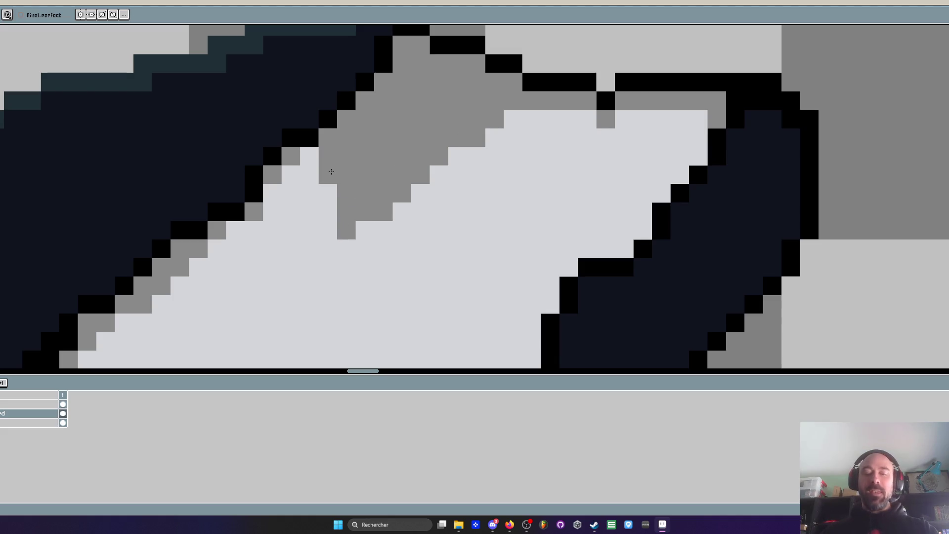
# Repaint stray grey pixels in the light wall colour, undoing one erase
pyautogui.keyDown('alt'); pyautogui.click(320, 239); pyautogui.keyUp('alt')
pyautogui.moveTo(329, 174)
pyautogui.mouseDown()
pyautogui.moveTo(364, 234)
pyautogui.moveTo(328, 156)
pyautogui.moveTo(373, 206)
pyautogui.moveTo(402, 163)
pyautogui.mouseUp()
pyautogui.scroll(-5, 402, 163)
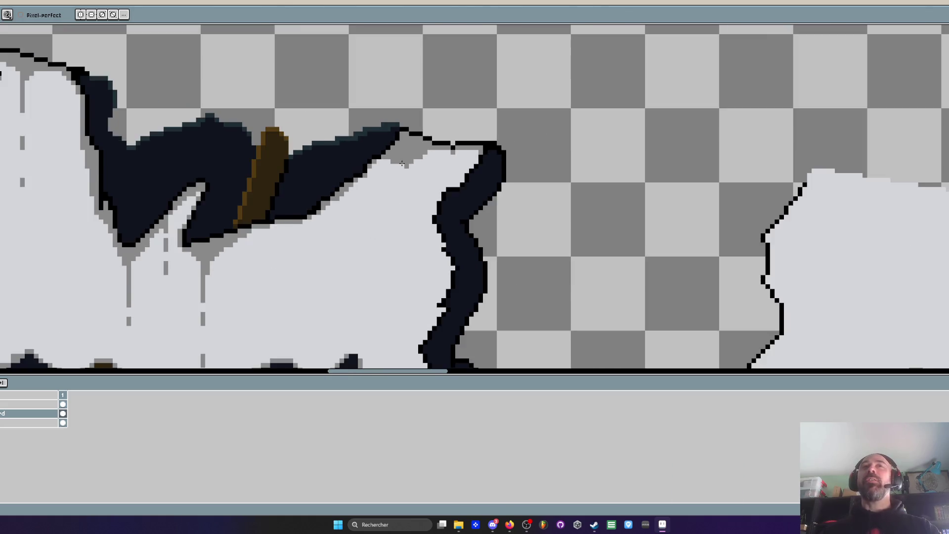
pyautogui.scroll(2, 402, 163)
pyautogui.scroll(3, 399, 164)
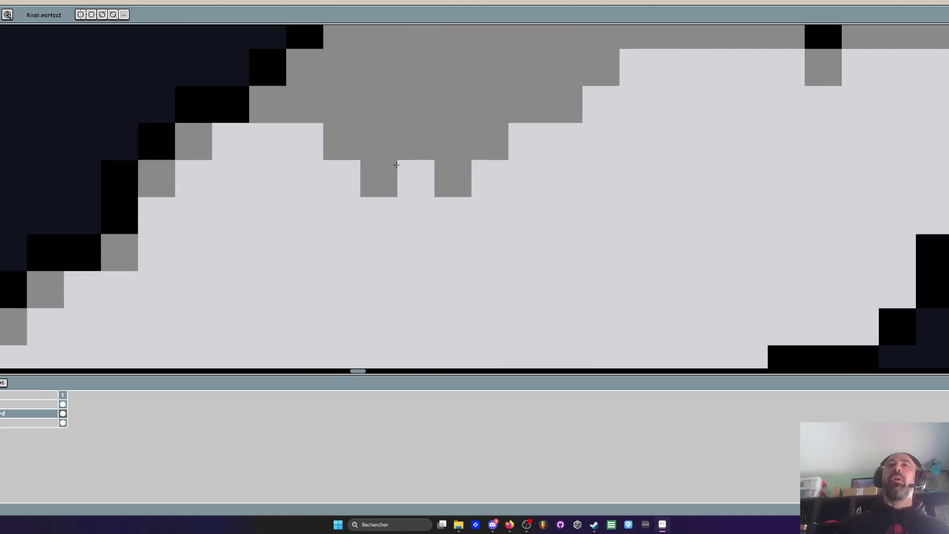
pyautogui.hotkey('ctrl', 'z')
# Draw a vertical grey drip below the hole, remove a stray pixel and break it with a gap
pyautogui.scroll(-2, 455, 265)
pyautogui.scroll(1, 424, 180)
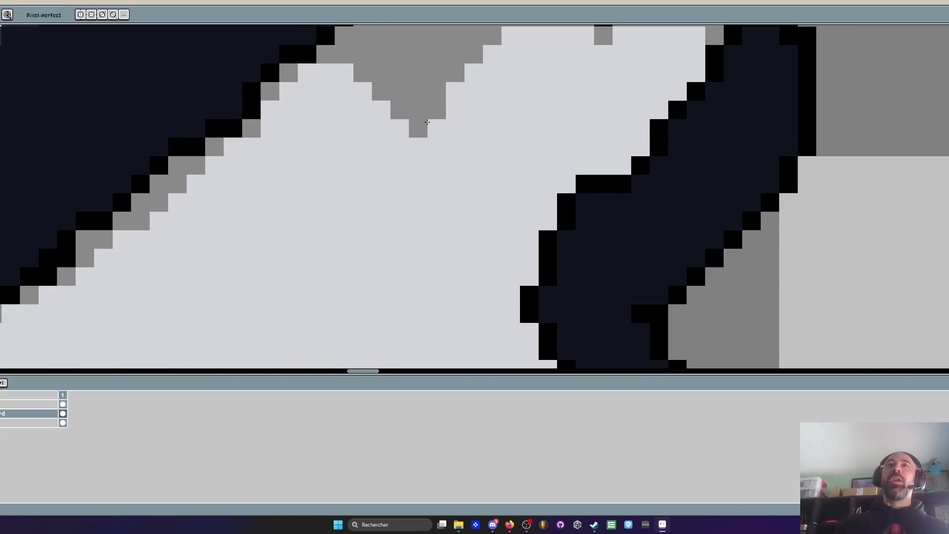
pyautogui.moveTo(427, 123); pyautogui.dragTo(418, 227)
pyautogui.scroll(-2, 420, 208)
pyautogui.scroll(2, 432, 138)
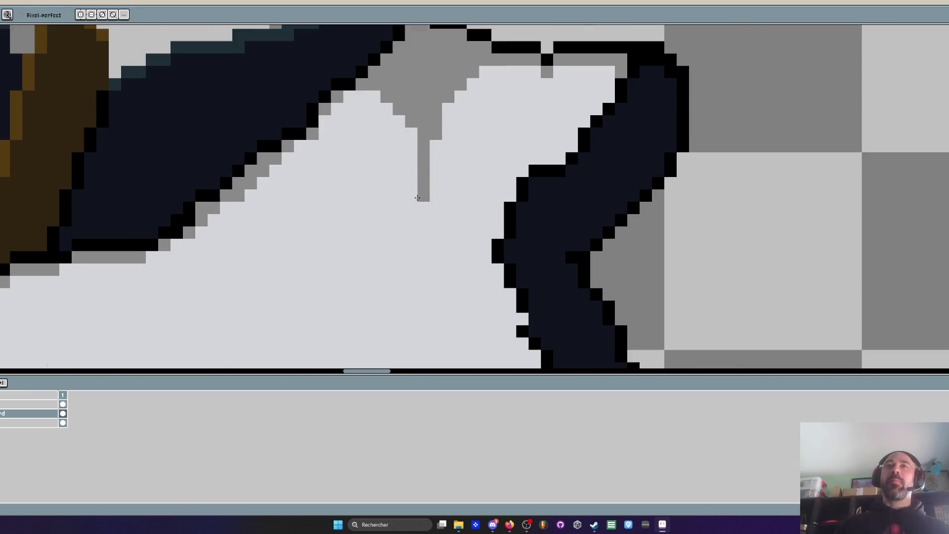
pyautogui.click(433, 143)
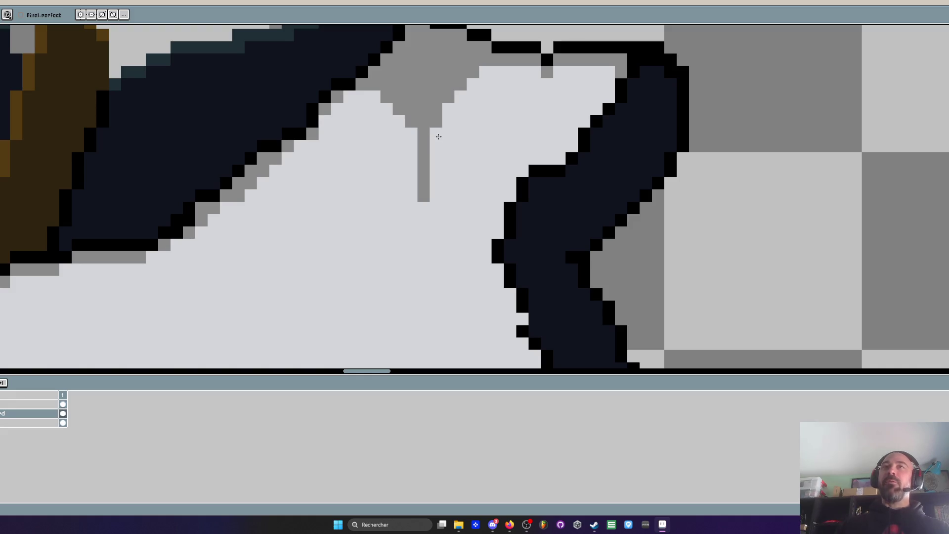
pyautogui.scroll(-2, 445, 107)
pyautogui.scroll(2, 444, 107)
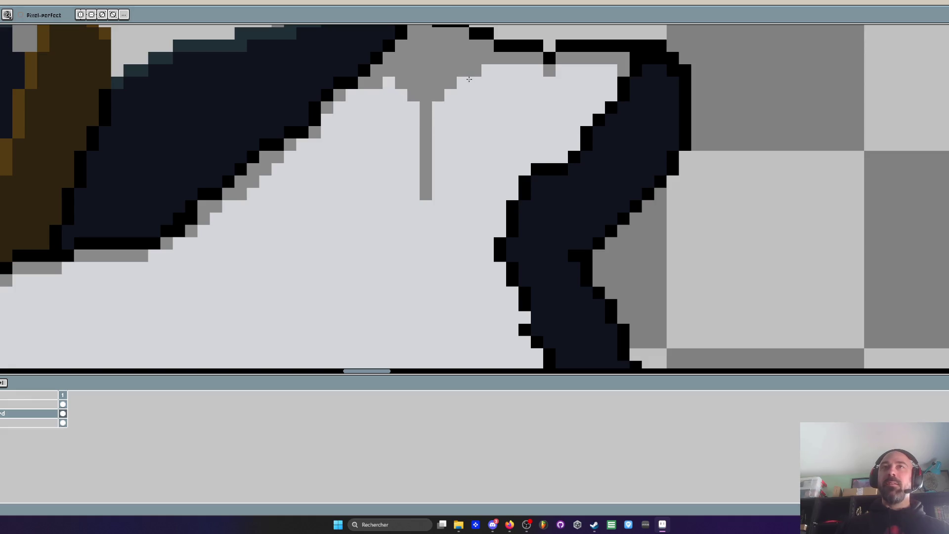
pyautogui.scroll(-2, 473, 83)
pyautogui.scroll(2, 441, 96)
pyautogui.moveTo(441, 96); pyautogui.dragTo(456, 112)
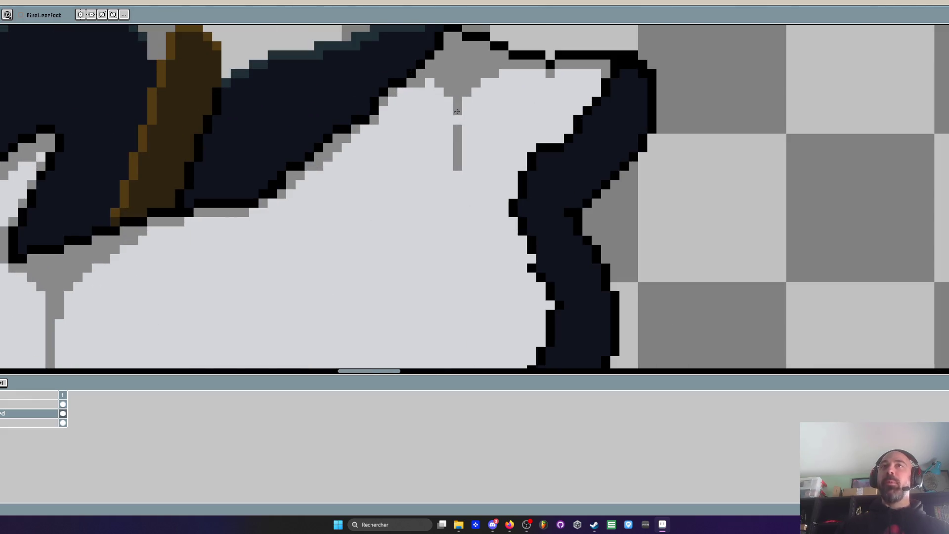
# Extend the grey drip further down as a dashed line
pyautogui.click(458, 140)
pyautogui.moveTo(457, 175); pyautogui.dragTo(458, 222)
pyautogui.scroll(-3, 457, 221)
pyautogui.scroll(2, 458, 221)
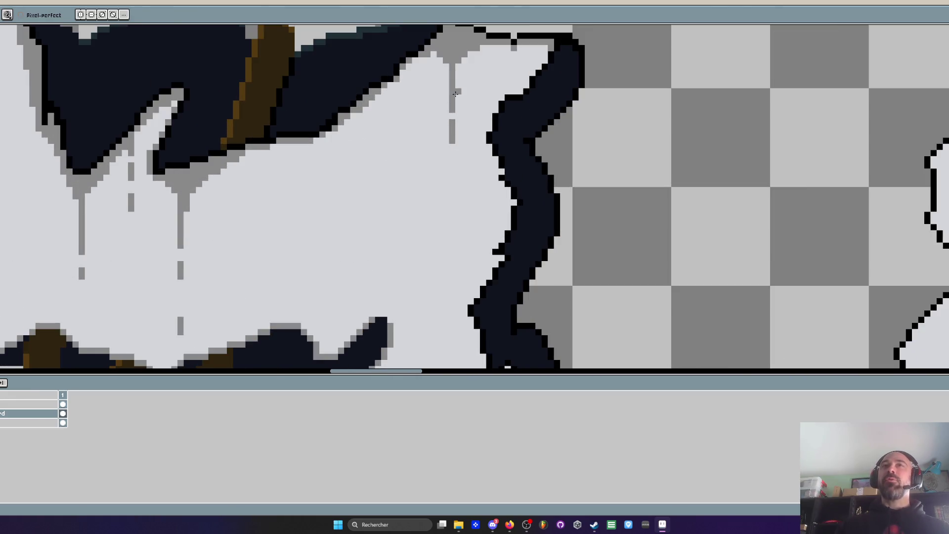
pyautogui.scroll(-3, 459, 94)
pyautogui.scroll(1, 460, 98)
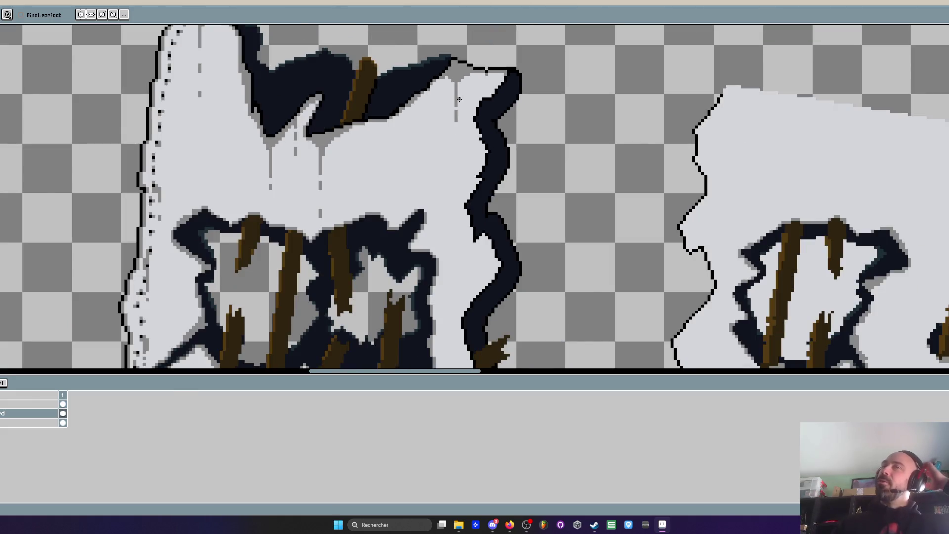
pyautogui.scroll(3, 455, 106)
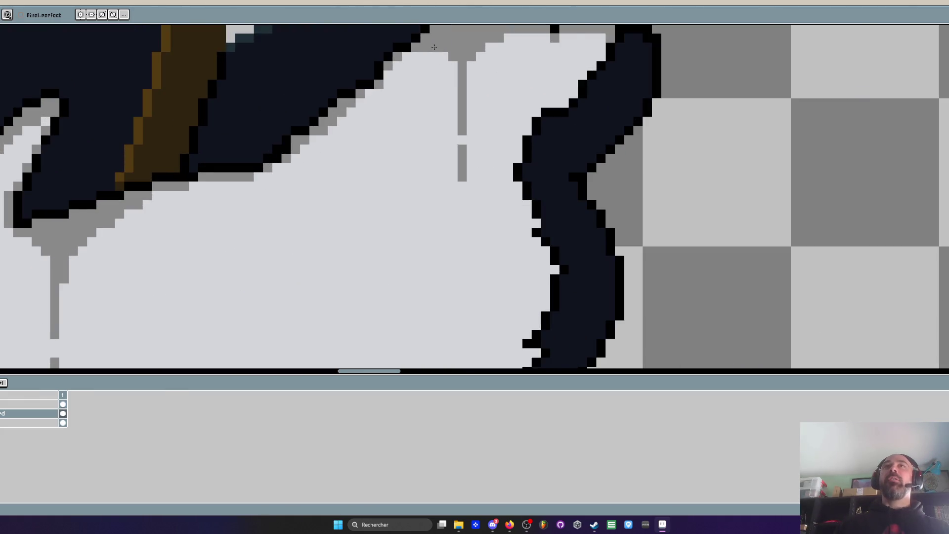
# Add grey pixels around the drip's top and beside it
pyautogui.click(453, 65)
pyautogui.click(469, 66)
pyautogui.click(481, 57)
pyautogui.click(489, 46)
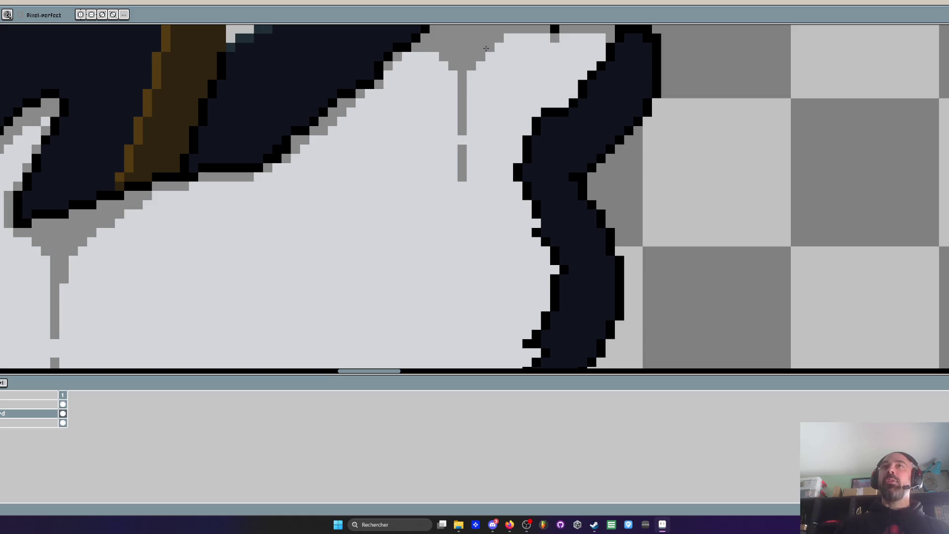
pyautogui.click(471, 122)
# Pencil another short grey dash below the existing drip
pyautogui.scroll(-3, 465, 212)
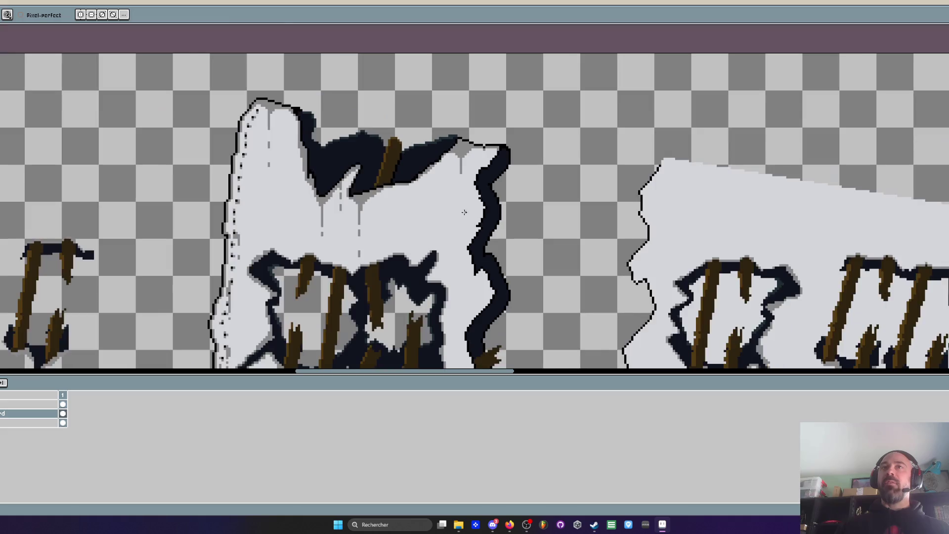
pyautogui.scroll(-3, 465, 210)
pyautogui.scroll(5, 460, 188)
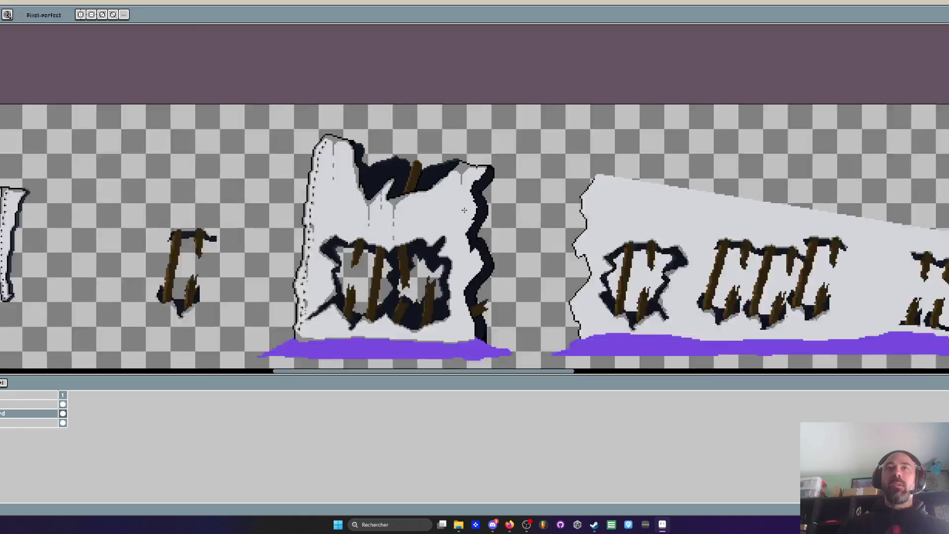
pyautogui.scroll(3, 457, 170)
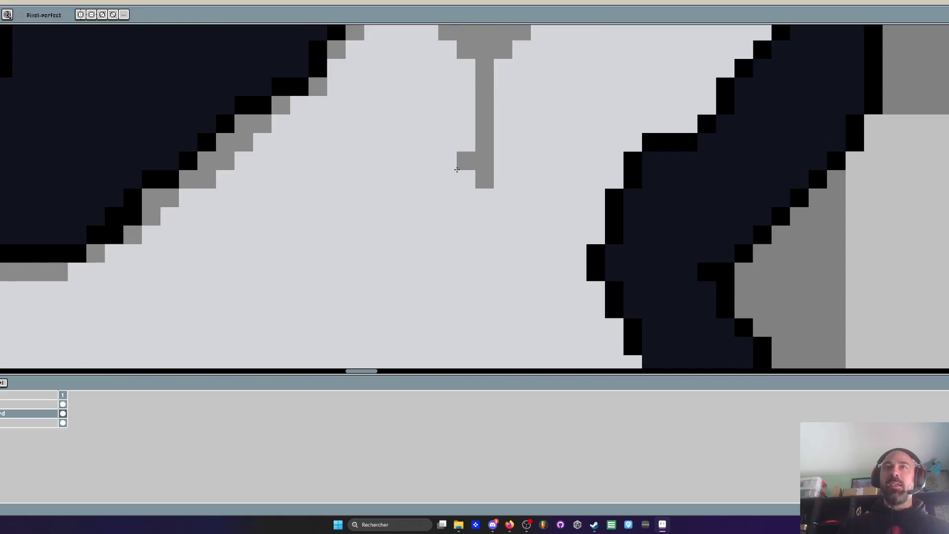
pyautogui.scroll(-2, 457, 169)
pyautogui.scroll(2, 464, 190)
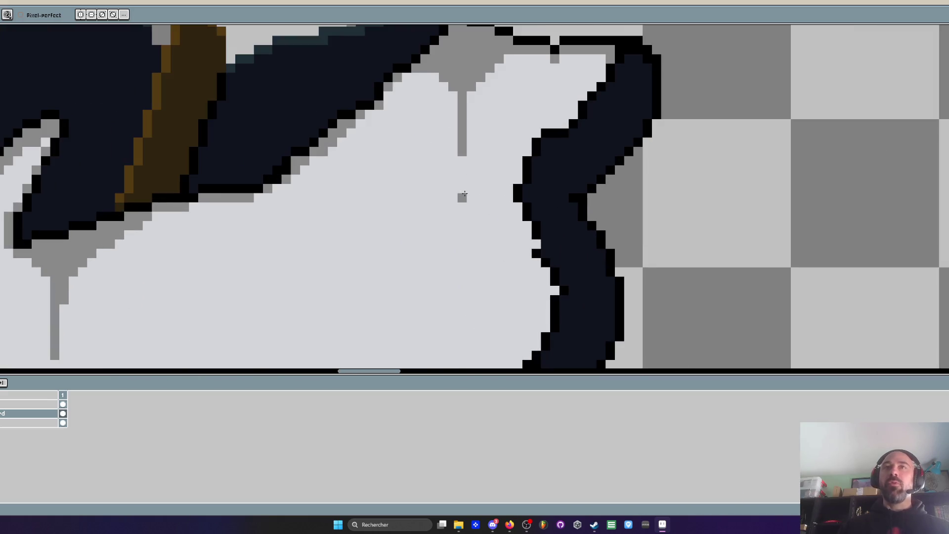
pyautogui.moveTo(463, 217); pyautogui.dragTo(463, 244)
# Pan to the wall's top and shade the dark hole's lower edge and diagonal with grey
pyautogui.scroll(-2, 452, 186)
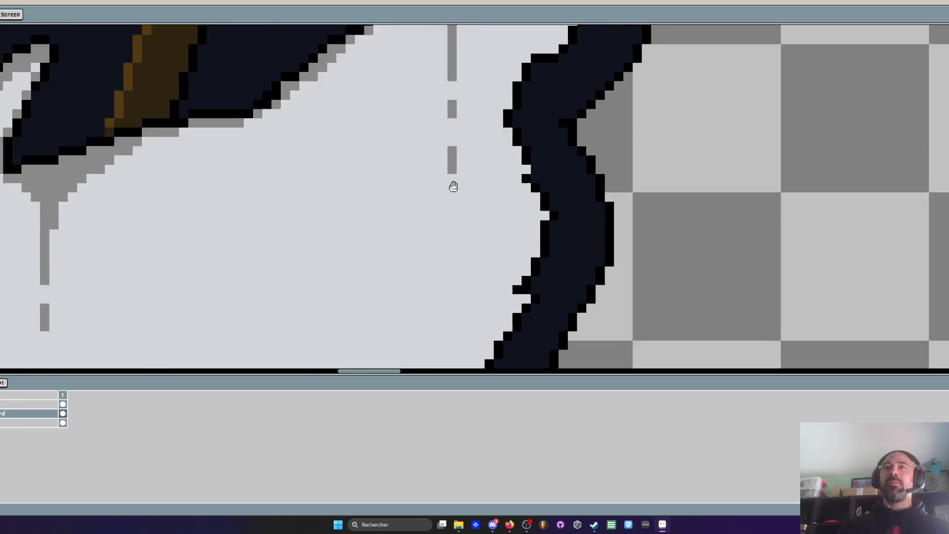
pyautogui.scroll(-2, 449, 172)
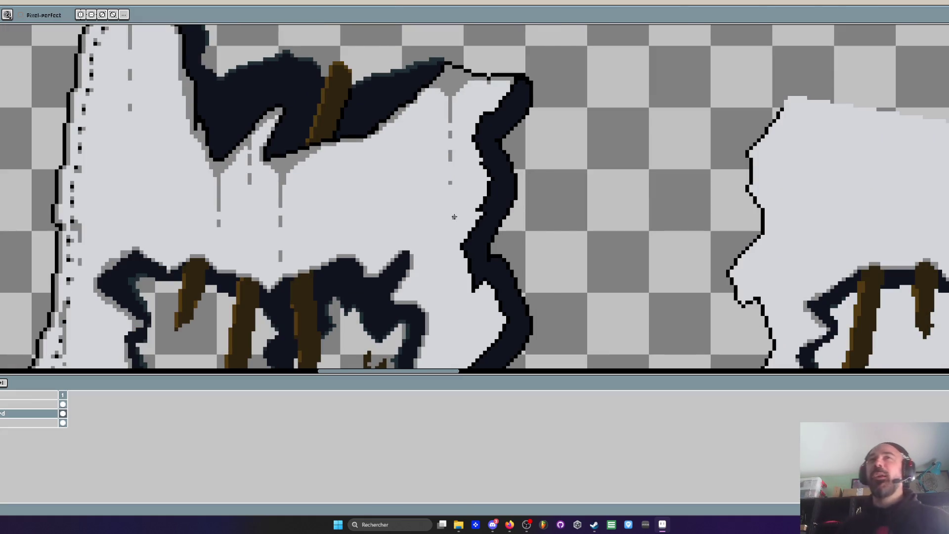
pyautogui.scroll(-2, 354, 168)
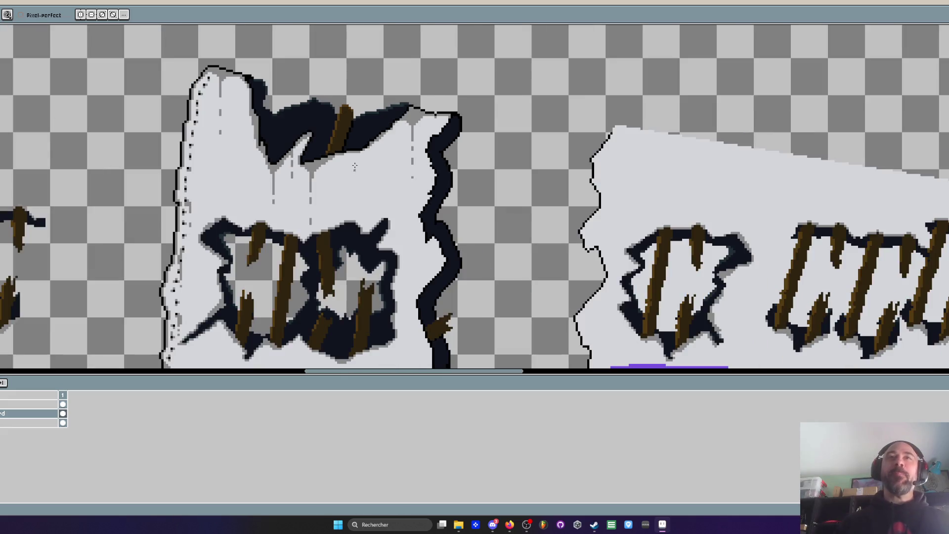
pyautogui.scroll(4, 292, 157)
pyautogui.scroll(-5, 291, 157)
pyautogui.scroll(3, 290, 155)
pyautogui.scroll(1, 290, 156)
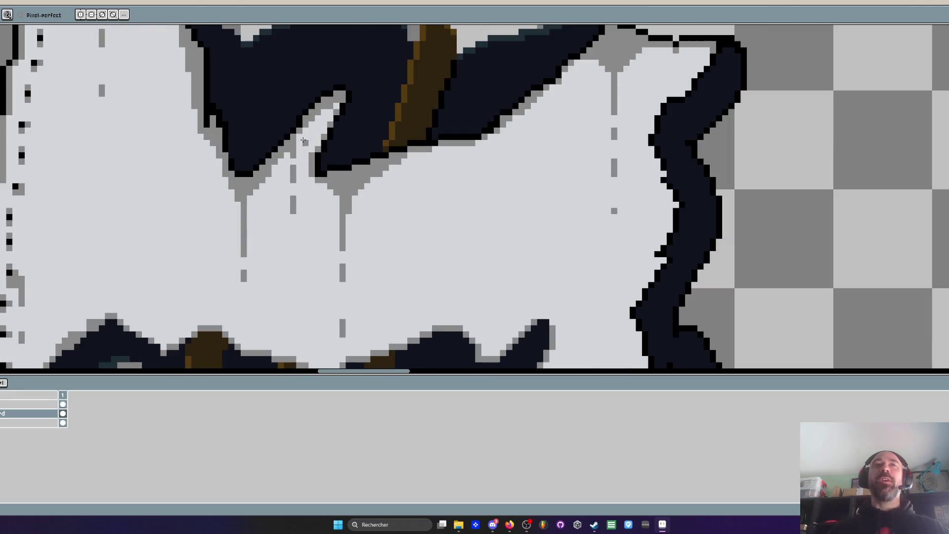
pyautogui.scroll(-5, 290, 156)
pyautogui.scroll(5, 370, 149)
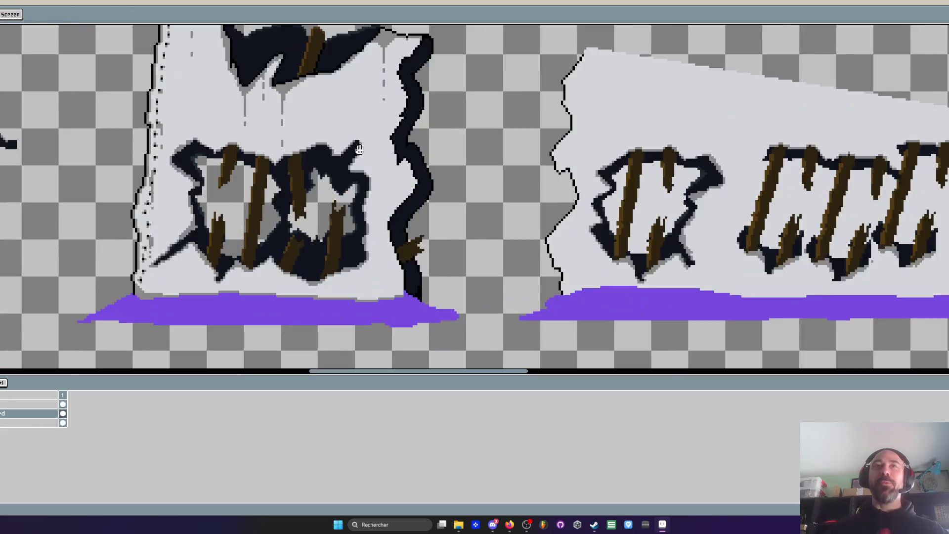
pyautogui.scroll(-1, 371, 148)
pyautogui.moveTo(371, 149); pyautogui.dragTo(363, 203)
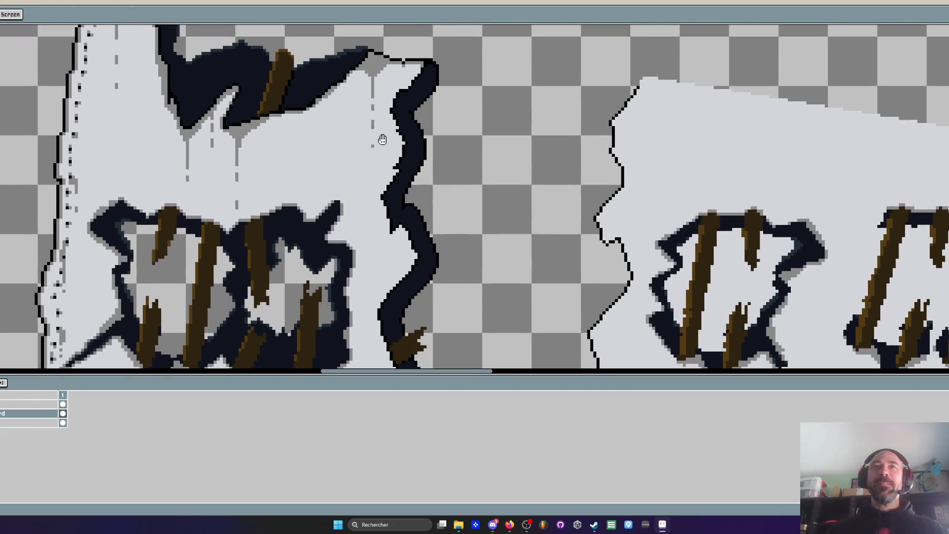
pyautogui.scroll(3, 293, 123)
pyautogui.moveTo(238, 88)
pyautogui.mouseDown()
pyautogui.moveTo(396, 54)
pyautogui.moveTo(288, 110)
pyautogui.moveTo(291, 174)
pyautogui.mouseUp()
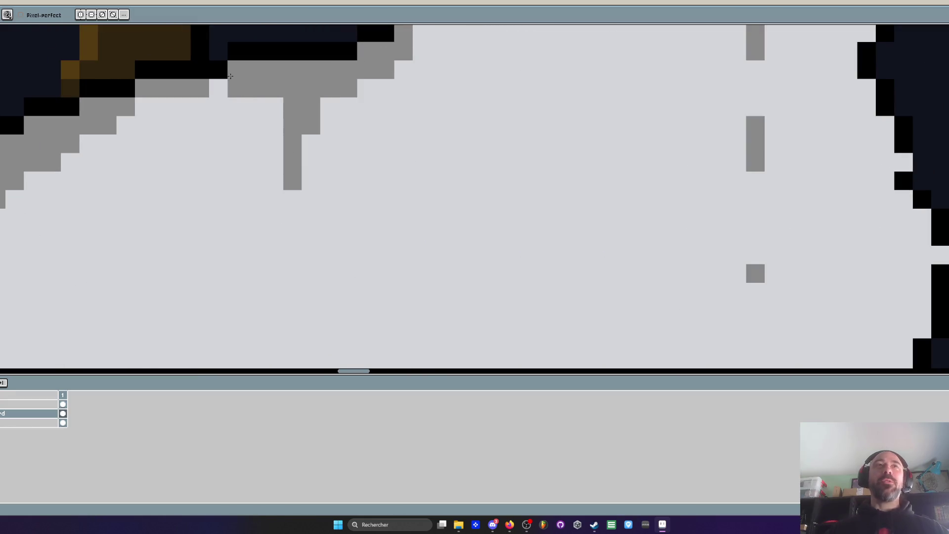
pyautogui.moveTo(218, 88)
pyautogui.mouseDown()
pyautogui.moveTo(251, 99)
pyautogui.moveTo(292, 208)
pyautogui.moveTo(296, 163)
pyautogui.mouseUp()
pyautogui.scroll(-3, 298, 153)
pyautogui.scroll(-3, 298, 192)
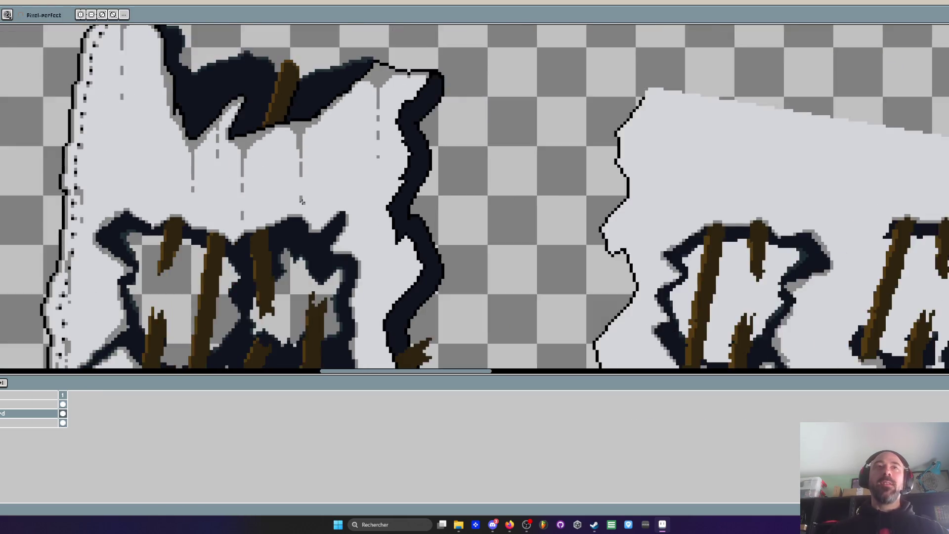
pyautogui.scroll(-1, 335, 196)
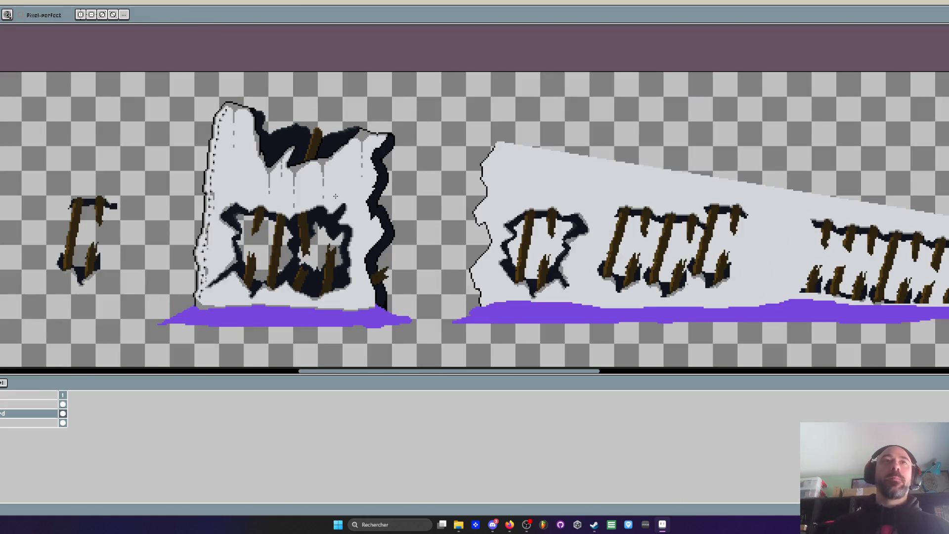
# Sample the dark teal edge colour and paint teal highlights along the dark hole
pyautogui.scroll(5, 266, 102)
pyautogui.press('i')
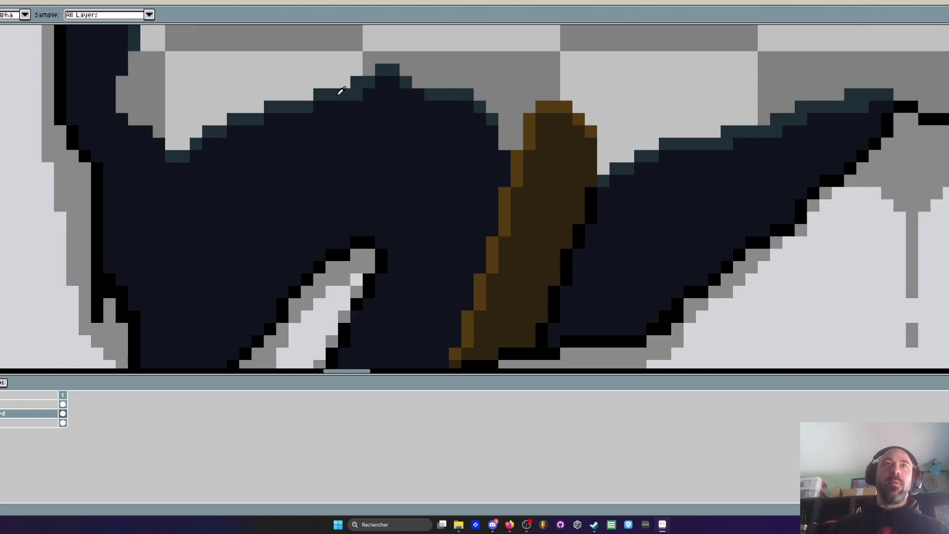
pyautogui.scroll(1, 341, 90)
pyautogui.click(343, 91)
pyautogui.press('b')
pyautogui.moveTo(307, 113)
pyautogui.mouseDown()
pyautogui.moveTo(317, 109)
pyautogui.moveTo(271, 144)
pyautogui.moveTo(328, 125)
pyautogui.moveTo(291, 178)
pyautogui.moveTo(296, 166)
pyautogui.moveTo(240, 127)
pyautogui.moveTo(283, 162)
pyautogui.moveTo(271, 302)
pyautogui.mouseUp()
# Add a teal shading band down the hole, undoing stray pixels at its end
pyautogui.scroll(-4, 272, 303)
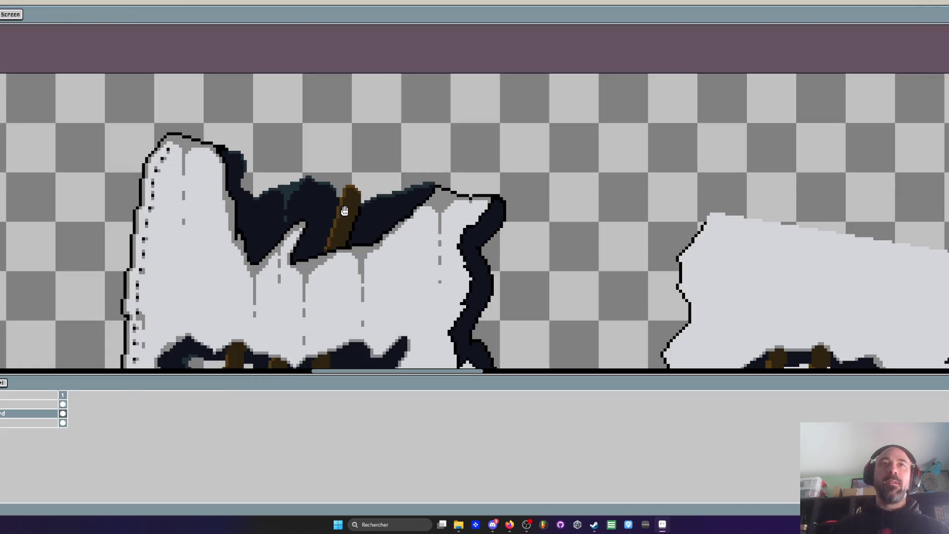
pyautogui.scroll(4, 388, 184)
pyautogui.moveTo(371, 153)
pyautogui.mouseDown()
pyautogui.moveTo(432, 131)
pyautogui.moveTo(345, 153)
pyautogui.moveTo(413, 149)
pyautogui.moveTo(343, 161)
pyautogui.moveTo(350, 318)
pyautogui.moveTo(352, 272)
pyautogui.moveTo(349, 302)
pyautogui.mouseUp()
pyautogui.rightClick(354, 299)
pyautogui.click(334, 299)
pyautogui.hotkey('ctrl', 'z')
# Add a teal highlight along the hole's upper edge
pyautogui.scroll(-3, 350, 302)
pyautogui.scroll(3, 336, 287)
pyautogui.scroll(-4, 317, 274)
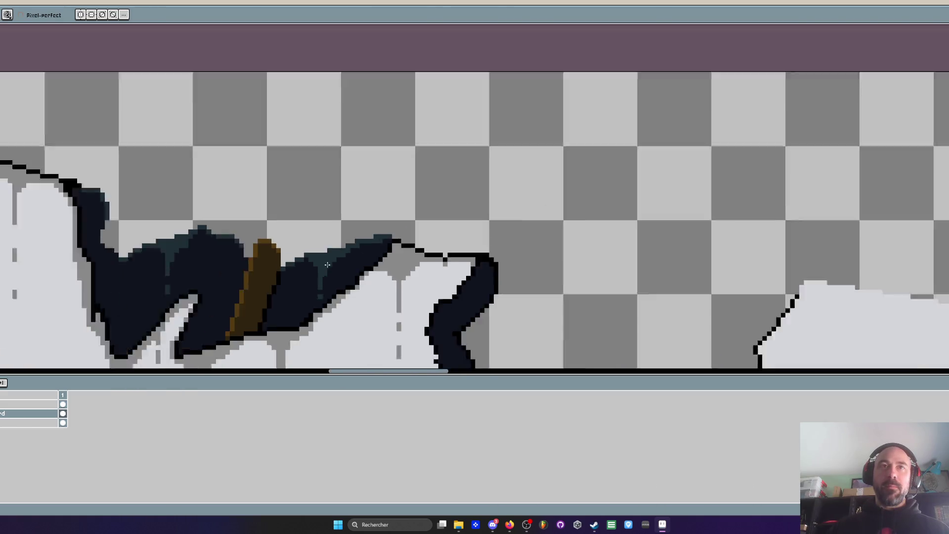
pyautogui.scroll(4, 311, 270)
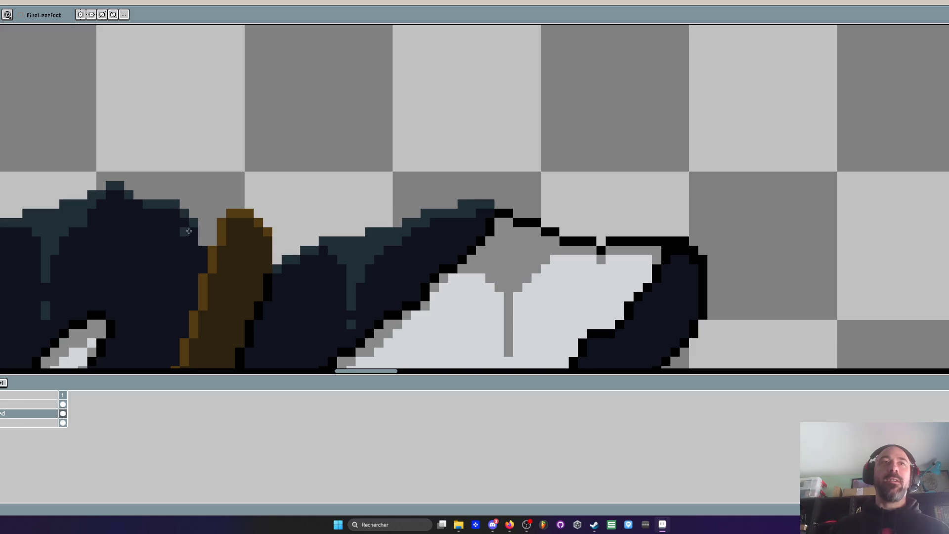
pyautogui.moveTo(189, 231)
pyautogui.mouseDown()
pyautogui.moveTo(130, 203)
pyautogui.moveTo(162, 216)
pyautogui.moveTo(148, 221)
pyautogui.moveTo(168, 221)
pyautogui.moveTo(147, 253)
pyautogui.moveTo(155, 229)
pyautogui.mouseUp()
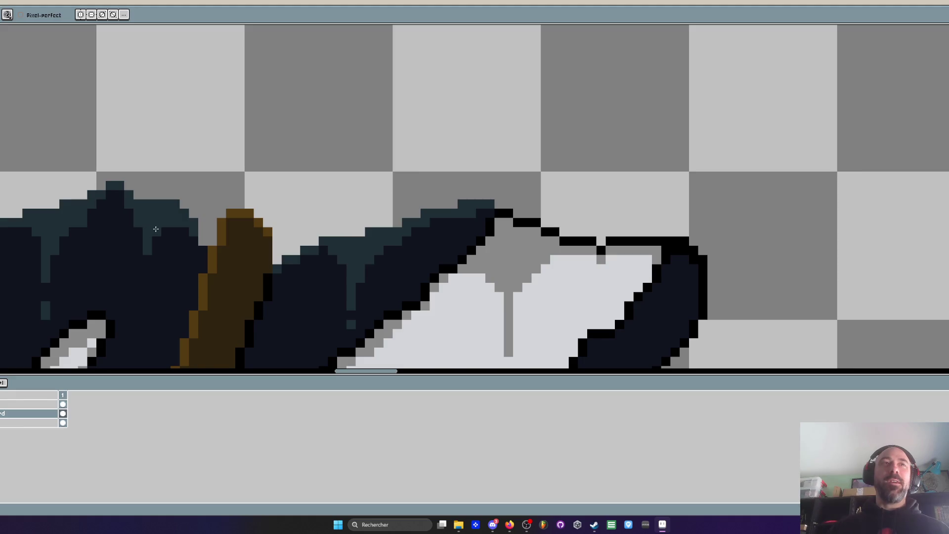
# Add a teal highlight along the hole's upper-left edge
pyautogui.scroll(-3, 159, 236)
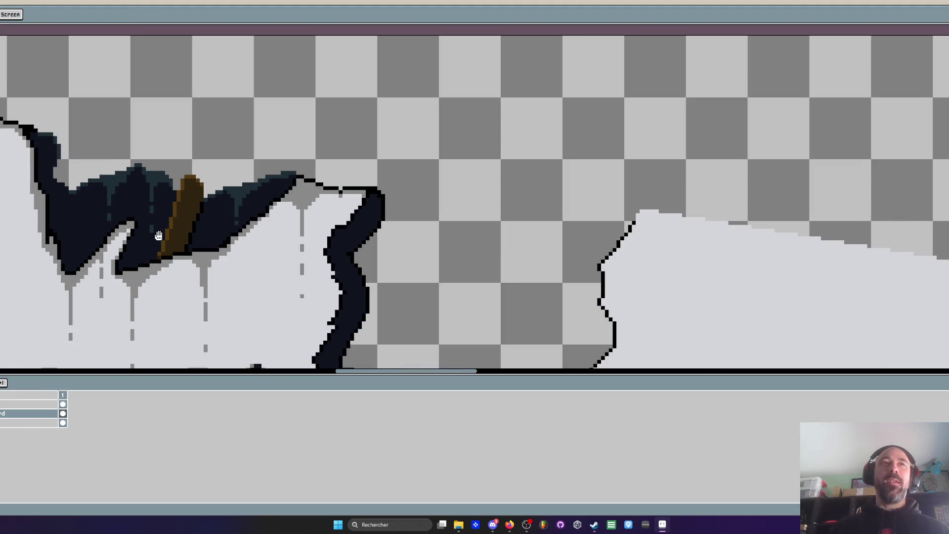
pyautogui.scroll(1, 158, 235)
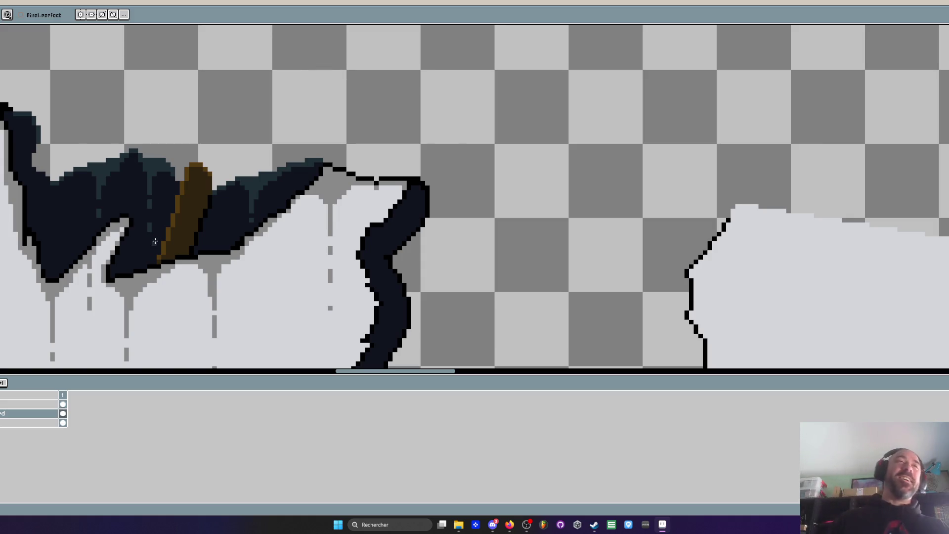
pyautogui.scroll(-1, 86, 184)
pyautogui.scroll(5, 17, 136)
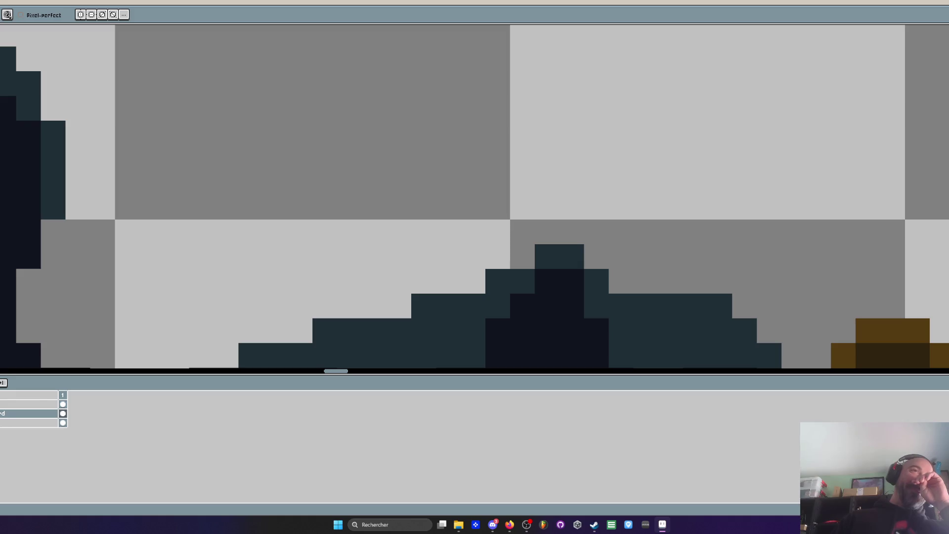
pyautogui.scroll(-4, 17, 136)
pyautogui.scroll(1, 14, 109)
pyautogui.scroll(-4, 11, 89)
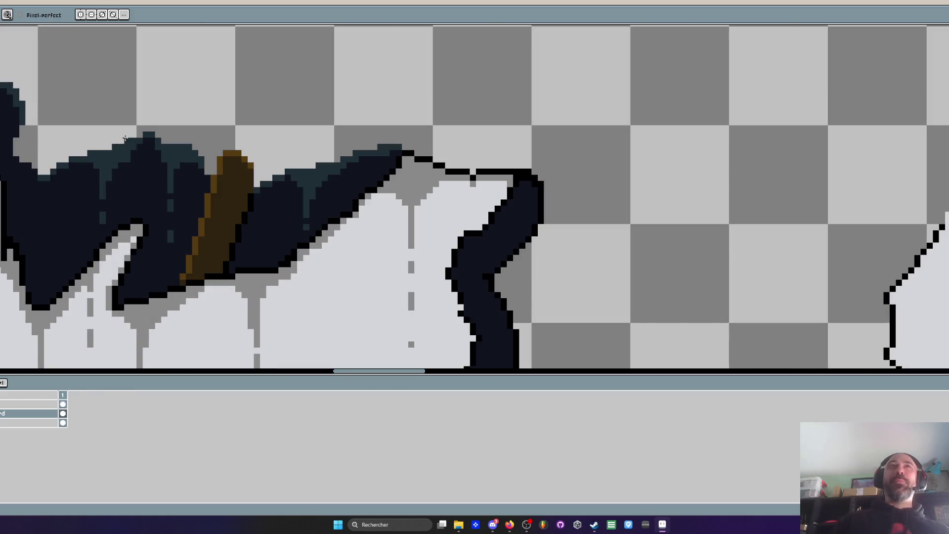
pyautogui.scroll(1, 72, 160)
pyautogui.scroll(-1, 66, 161)
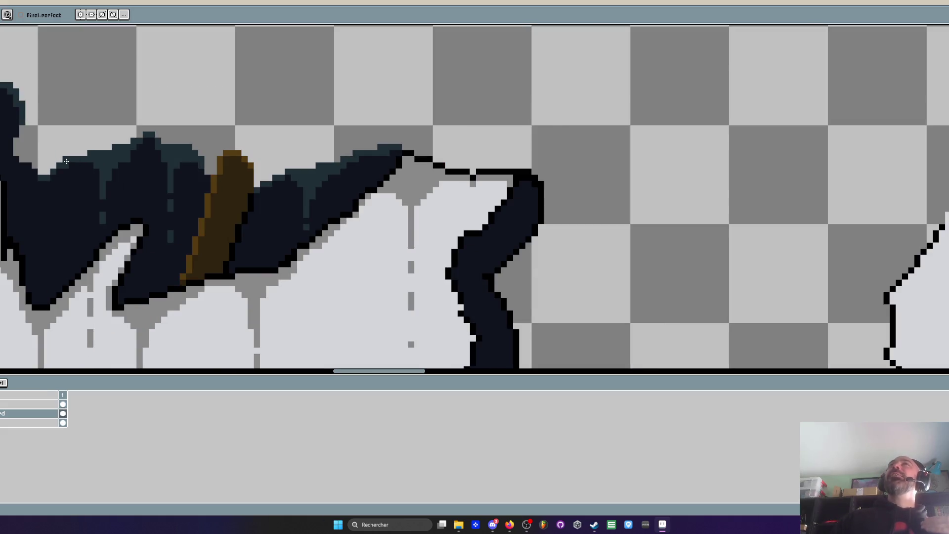
pyautogui.scroll(-2, 67, 162)
pyautogui.scroll(2, 59, 169)
pyautogui.scroll(-2, 47, 178)
pyautogui.scroll(3, 39, 152)
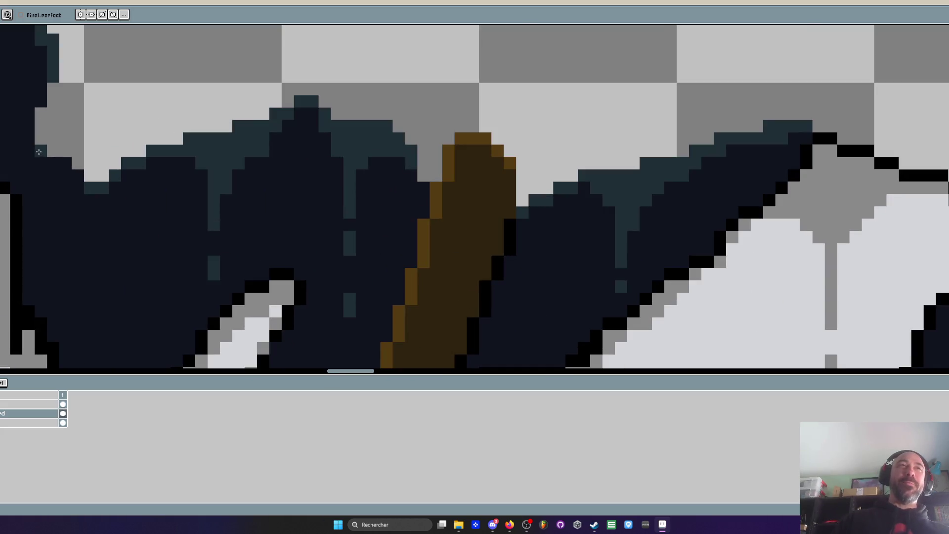
pyautogui.moveTo(38, 152)
pyautogui.mouseDown()
pyautogui.moveTo(78, 175)
pyautogui.moveTo(53, 163)
pyautogui.mouseUp()
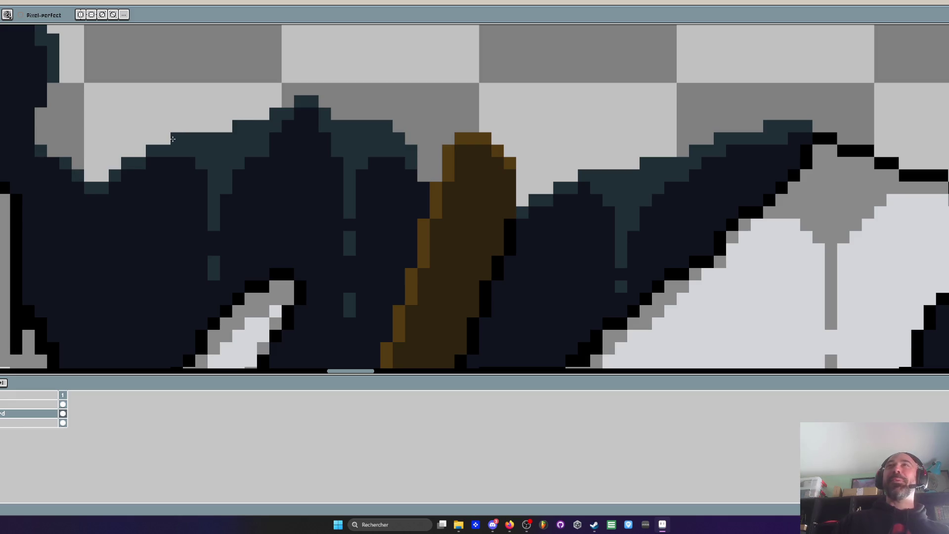
pyautogui.scroll(-2, 294, 194)
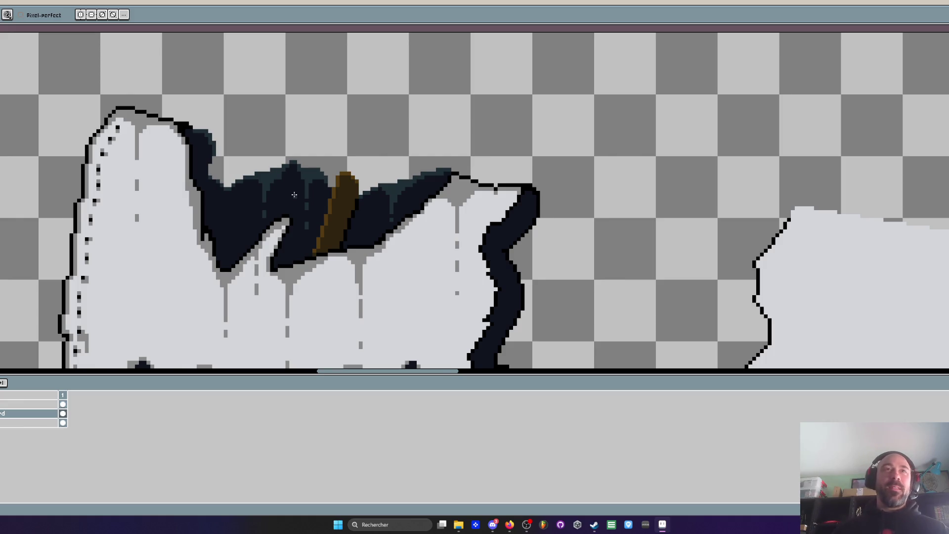
pyautogui.scroll(-4, 285, 213)
pyautogui.scroll(6, 346, 289)
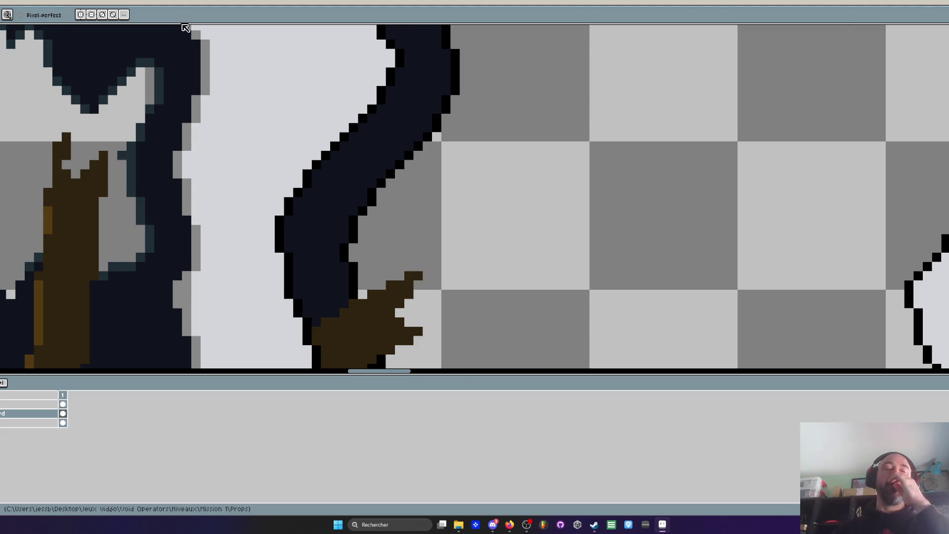
pyautogui.scroll(-2, 181, 114)
pyautogui.scroll(2, 144, 189)
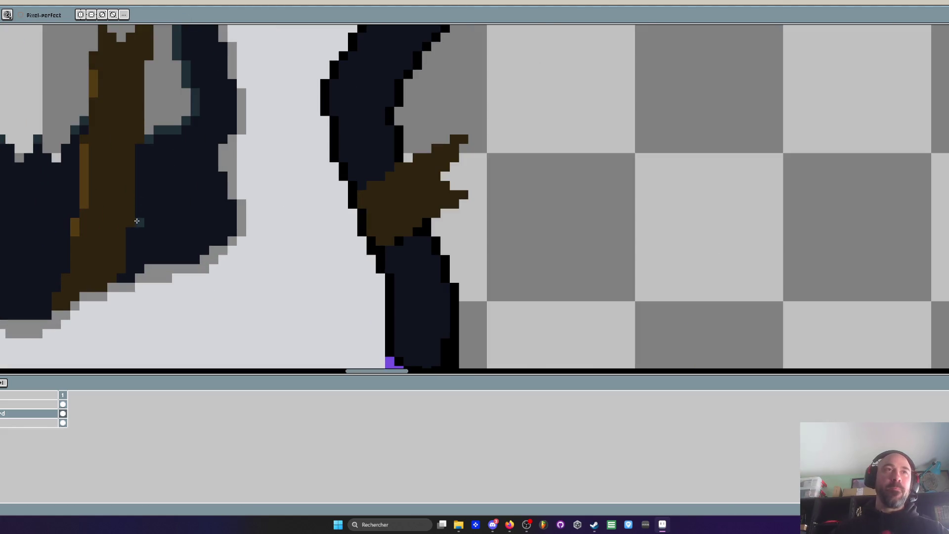
pyautogui.scroll(-2, 148, 201)
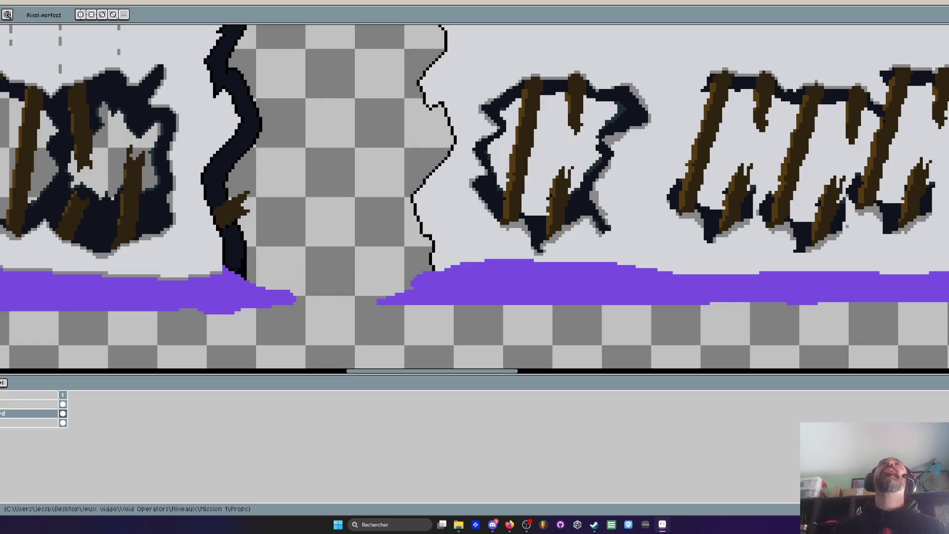
pyautogui.hotkey('alt', 'Tab')
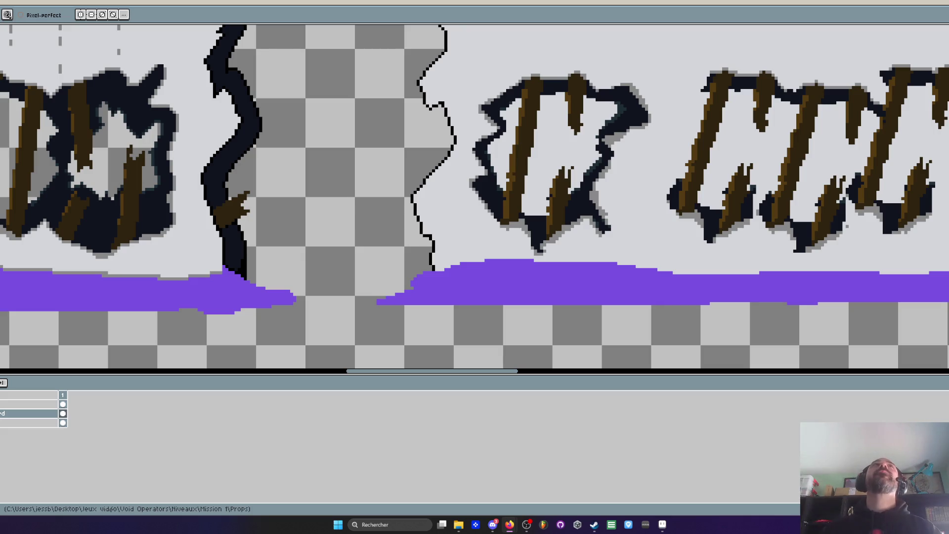
pyautogui.hotkey('alt', 'Tab')
pyautogui.scroll(-4, 203, 76)
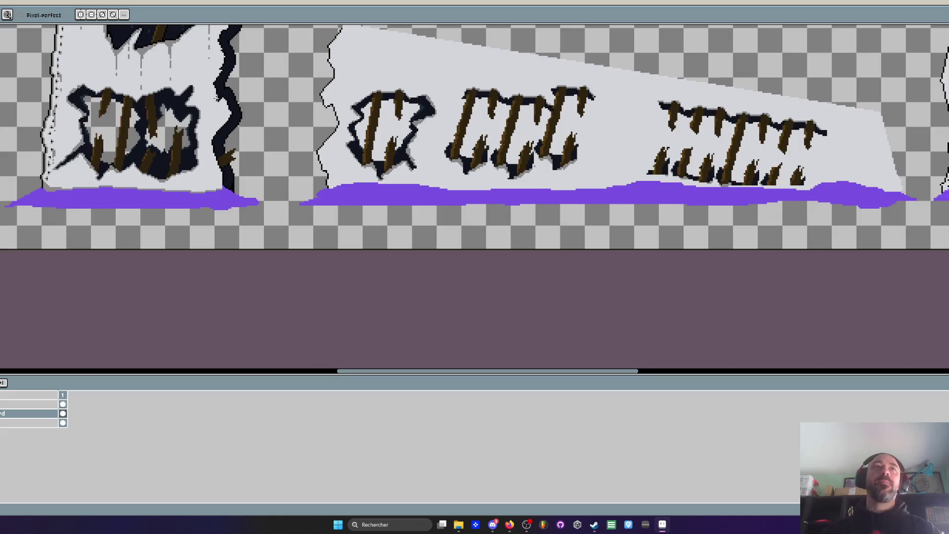
pyautogui.scroll(4, 203, 76)
pyautogui.scroll(1, 265, 119)
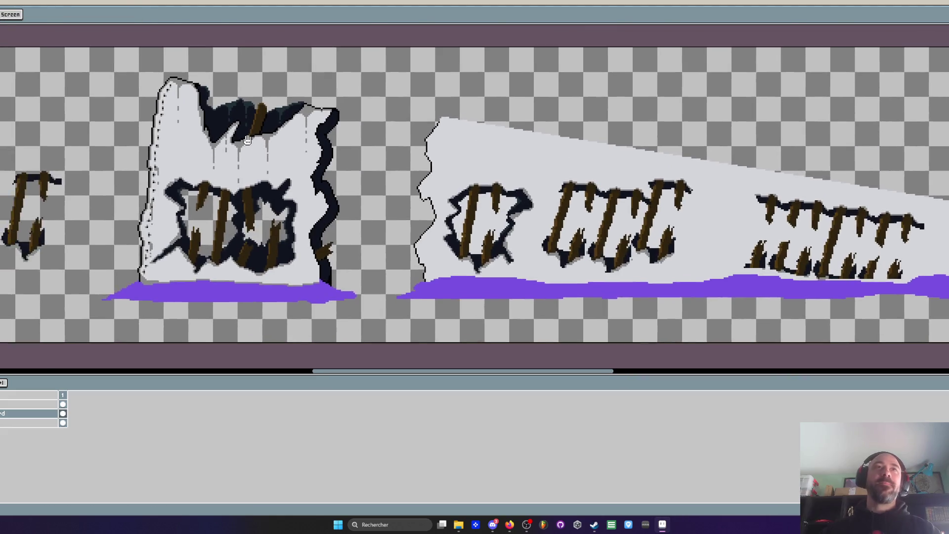
pyautogui.press('b')
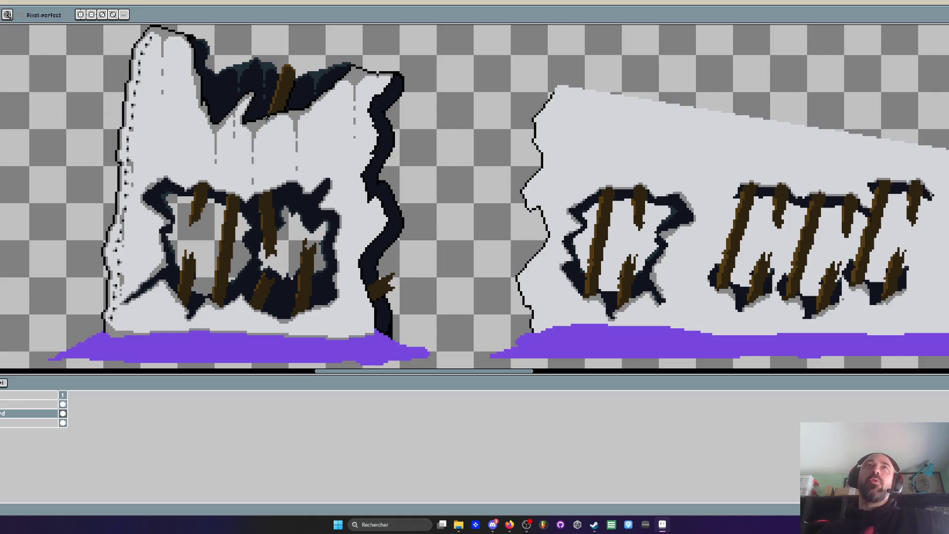
pyautogui.scroll(-2, 203, 189)
pyautogui.scroll(3, 292, 265)
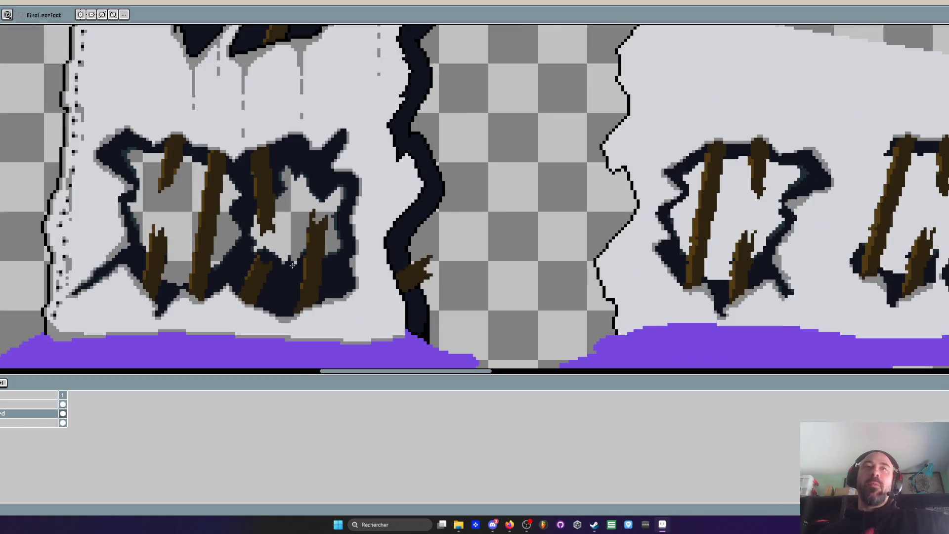
pyautogui.scroll(-2, 259, 252)
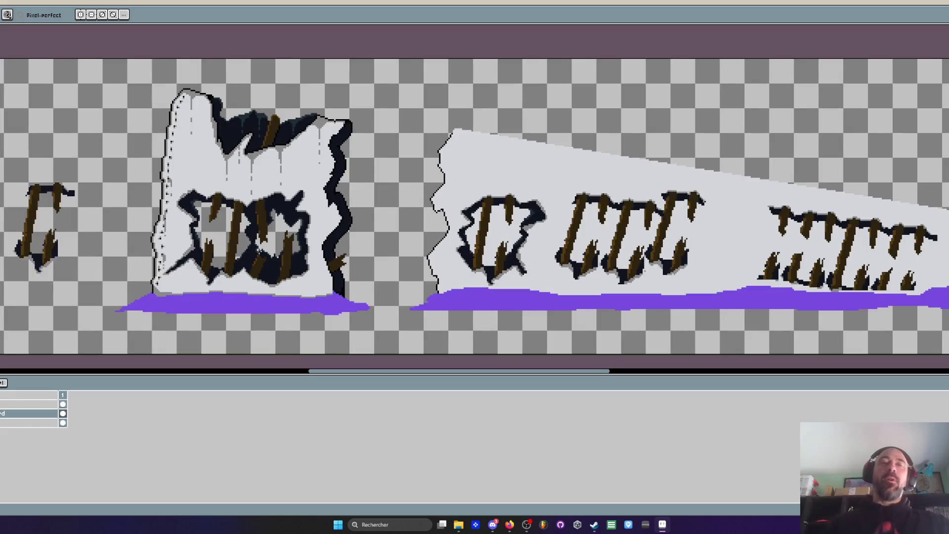
pyautogui.scroll(-4, 206, 214)
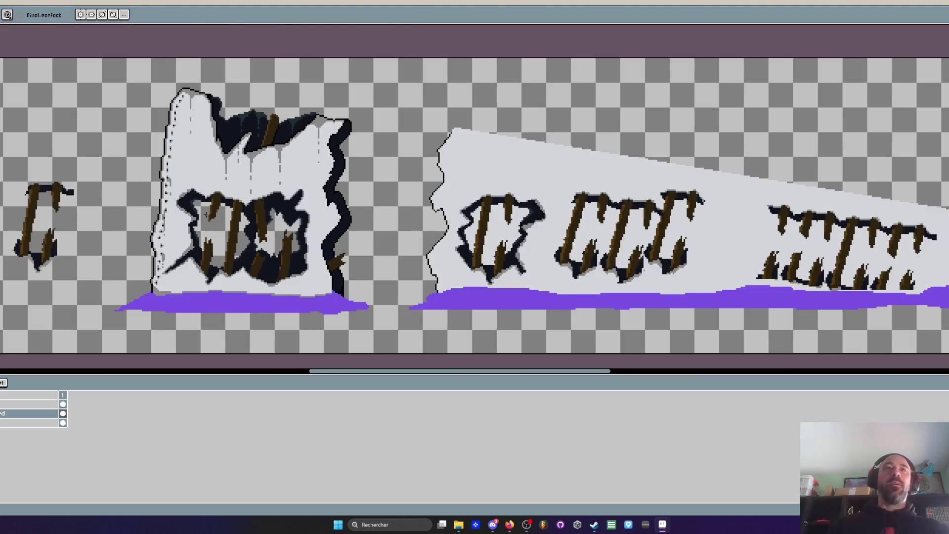
pyautogui.scroll(5, 266, 33)
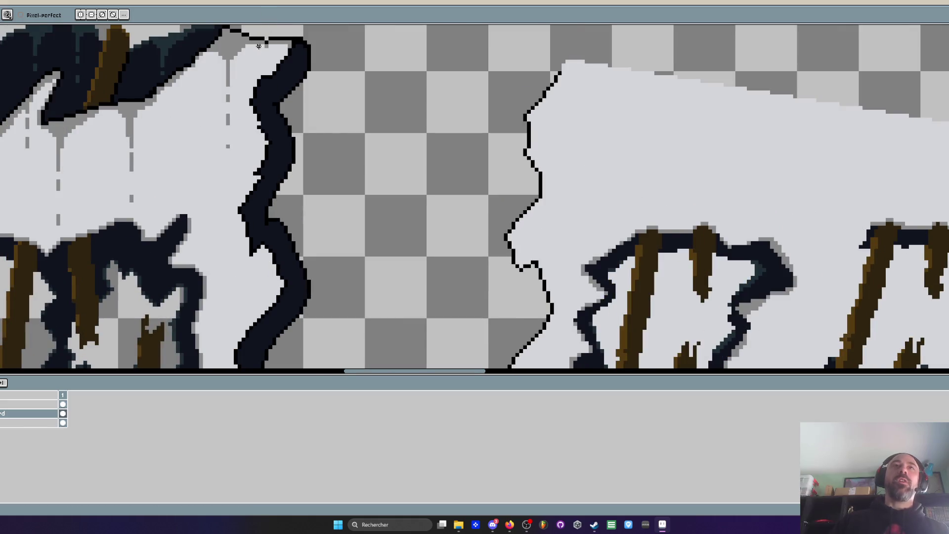
# Sample the grey shading colour and paint grey pixels along the crack's inner edge, undoing one stroke
pyautogui.scroll(2, 265, 34)
pyautogui.scroll(-3, 253, 132)
pyautogui.scroll(1, 253, 132)
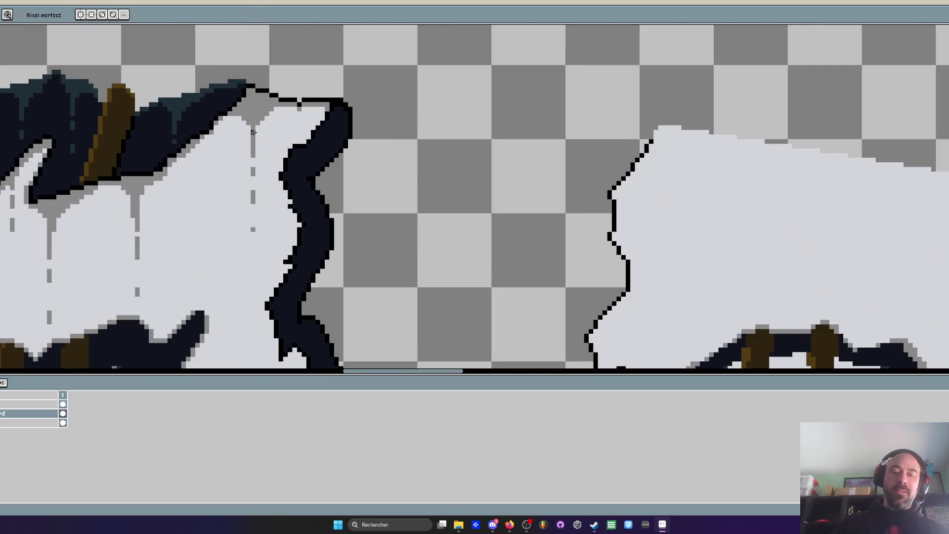
pyautogui.press('alt')
pyautogui.keyDown('alt'); pyautogui.click(261, 97); pyautogui.keyUp('alt')
pyautogui.scroll(3, 261, 97)
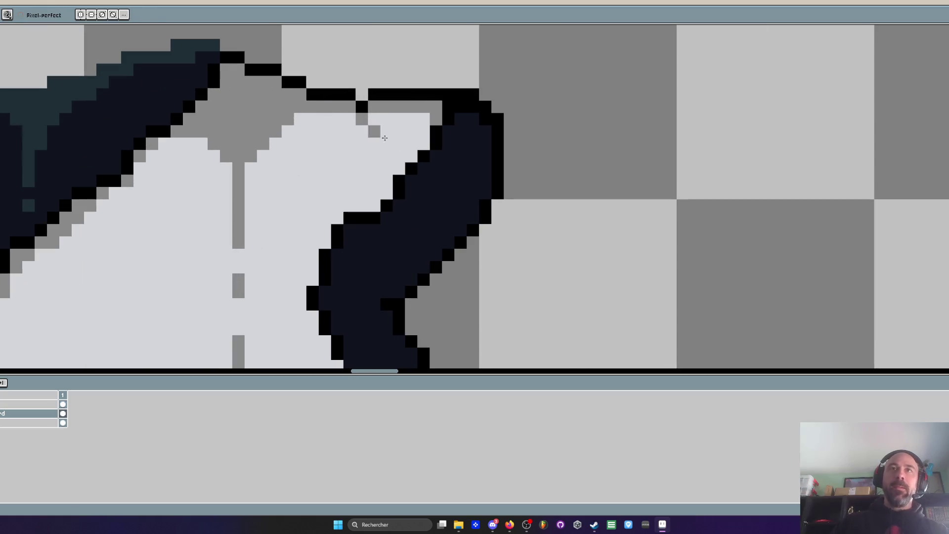
pyautogui.click(424, 143)
pyautogui.click(411, 156)
pyautogui.moveTo(407, 161)
pyautogui.mouseDown()
pyautogui.moveTo(375, 205)
pyautogui.moveTo(339, 214)
pyautogui.moveTo(313, 255)
pyautogui.moveTo(313, 280)
pyautogui.moveTo(293, 237)
pyautogui.mouseUp()
pyautogui.hotkey('ctrl', 'z')
# Paint grey shading columns down the left edge of the crack
pyautogui.scroll(2, 332, 306)
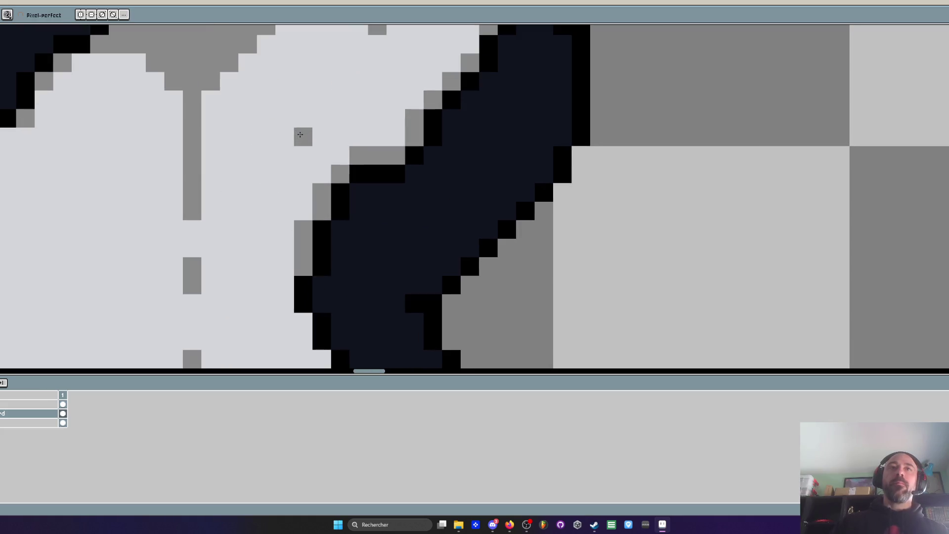
pyautogui.moveTo(285, 285); pyautogui.dragTo(296, 319)
pyautogui.scroll(-3, 295, 319)
pyautogui.moveTo(308, 220)
pyautogui.mouseDown()
pyautogui.moveTo(326, 257)
pyautogui.moveTo(326, 291)
pyautogui.moveTo(363, 349)
pyautogui.mouseUp()
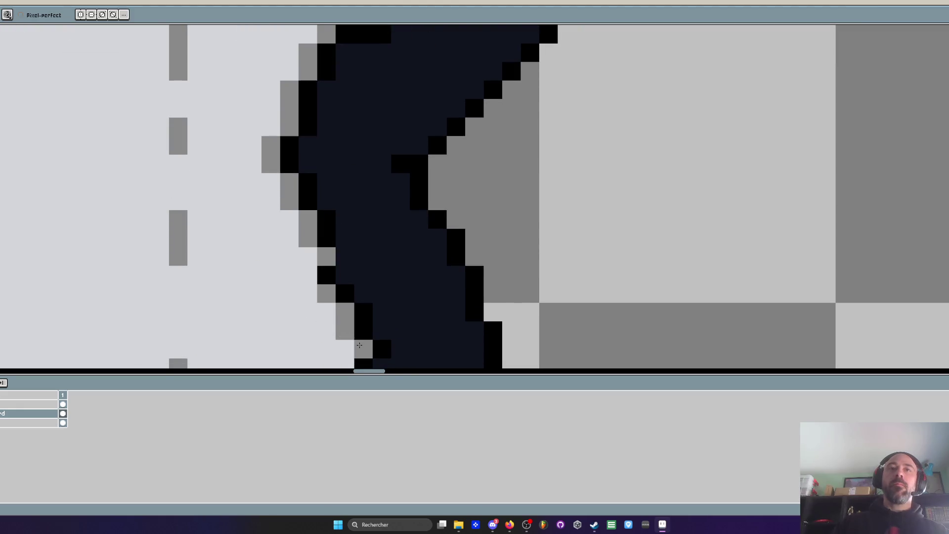
pyautogui.scroll(-2, 363, 349)
pyautogui.scroll(2, 295, 155)
pyautogui.moveTo(295, 154); pyautogui.dragTo(290, 181)
pyautogui.moveTo(272, 101); pyautogui.dragTo(272, 148)
pyautogui.moveTo(290, 193); pyautogui.dragTo(290, 277)
pyautogui.moveTo(277, 278)
pyautogui.mouseDown()
pyautogui.moveTo(264, 170)
pyautogui.moveTo(314, 187)
pyautogui.mouseUp()
# Add single grey pixels near the crack's lower-left edge
pyautogui.click(297, 239)
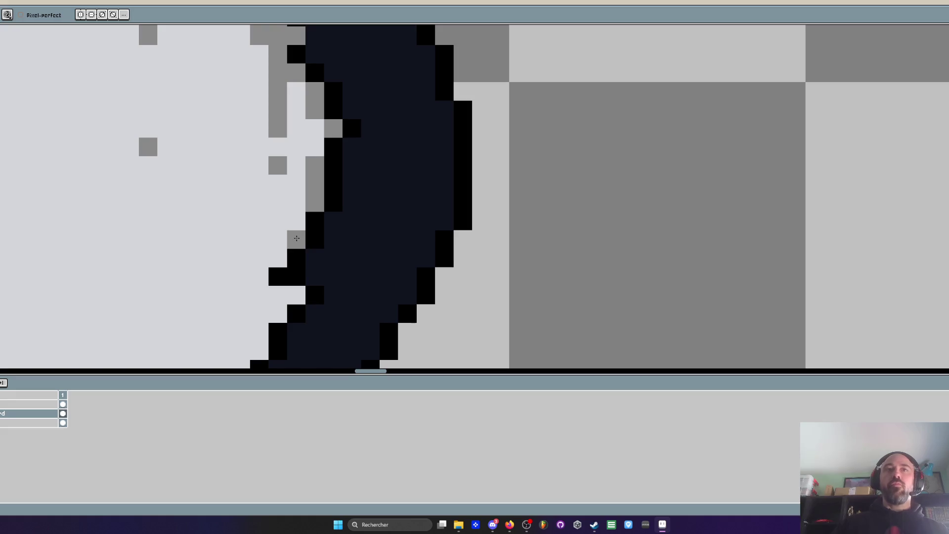
pyautogui.moveTo(278, 258)
pyautogui.mouseDown()
pyautogui.moveTo(259, 277)
pyautogui.moveTo(278, 295)
pyautogui.mouseUp()
pyautogui.click(291, 296)
pyautogui.click(259, 277)
pyautogui.scroll(-1, 253, 280)
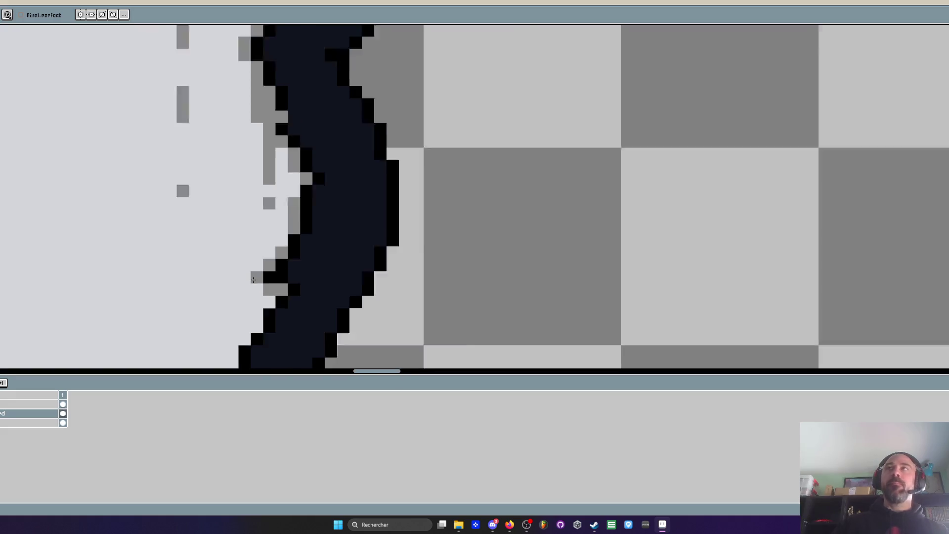
pyautogui.scroll(-1, 253, 280)
pyautogui.scroll(1, 282, 149)
# Shade the next crack's left edge with a long grey column of pixels
pyautogui.moveTo(209, 112)
pyautogui.mouseDown()
pyautogui.moveTo(135, 225)
pyautogui.moveTo(145, 259)
pyautogui.mouseUp()
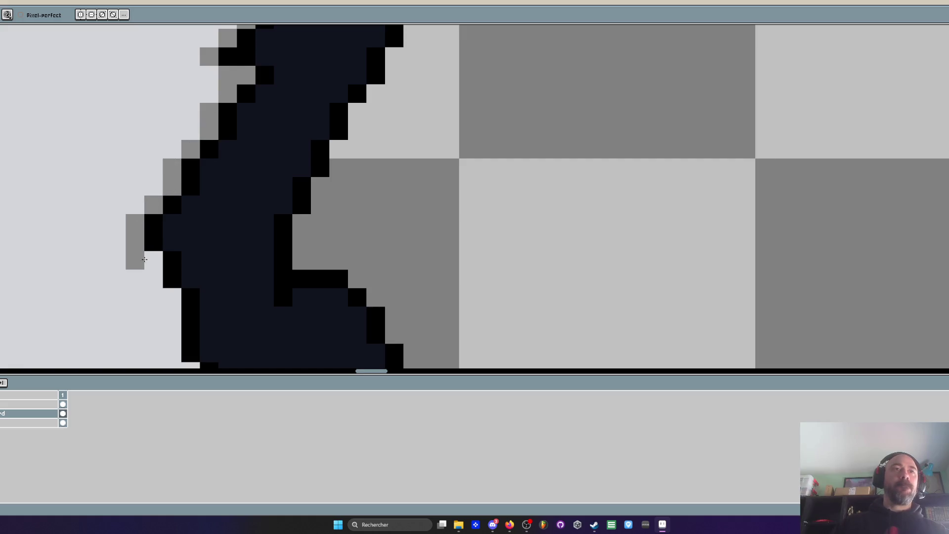
pyautogui.scroll(-3, 144, 260)
pyautogui.scroll(2, 148, 141)
pyautogui.moveTo(148, 141); pyautogui.dragTo(153, 178)
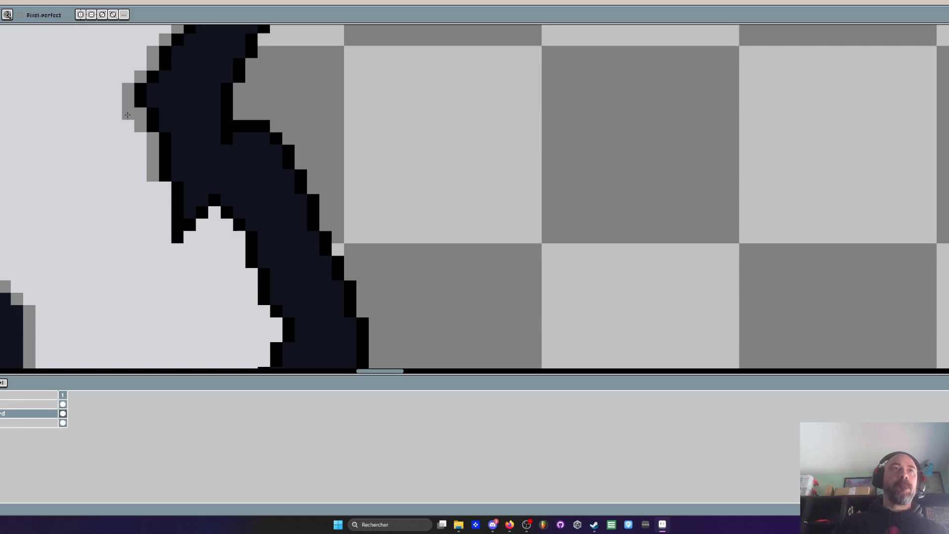
pyautogui.moveTo(127, 115)
pyautogui.mouseDown()
pyautogui.moveTo(140, 177)
pyautogui.moveTo(129, 163)
pyautogui.moveTo(139, 176)
pyautogui.moveTo(127, 316)
pyautogui.mouseUp()
pyautogui.scroll(-3, 127, 316)
pyautogui.scroll(3, 148, 207)
pyautogui.click(158, 192)
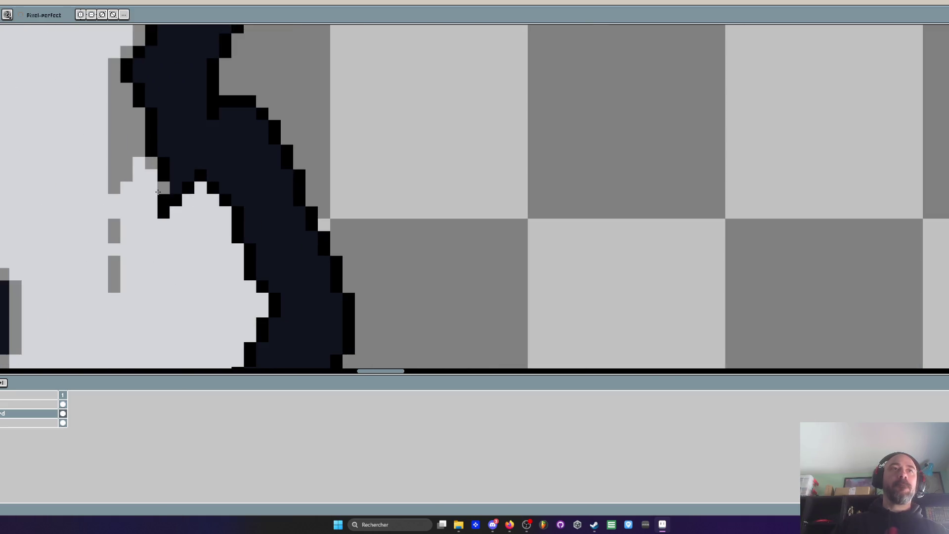
pyautogui.moveTo(158, 191)
pyautogui.mouseDown()
pyautogui.moveTo(151, 176)
pyautogui.moveTo(151, 217)
pyautogui.moveTo(167, 219)
pyautogui.mouseUp()
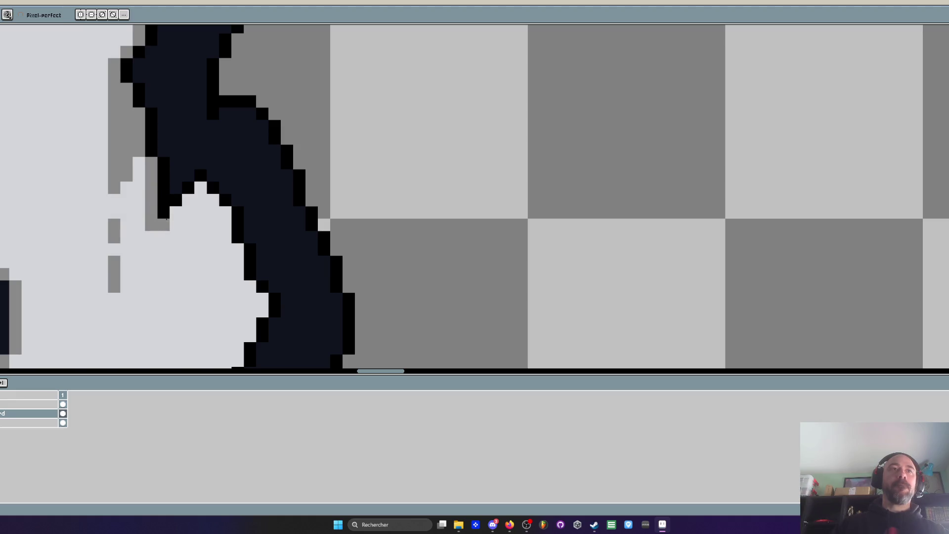
# Cover a stray dark pixel with wall colour and shade diagonally along the crack edge
pyautogui.press('i')
pyautogui.scroll(1, 153, 265)
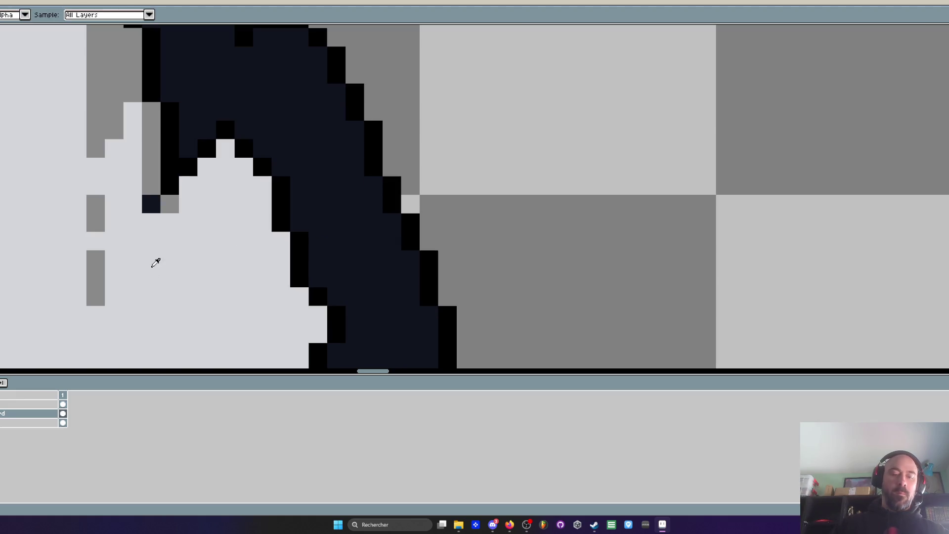
pyautogui.click(152, 266)
pyautogui.press('b')
pyautogui.click(151, 204)
pyautogui.moveTo(188, 185)
pyautogui.mouseDown()
pyautogui.moveTo(230, 153)
pyautogui.moveTo(262, 188)
pyautogui.moveTo(277, 268)
pyautogui.moveTo(264, 195)
pyautogui.mouseUp()
# Add black outline pixels and continue grey shading along the rest of the crack
pyautogui.moveTo(286, 223)
pyautogui.mouseDown()
pyautogui.moveTo(305, 247)
pyautogui.moveTo(286, 299)
pyautogui.mouseUp()
pyautogui.moveTo(285, 274); pyautogui.dragTo(285, 186)
pyautogui.moveTo(272, 246); pyautogui.dragTo(202, 307)
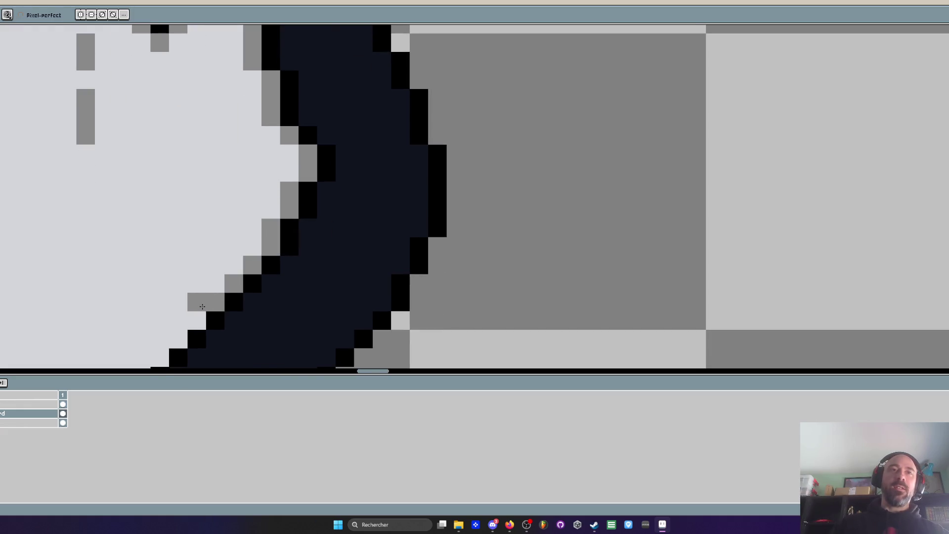
pyautogui.moveTo(219, 237); pyautogui.dragTo(237, 153)
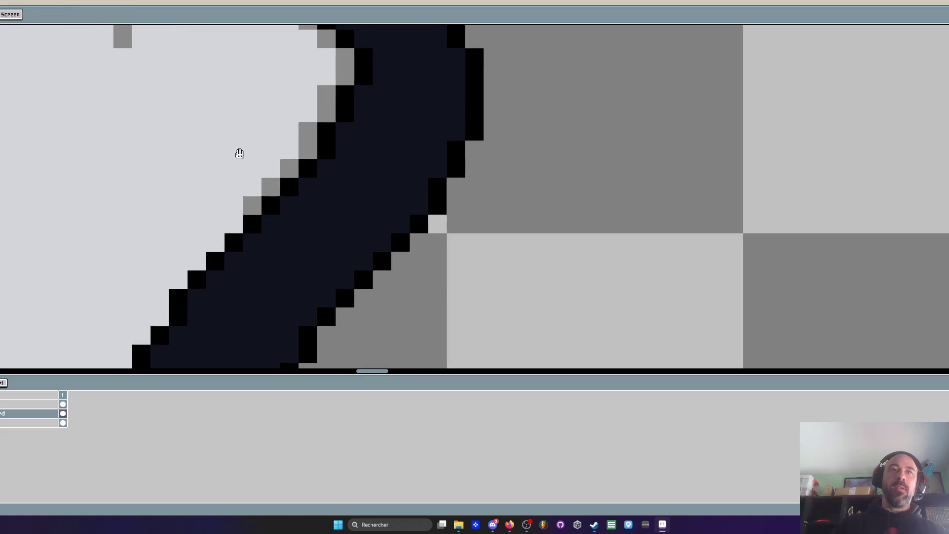
pyautogui.moveTo(215, 239); pyautogui.dragTo(179, 279)
pyautogui.moveTo(149, 251); pyautogui.dragTo(193, 179)
pyautogui.moveTo(205, 225)
pyautogui.mouseDown()
pyautogui.moveTo(204, 237)
pyautogui.moveTo(155, 275)
pyautogui.moveTo(177, 191)
pyautogui.mouseUp()
pyautogui.moveTo(171, 235)
pyautogui.mouseDown()
pyautogui.moveTo(172, 311)
pyautogui.moveTo(180, 148)
pyautogui.moveTo(198, 242)
pyautogui.moveTo(217, 259)
pyautogui.moveTo(232, 305)
pyautogui.moveTo(233, 216)
pyautogui.moveTo(252, 283)
pyautogui.mouseUp()
pyautogui.scroll(-5, 257, 242)
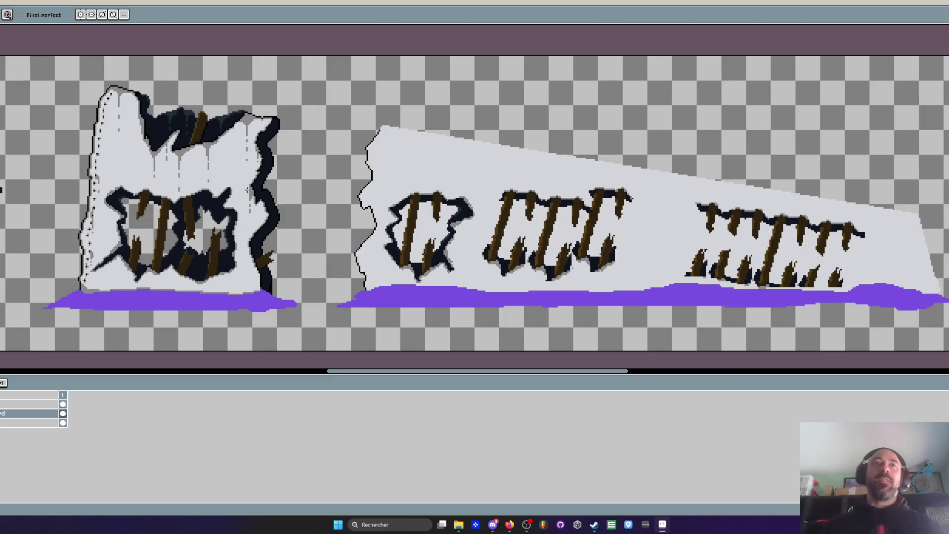
# Paint over the stray grey pixels with the white wall colour
pyautogui.scroll(4, 248, 190)
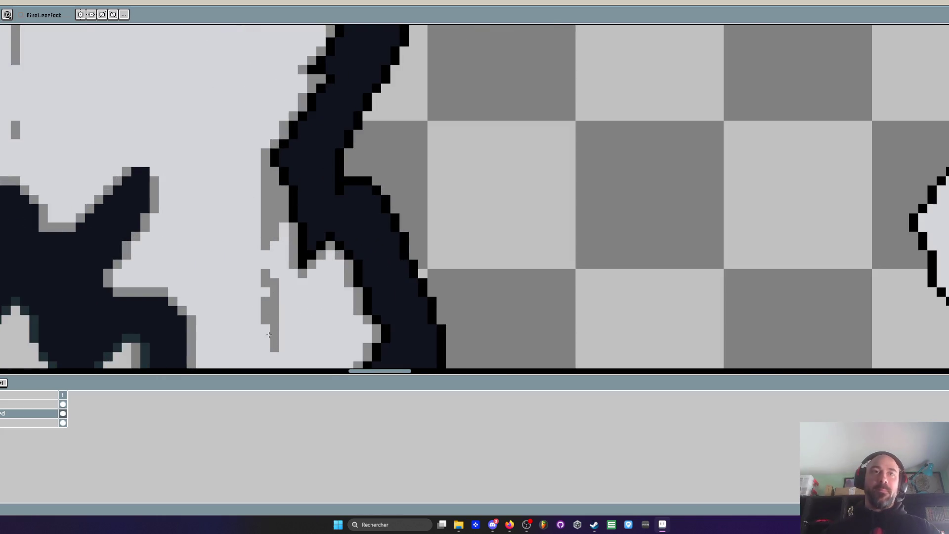
pyautogui.moveTo(267, 325); pyautogui.dragTo(265, 271)
pyautogui.scroll(-2, 258, 257)
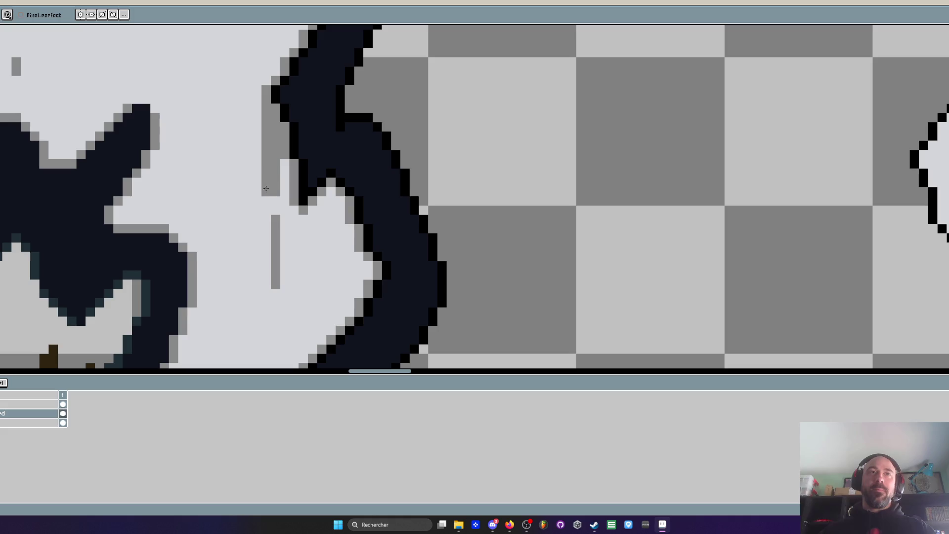
pyautogui.scroll(-2, 271, 261)
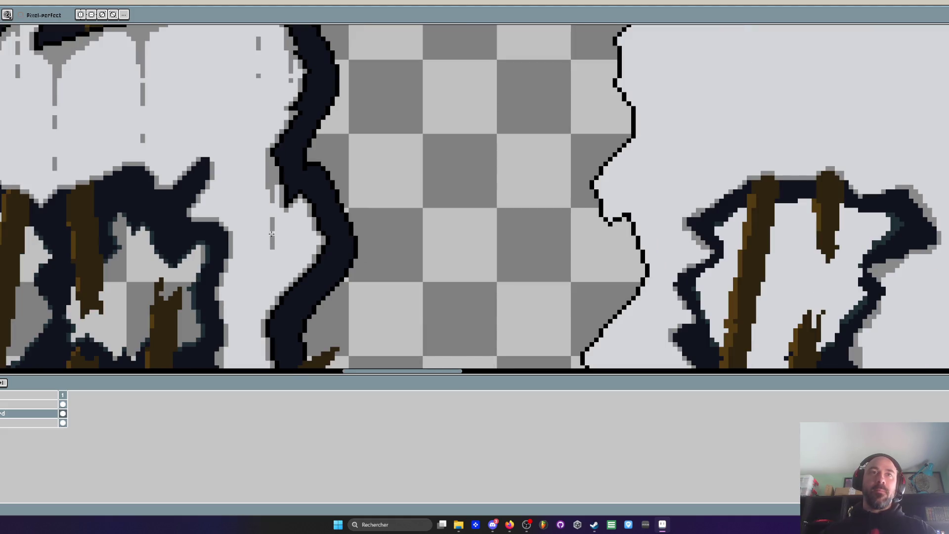
pyautogui.scroll(-2, 271, 213)
pyautogui.scroll(2, 272, 195)
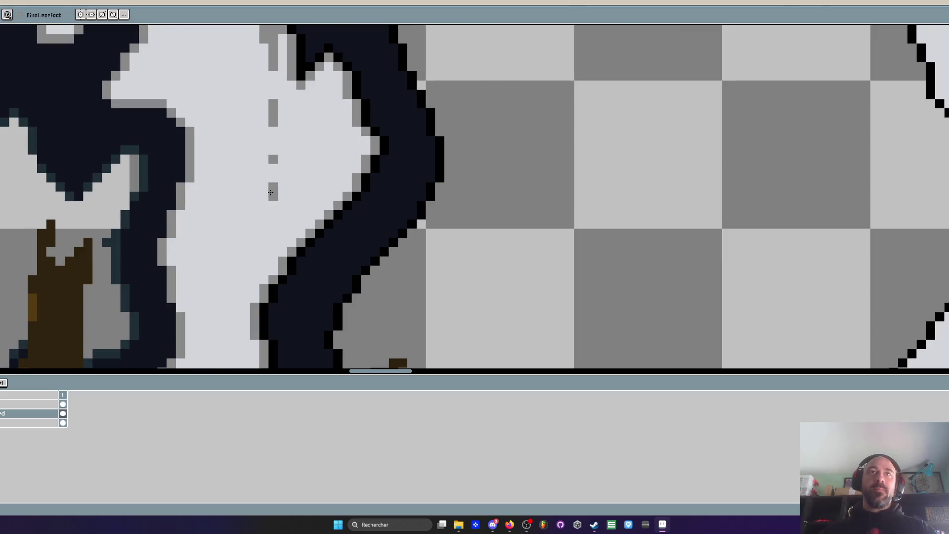
pyautogui.scroll(-5, 270, 226)
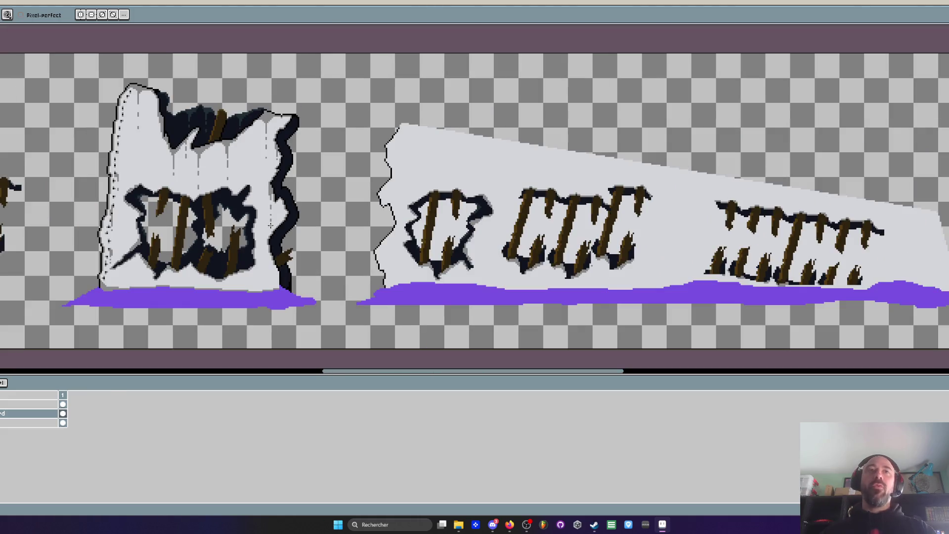
pyautogui.scroll(3, 270, 164)
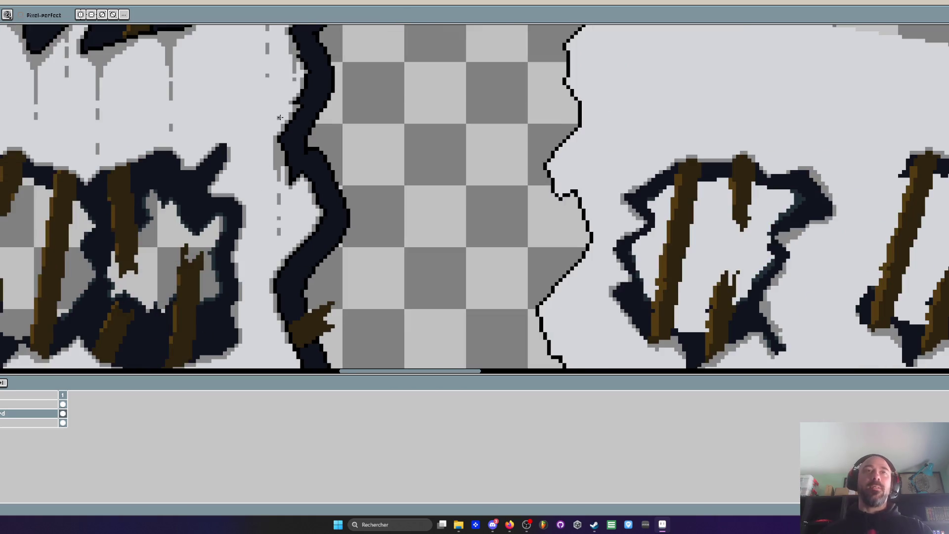
pyautogui.scroll(1, 278, 119)
pyautogui.scroll(-2, 276, 126)
pyautogui.scroll(4, 273, 136)
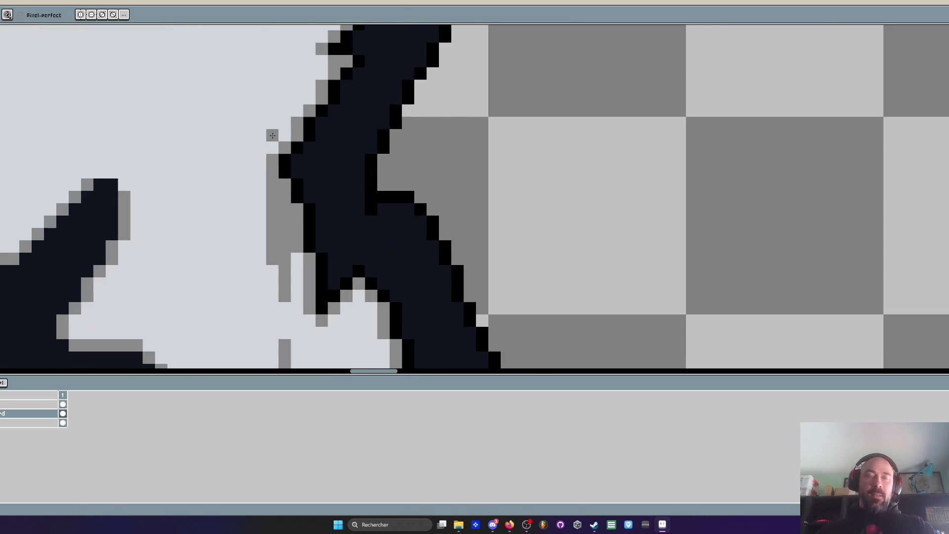
# Draw a small black crack branching left off the edge crack
pyautogui.press('i')
pyautogui.press('b')
pyautogui.moveTo(282, 158); pyautogui.dragTo(235, 173)
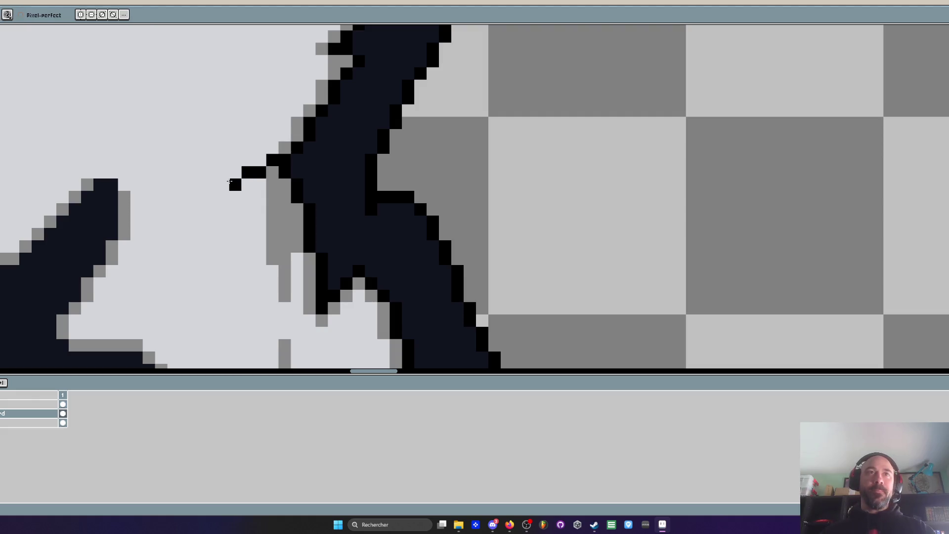
pyautogui.scroll(-3, 231, 164)
pyautogui.scroll(4, 231, 164)
# Outline the new crack branch with grey shading pixels around its top and tip
pyautogui.press('i')
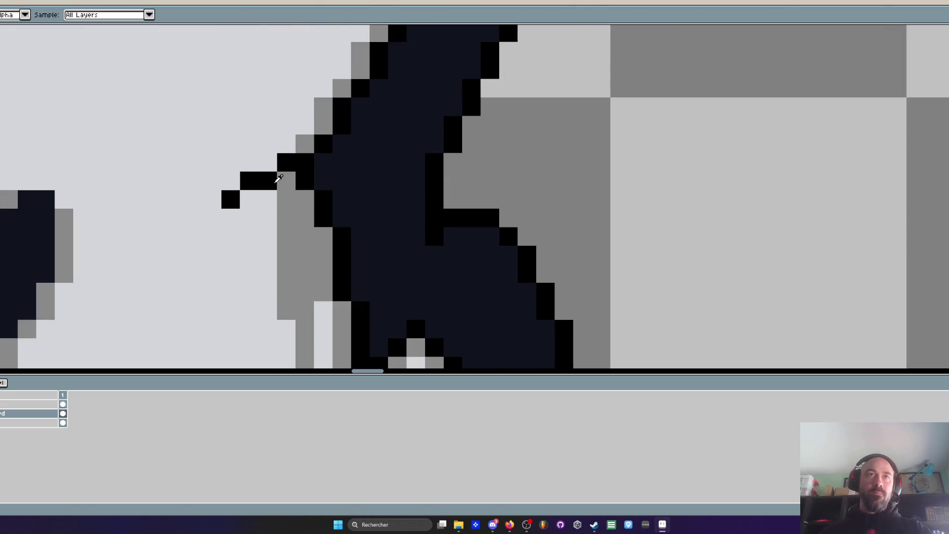
pyautogui.press('b')
pyautogui.click(250, 200)
pyautogui.click(230, 218)
pyautogui.click(230, 181)
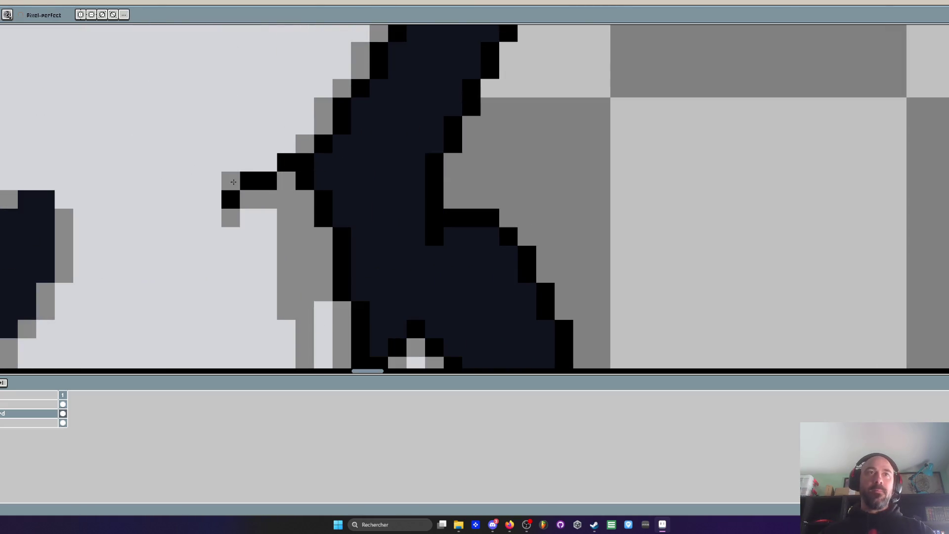
pyautogui.click(249, 162)
pyautogui.click(268, 163)
pyautogui.click(287, 145)
# Shade the left edge of the black crack in grey
pyautogui.scroll(-5, 288, 145)
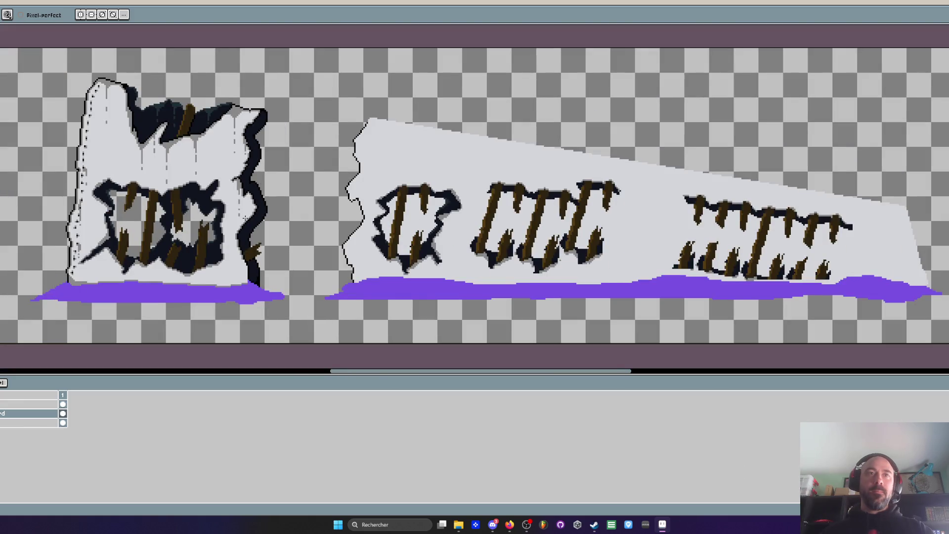
pyautogui.scroll(4, 246, 218)
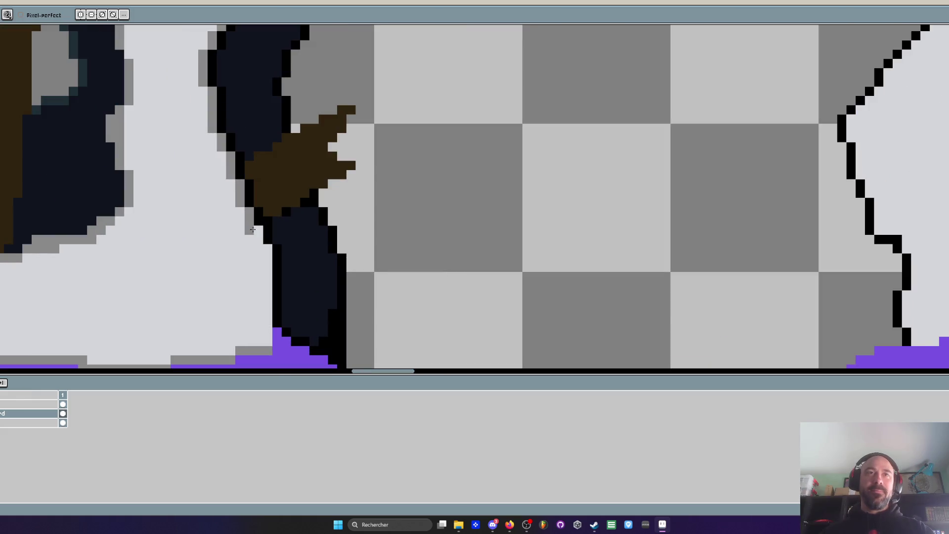
pyautogui.moveTo(257, 237)
pyautogui.mouseDown()
pyautogui.moveTo(267, 342)
pyautogui.moveTo(235, 345)
pyautogui.moveTo(255, 319)
pyautogui.mouseUp()
pyautogui.scroll(-5, 268, 324)
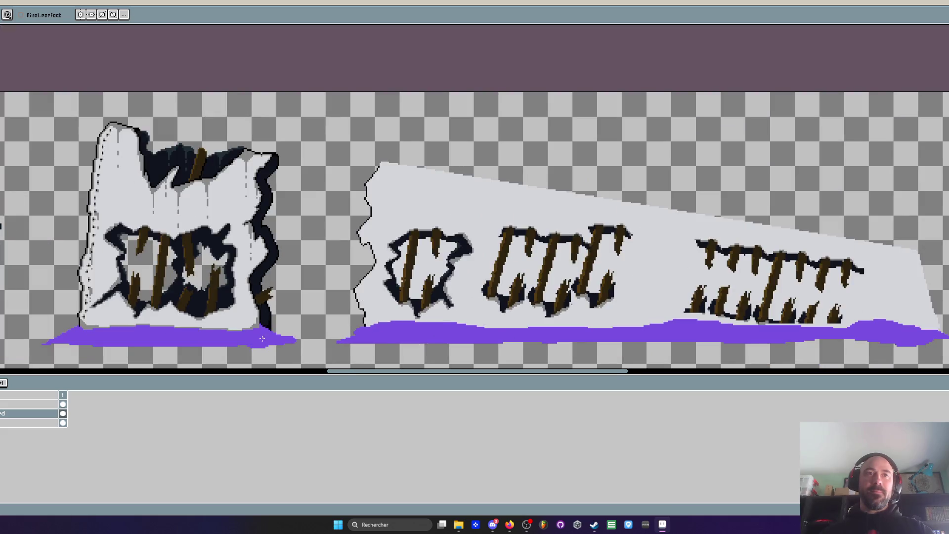
pyautogui.scroll(5, 262, 338)
pyautogui.press('i')
pyautogui.scroll(-2, 248, 295)
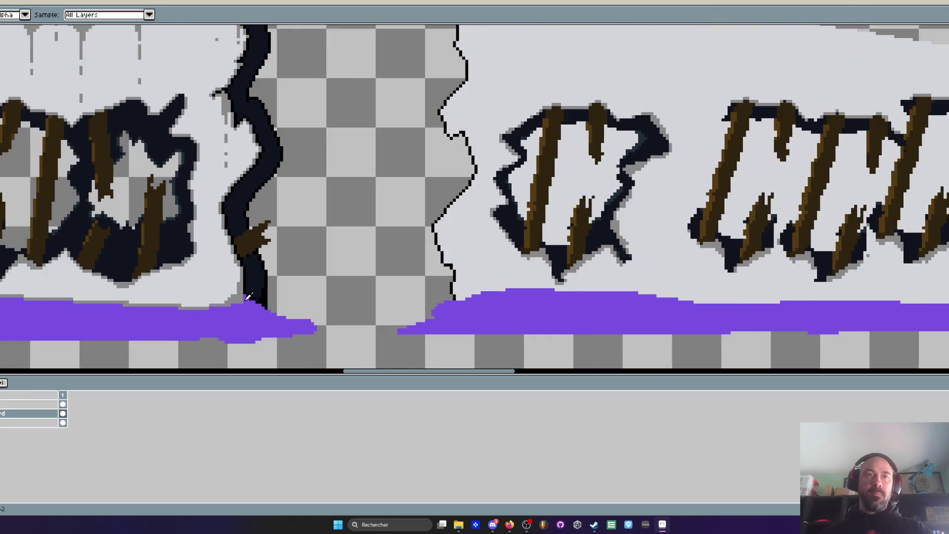
pyautogui.scroll(-2, 321, 286)
pyautogui.scroll(-2, 322, 285)
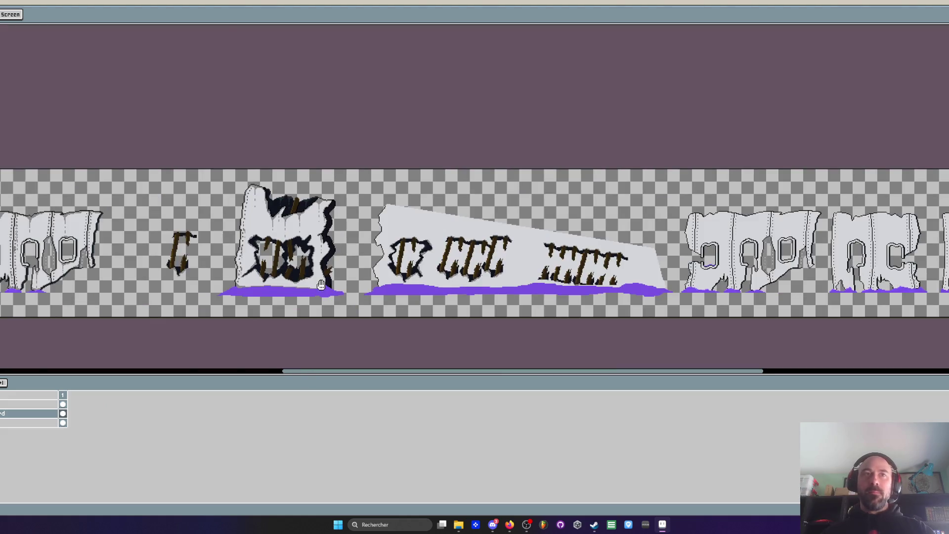
pyautogui.scroll(1, 280, 232)
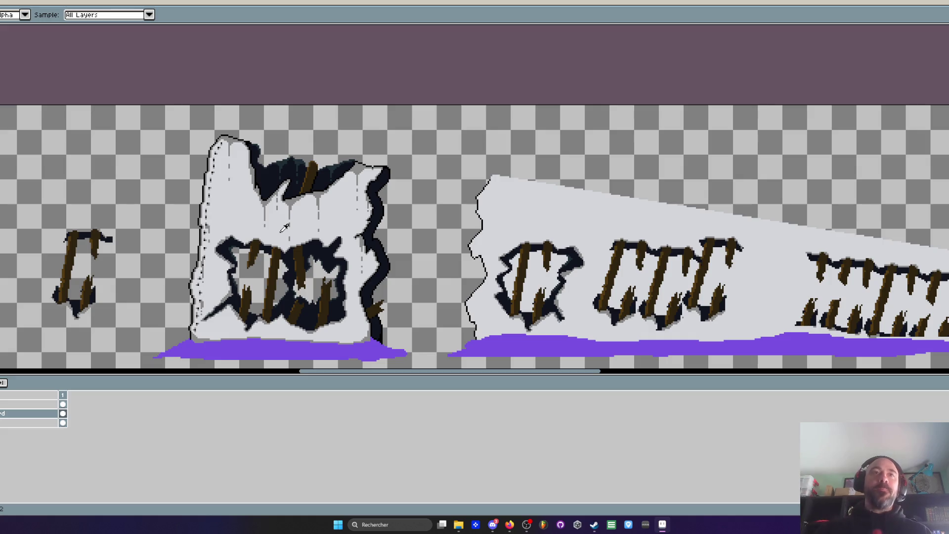
# Darken two bright pixels on the hole's edge
pyautogui.scroll(4, 281, 237)
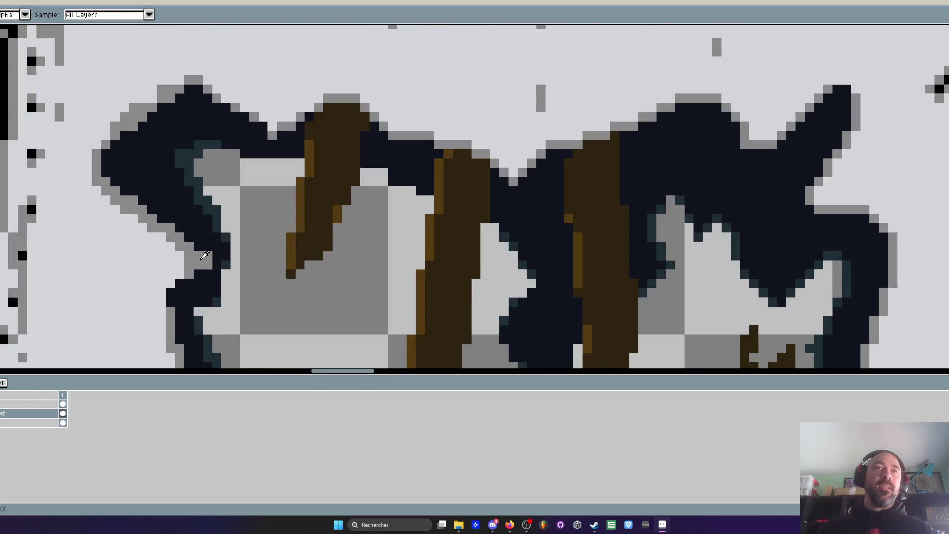
pyautogui.scroll(-1, 201, 260)
pyautogui.scroll(2, 201, 261)
pyautogui.scroll(2, 209, 239)
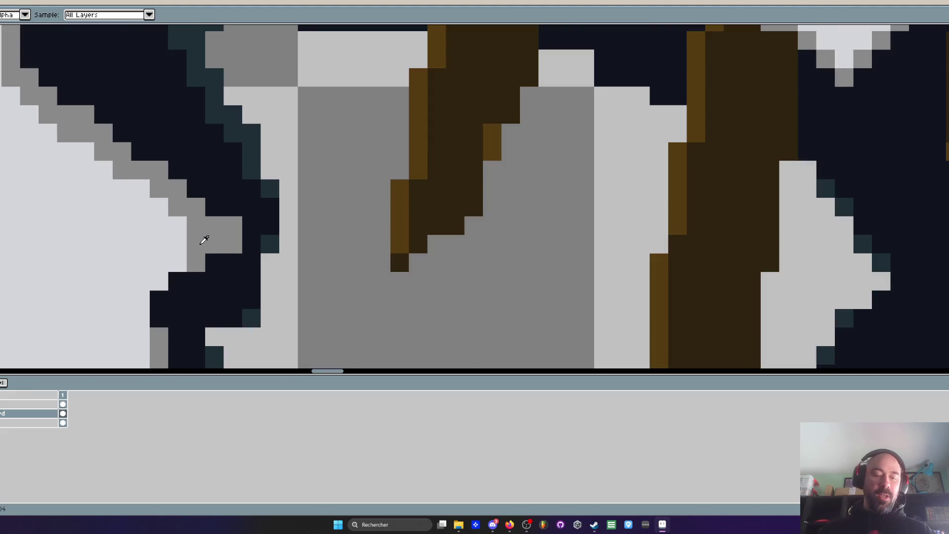
pyautogui.press('b')
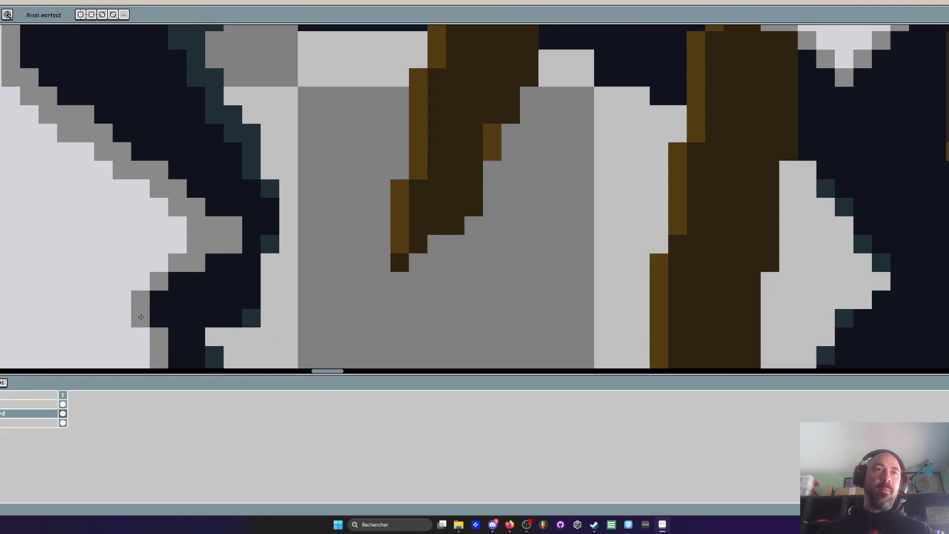
pyautogui.press('h')
pyautogui.scroll(-5, 189, 176)
pyautogui.scroll(3, 188, 176)
pyautogui.press('b')
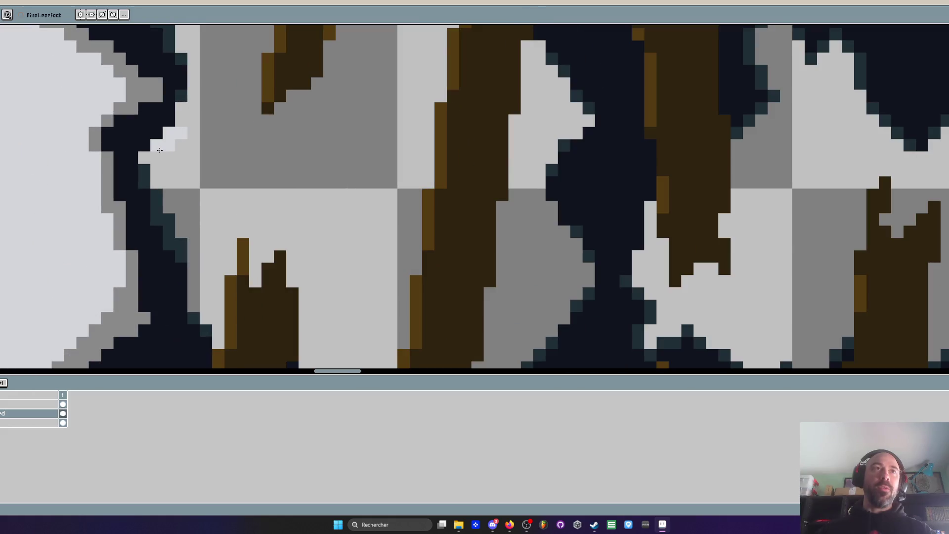
pyautogui.click(181, 144)
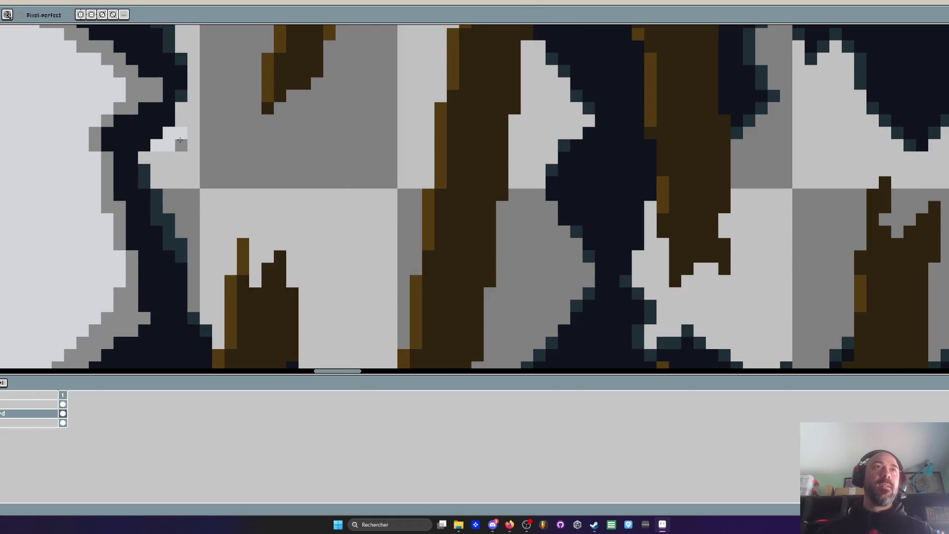
pyautogui.click(165, 147)
# Shade the black diagonal lower-left crack with grey pixels
pyautogui.scroll(-3, 178, 138)
pyautogui.scroll(3, 183, 133)
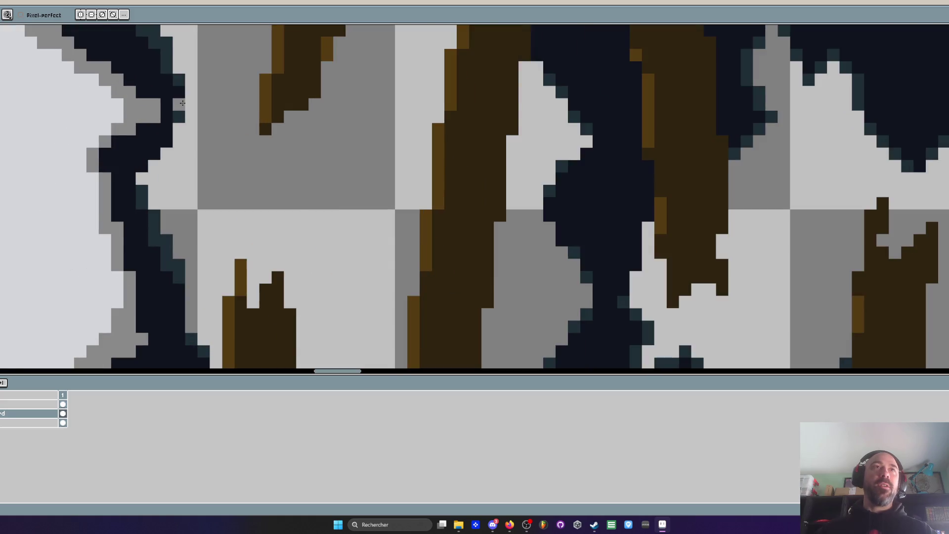
pyautogui.scroll(-3, 186, 132)
pyautogui.scroll(3, 187, 133)
pyautogui.scroll(-3, 187, 133)
pyautogui.scroll(3, 212, 216)
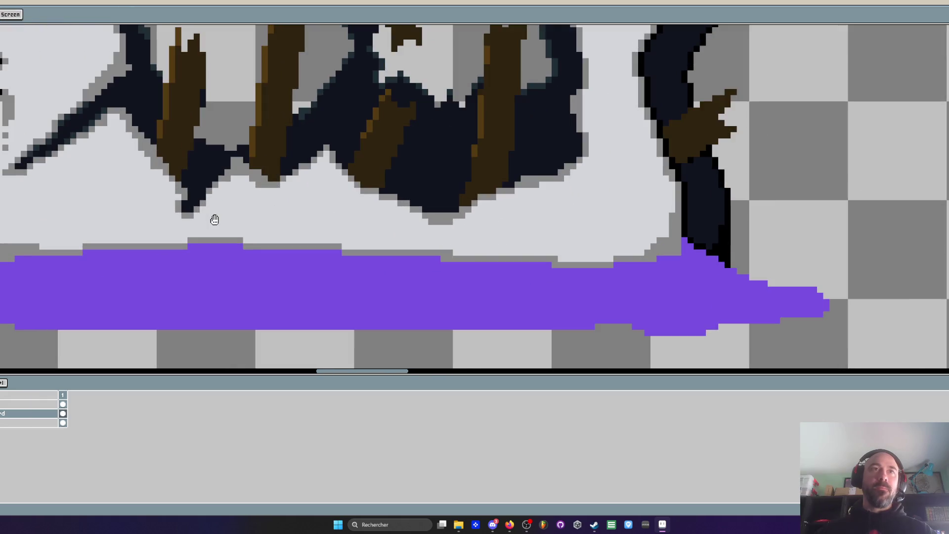
pyautogui.press('i')
pyautogui.scroll(-3, 257, 184)
pyautogui.scroll(2, 175, 156)
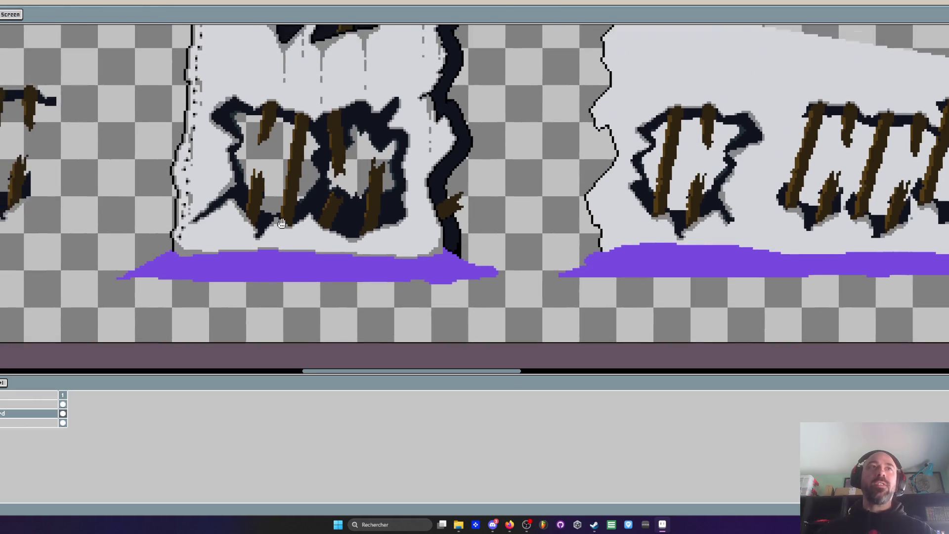
pyautogui.scroll(3, 290, 174)
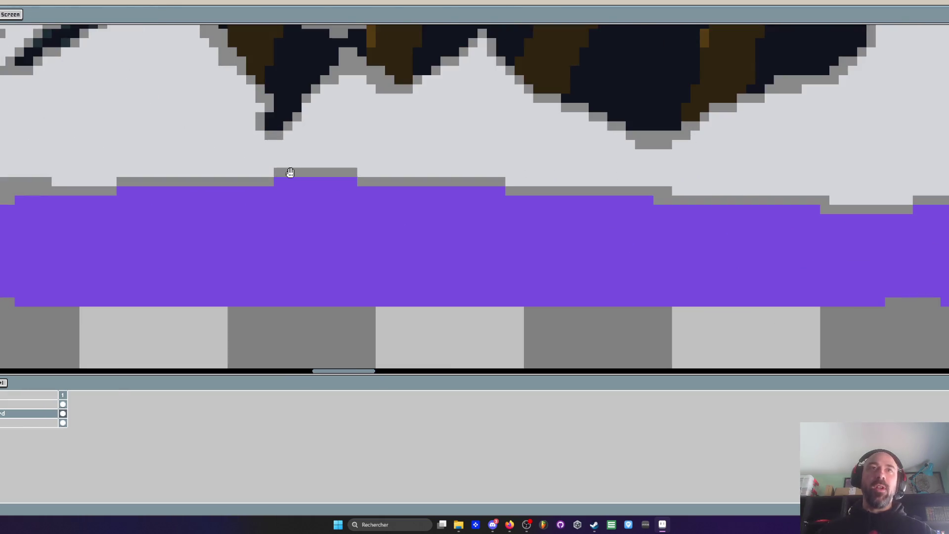
pyautogui.press('b')
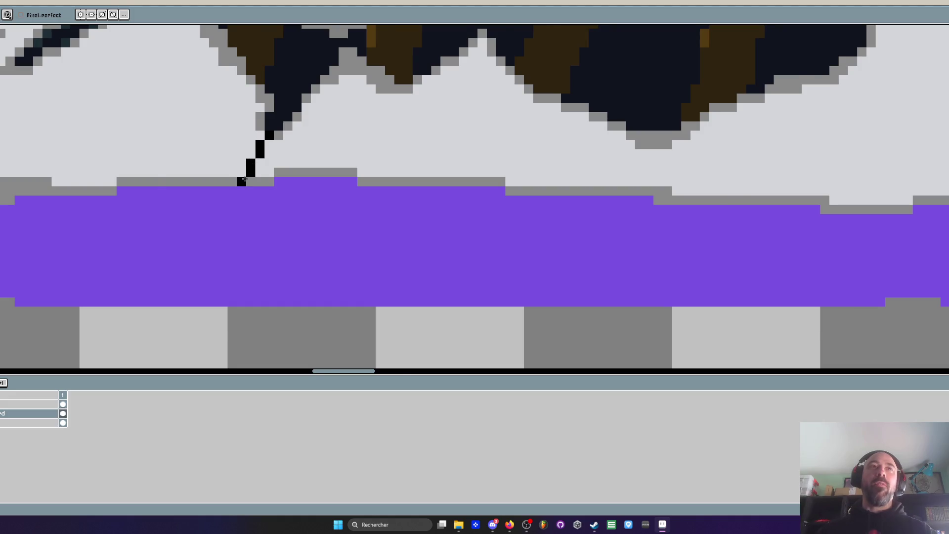
pyautogui.scroll(-2, 244, 179)
pyautogui.scroll(2, 250, 201)
pyautogui.press('i')
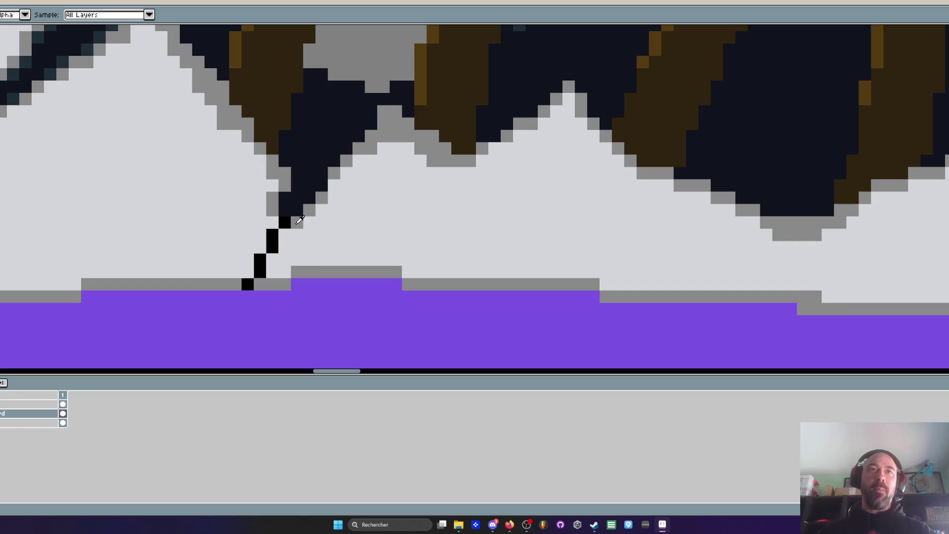
pyautogui.press('b')
pyautogui.scroll(2, 302, 223)
pyautogui.moveTo(264, 235)
pyautogui.mouseDown()
pyautogui.moveTo(240, 283)
pyautogui.moveTo(239, 309)
pyautogui.moveTo(226, 257)
pyautogui.moveTo(211, 239)
pyautogui.moveTo(190, 304)
pyautogui.mouseUp()
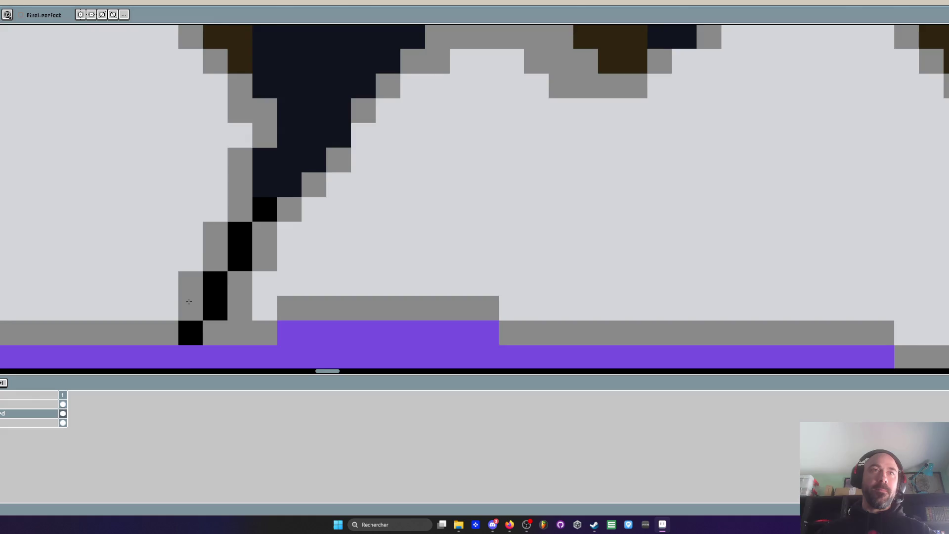
# Sample black and start a thin crack at the hole's lower edge, running diagonally down-right
pyautogui.scroll(-5, 253, 280)
pyautogui.scroll(5, 269, 281)
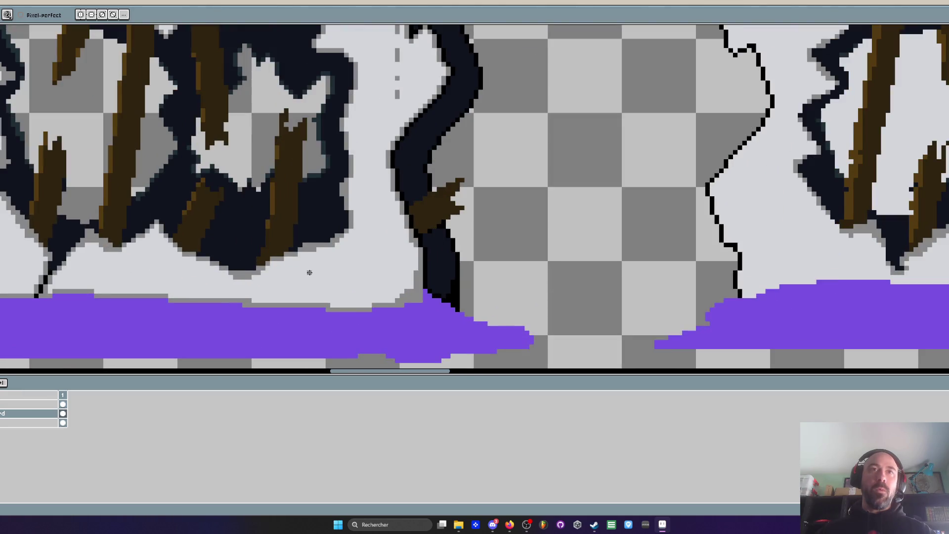
pyautogui.press('i')
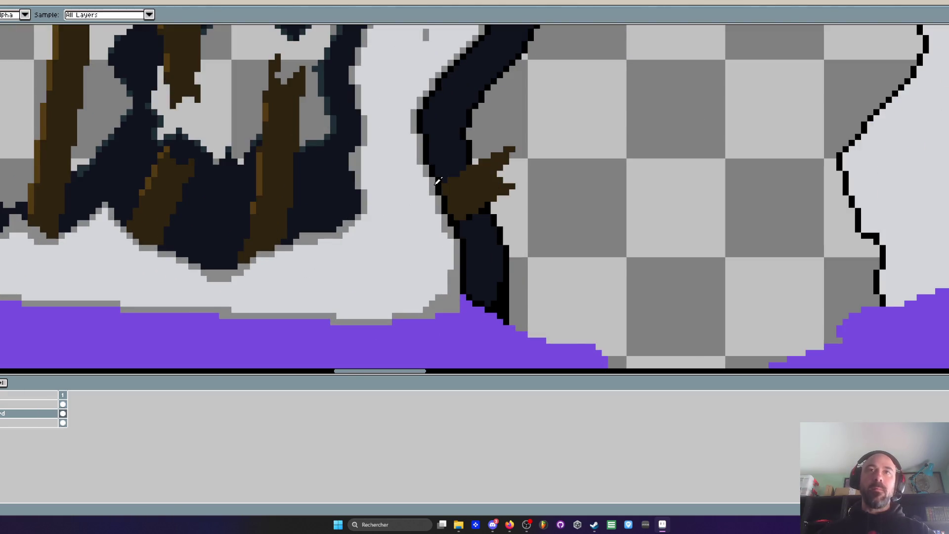
pyautogui.scroll(1, 294, 251)
pyautogui.click(297, 244)
pyautogui.press('b')
pyautogui.scroll(1, 297, 244)
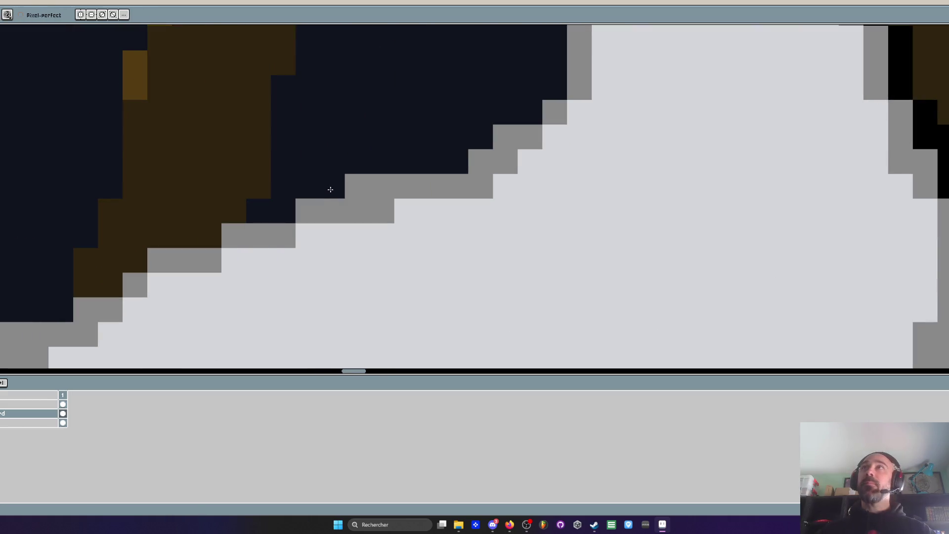
pyautogui.scroll(-2, 331, 189)
pyautogui.press('i')
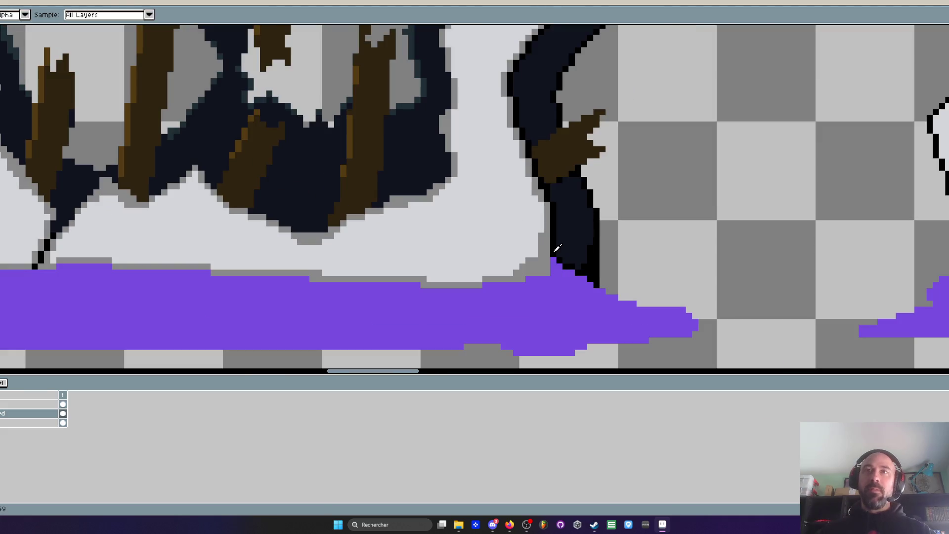
pyautogui.scroll(1, 399, 205)
pyautogui.scroll(1, 396, 201)
pyautogui.press('b')
pyautogui.click(388, 190)
pyautogui.click(388, 166)
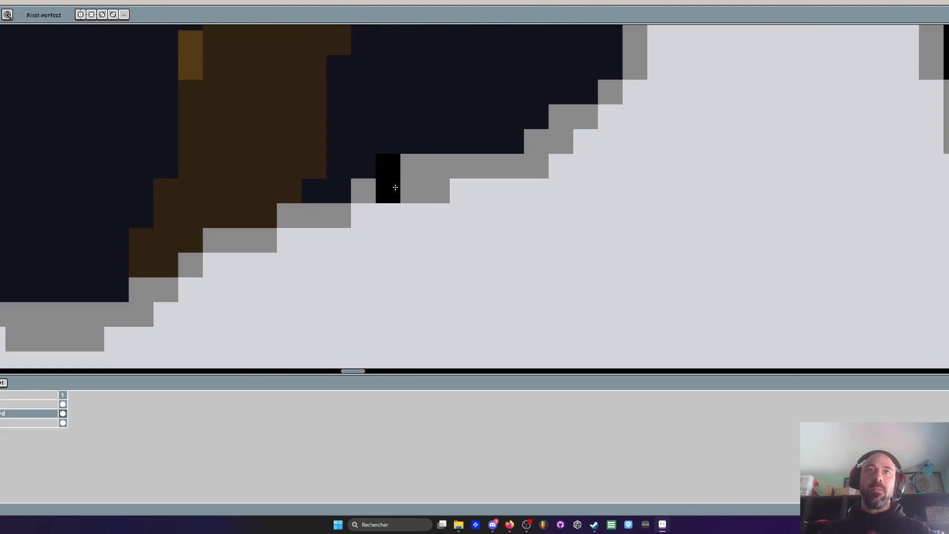
pyautogui.click(403, 197)
pyautogui.click(413, 216)
pyautogui.click(413, 240)
# Continue the black crack in a downward curve, then down-left toward the purple base
pyautogui.click(438, 264)
pyautogui.scroll(-3, 411, 240)
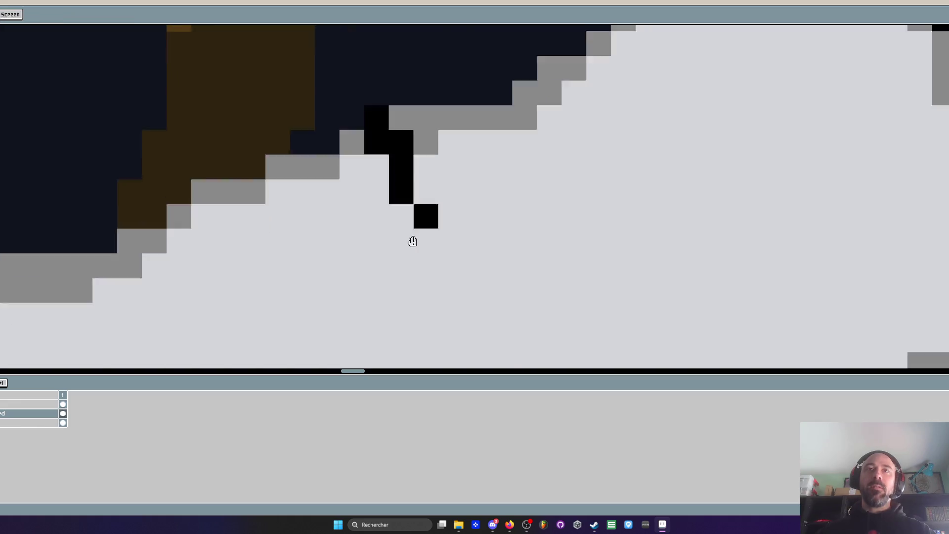
pyautogui.click(441, 183)
pyautogui.click(445, 202)
pyautogui.click(447, 217)
pyautogui.click(435, 252)
pyautogui.click(430, 274)
pyautogui.scroll(-2, 420, 218)
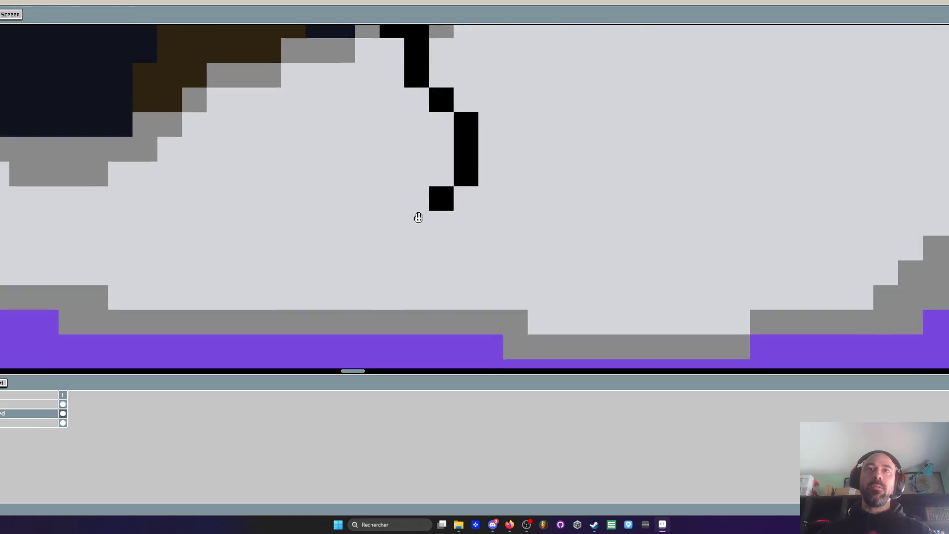
pyautogui.click(439, 211)
pyautogui.moveTo(438, 211)
pyautogui.mouseDown()
pyautogui.moveTo(389, 286)
pyautogui.moveTo(401, 302)
pyautogui.mouseUp()
pyautogui.scroll(-3, 412, 278)
# With the Pencil, draw a black branch from below the hole rightward to the dark right-edge crack
pyautogui.scroll(-3, 418, 242)
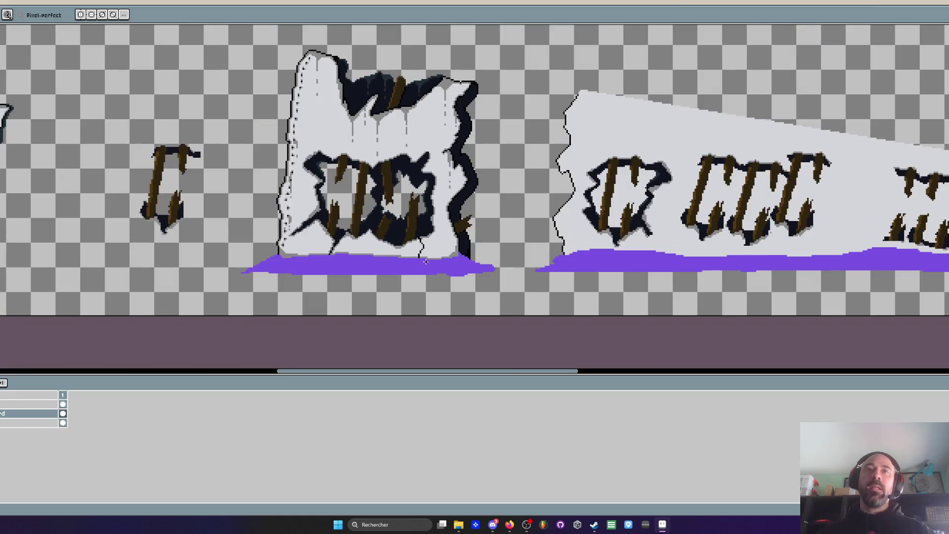
pyautogui.scroll(4, 422, 252)
pyautogui.press('b')
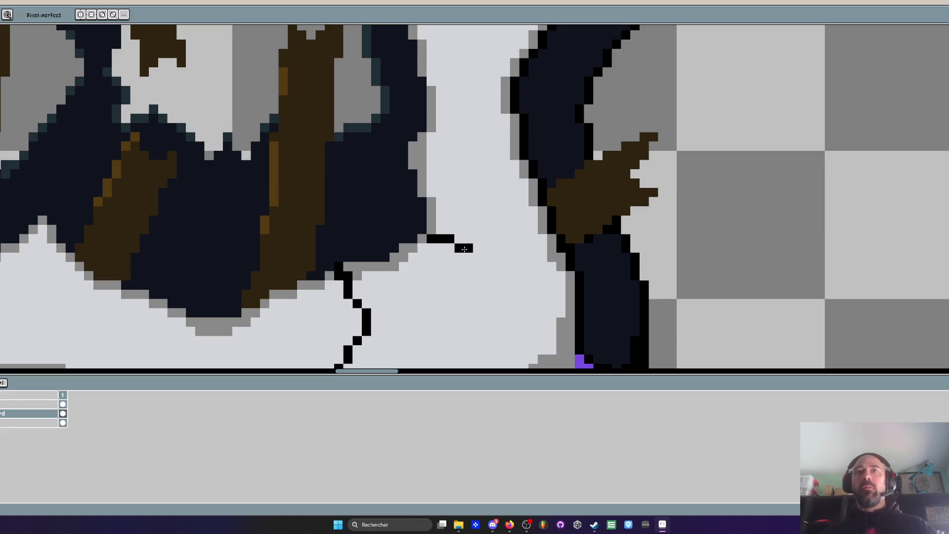
pyautogui.moveTo(473, 248); pyautogui.dragTo(488, 249)
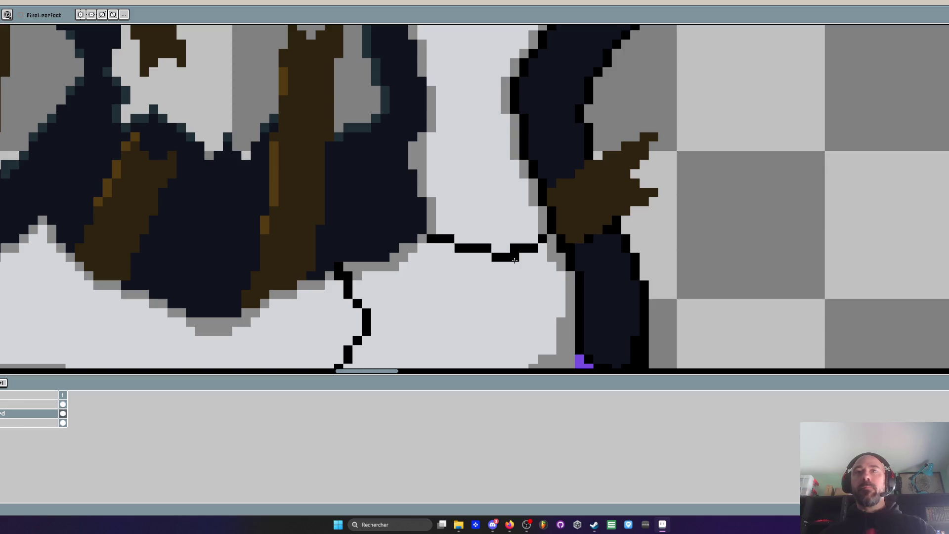
pyautogui.keyDown('shift'); pyautogui.click(534, 295); pyautogui.keyUp('shift')
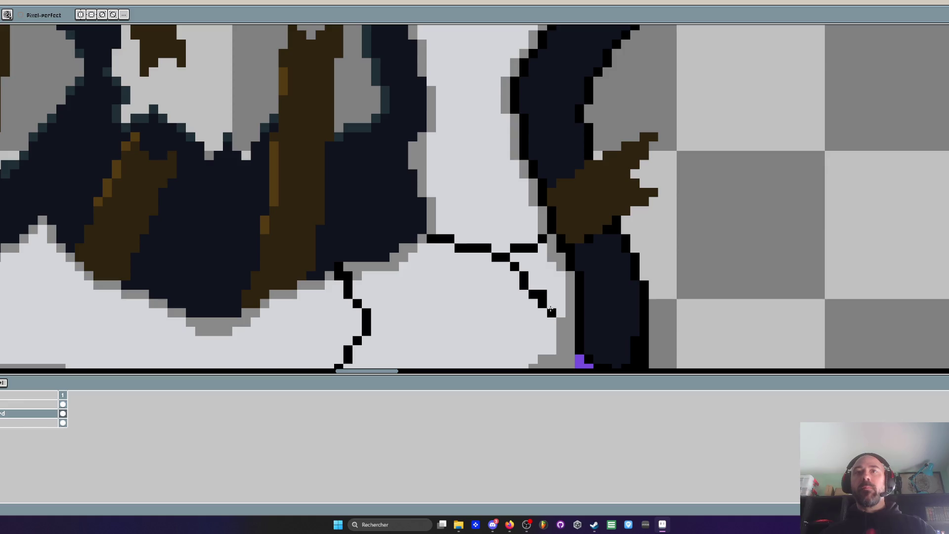
pyautogui.scroll(-5, 544, 289)
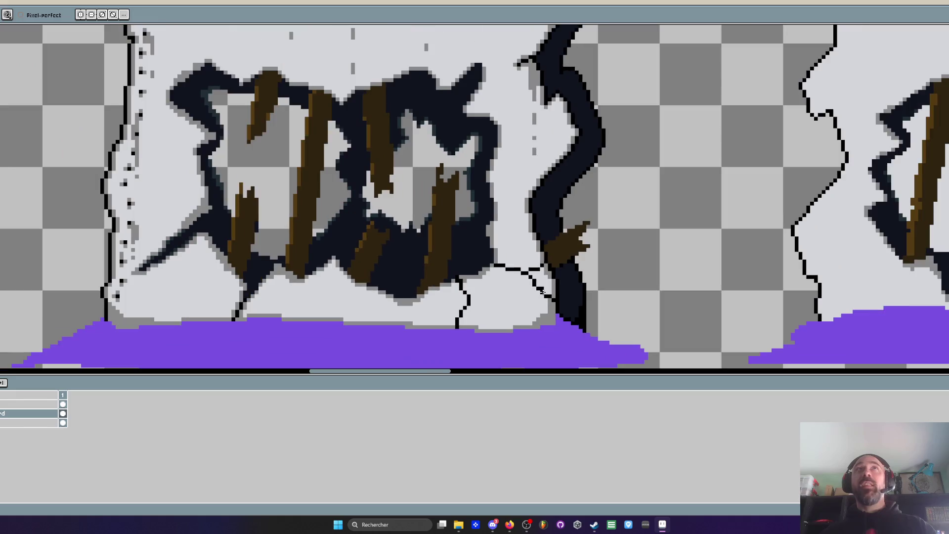
pyautogui.scroll(5, 514, 295)
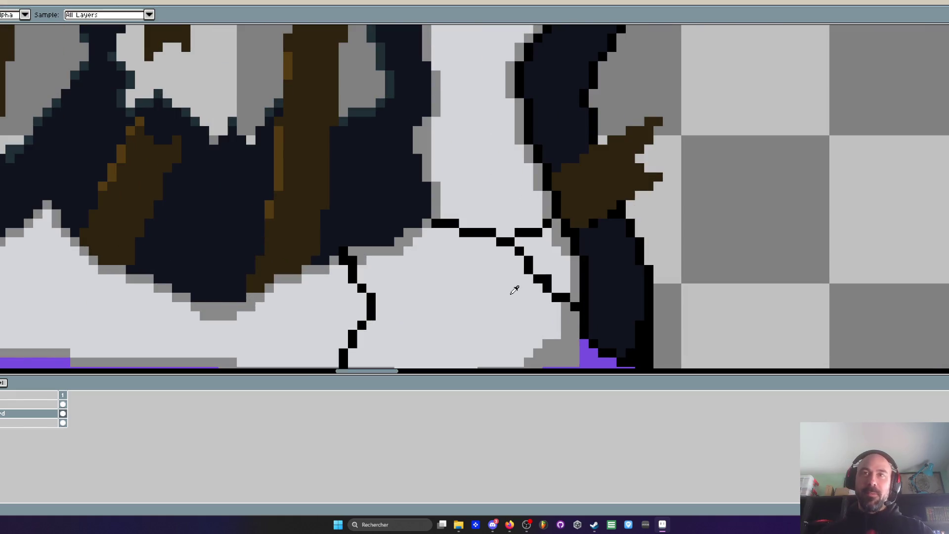
# Paint grey shading pixels down both sides of the crack below the hole
pyautogui.scroll(-3, 559, 273)
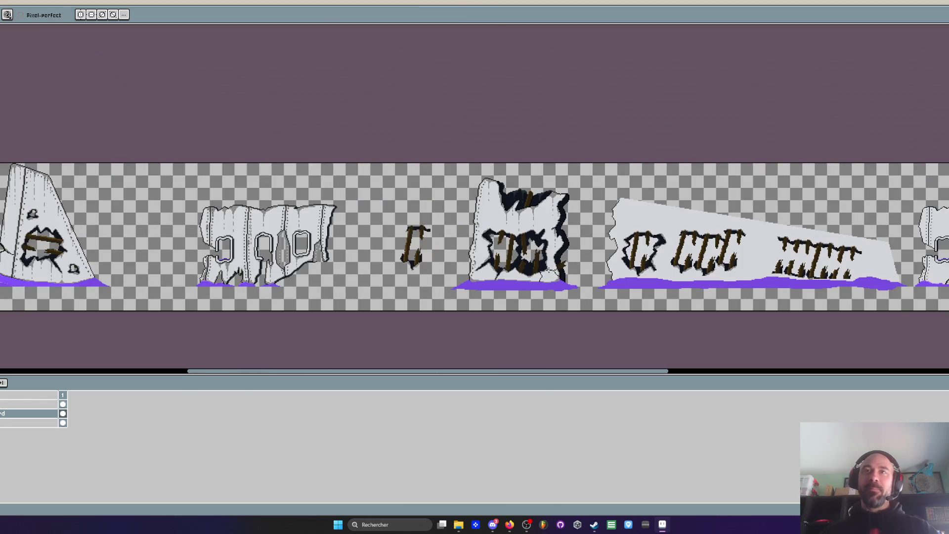
pyautogui.scroll(4, 556, 286)
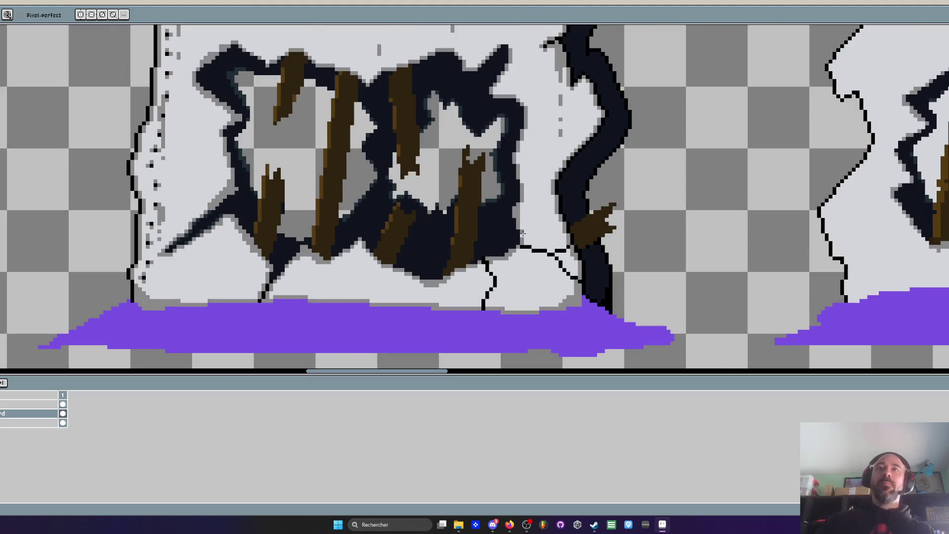
pyautogui.scroll(-2, 524, 237)
pyautogui.scroll(2, 527, 245)
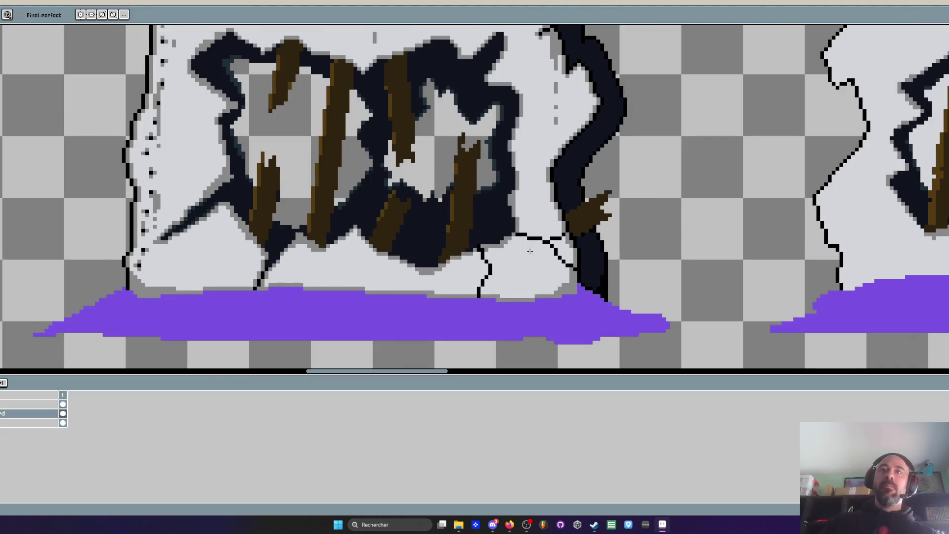
pyautogui.scroll(-2, 530, 251)
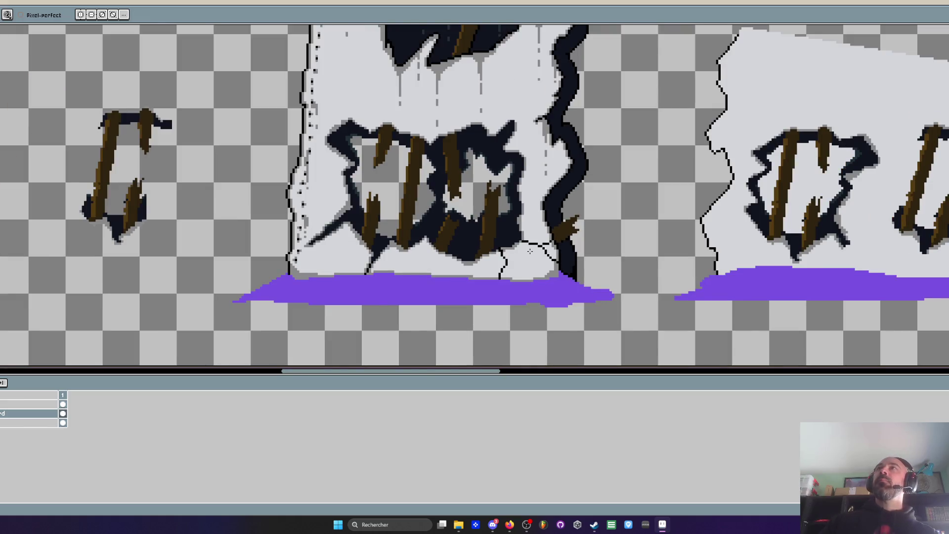
pyautogui.scroll(3, 527, 266)
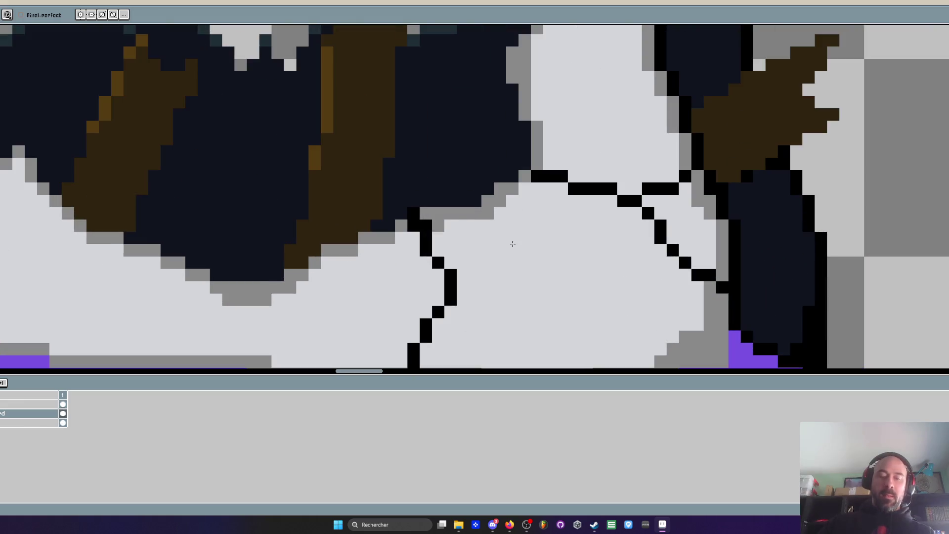
pyautogui.press('i')
pyautogui.press('b')
pyautogui.click(426, 226)
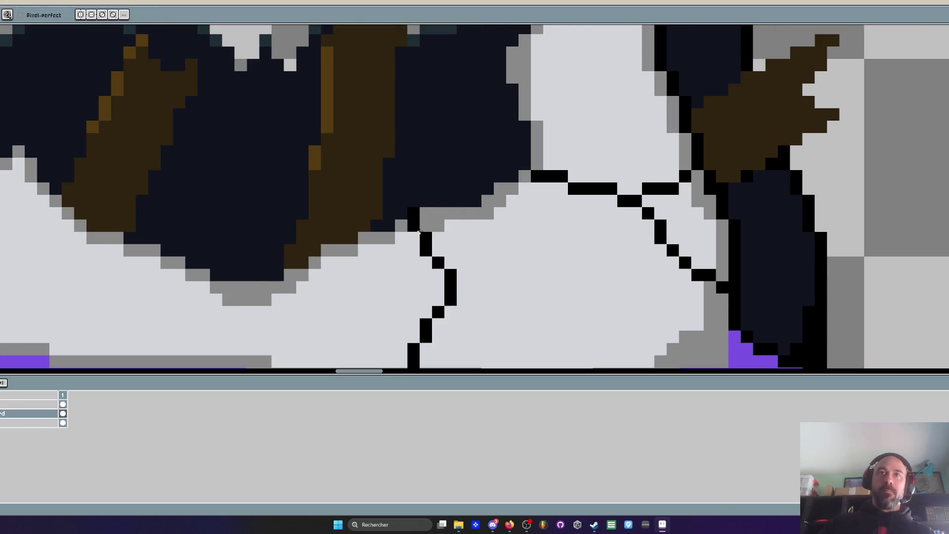
pyautogui.moveTo(414, 237); pyautogui.dragTo(414, 250)
pyautogui.click(426, 262)
pyautogui.click(438, 275)
pyautogui.click(438, 287)
pyautogui.click(438, 300)
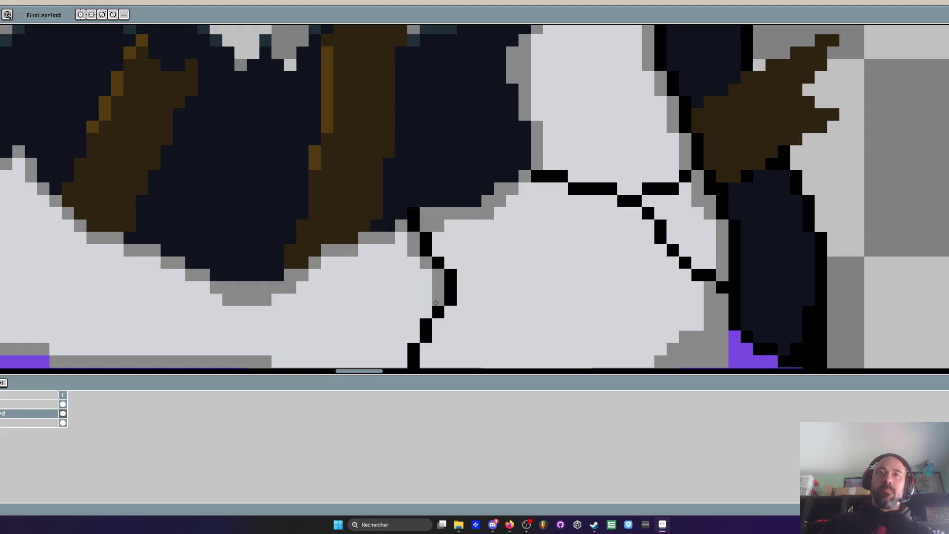
pyautogui.click(426, 312)
pyautogui.click(414, 324)
# Shade grey around the crack's lower end and back up its right side
pyautogui.moveTo(414, 337); pyautogui.dragTo(414, 348)
pyautogui.moveTo(406, 305); pyautogui.dragTo(416, 258)
pyautogui.click(423, 301)
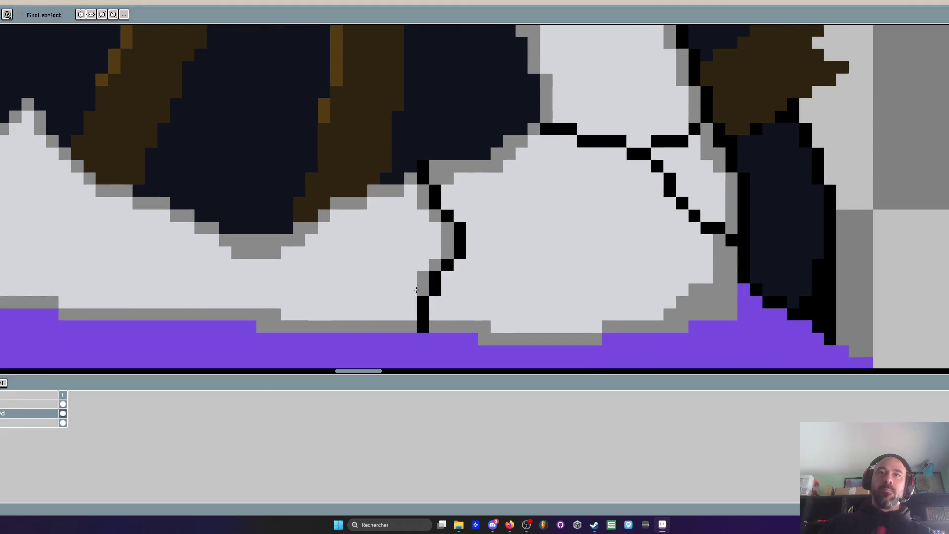
pyautogui.click(411, 314)
pyautogui.moveTo(410, 301); pyautogui.dragTo(437, 303)
pyautogui.click(435, 314)
pyautogui.click(447, 290)
pyautogui.click(447, 277)
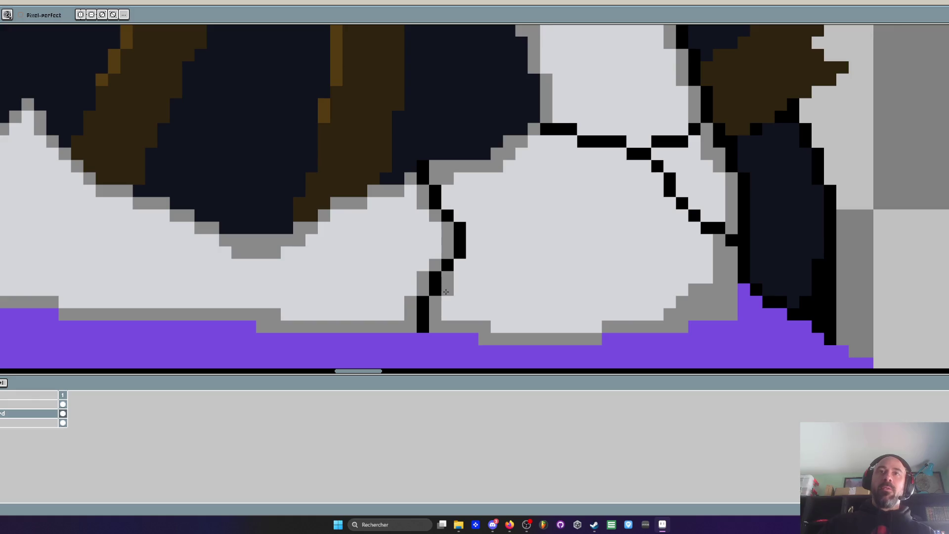
pyautogui.click(460, 264)
pyautogui.click(473, 265)
pyautogui.moveTo(472, 252)
pyautogui.mouseDown()
pyautogui.moveTo(473, 226)
pyautogui.moveTo(447, 191)
pyautogui.mouseUp()
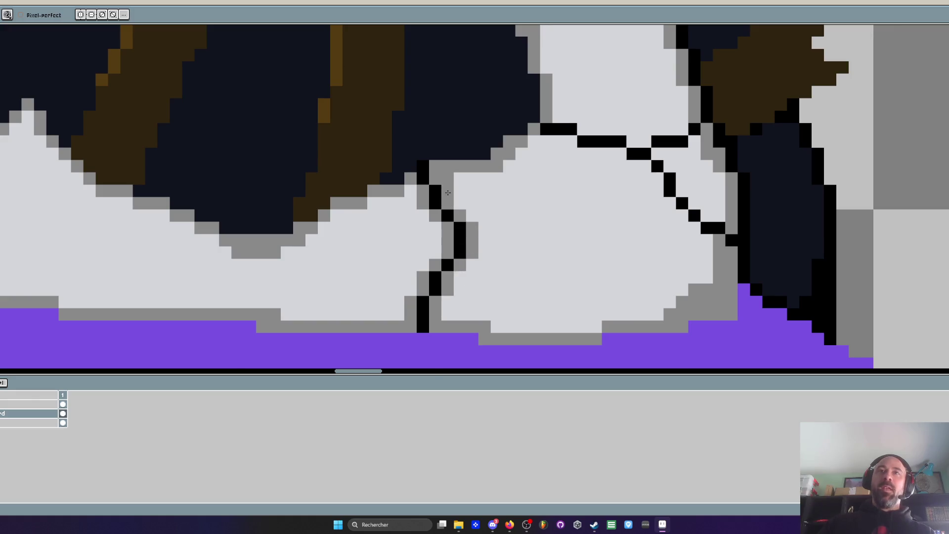
# Recolour a stray black pixel light grey and repaint the horizontal crack branch with grey shading
pyautogui.scroll(-3, 447, 191)
pyautogui.scroll(3, 408, 206)
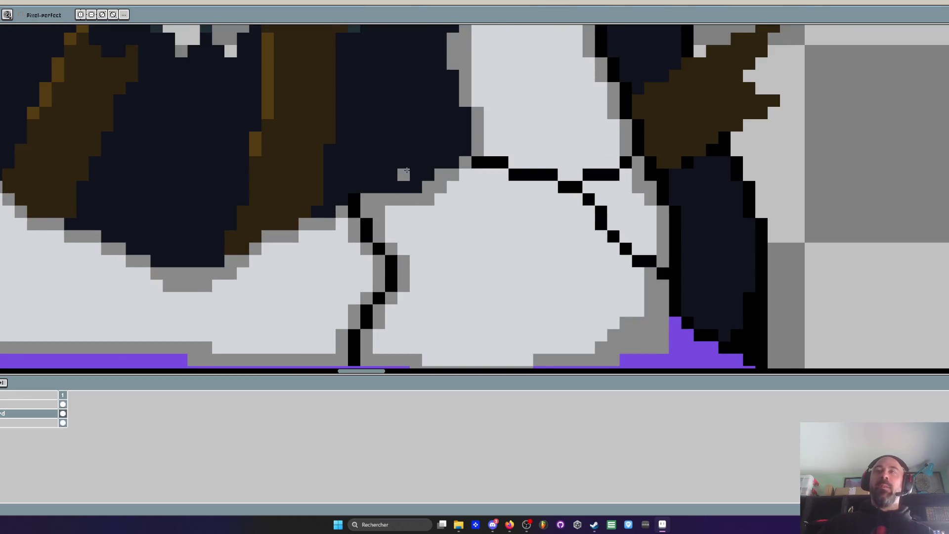
pyautogui.click(490, 164)
pyautogui.scroll(3, 490, 163)
pyautogui.click(492, 160)
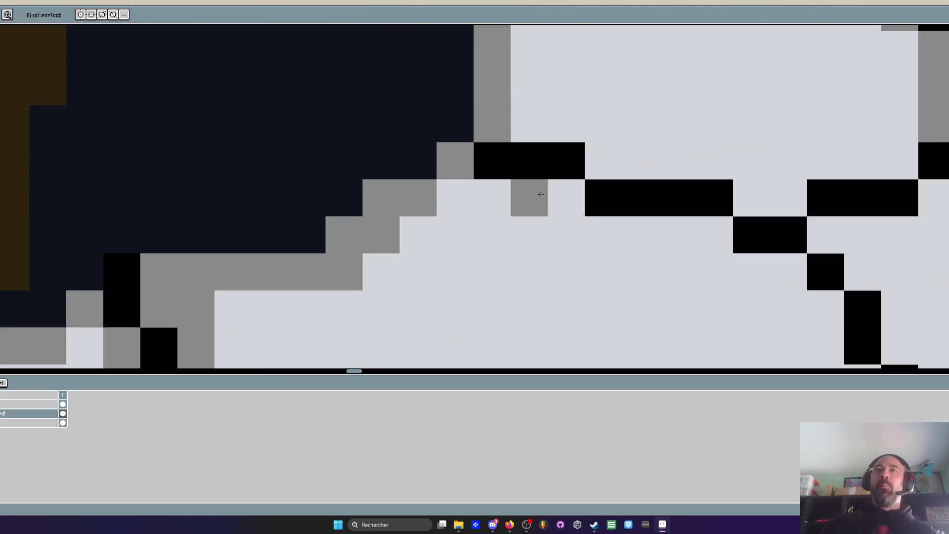
pyautogui.moveTo(566, 198); pyautogui.dragTo(492, 198)
pyautogui.click(455, 198)
pyautogui.click(579, 149)
pyautogui.moveTo(529, 124)
pyautogui.mouseDown()
pyautogui.moveTo(752, 195)
pyautogui.moveTo(916, 158)
pyautogui.mouseUp()
pyautogui.click(933, 197)
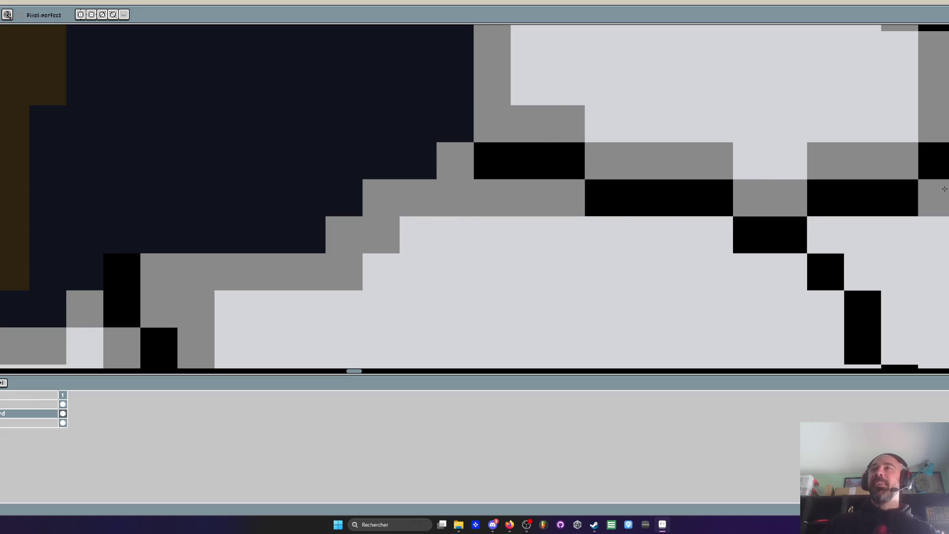
# Draw a black crack line leftward across the wall and shade along it in grey
pyautogui.moveTo(816, 235)
pyautogui.mouseDown()
pyautogui.moveTo(906, 233)
pyautogui.moveTo(821, 145)
pyautogui.mouseUp()
pyautogui.moveTo(797, 203)
pyautogui.mouseDown()
pyautogui.moveTo(723, 201)
pyautogui.moveTo(649, 165)
pyautogui.moveTo(509, 166)
pyautogui.mouseUp()
pyautogui.scroll(-3, 507, 147)
pyautogui.scroll(2, 507, 147)
pyautogui.moveTo(569, 132)
pyautogui.mouseDown()
pyautogui.moveTo(617, 215)
pyautogui.moveTo(667, 232)
pyautogui.moveTo(643, 180)
pyautogui.moveTo(671, 176)
pyautogui.moveTo(683, 202)
pyautogui.moveTo(643, 157)
pyautogui.mouseUp()
pyautogui.scroll(-5, 643, 159)
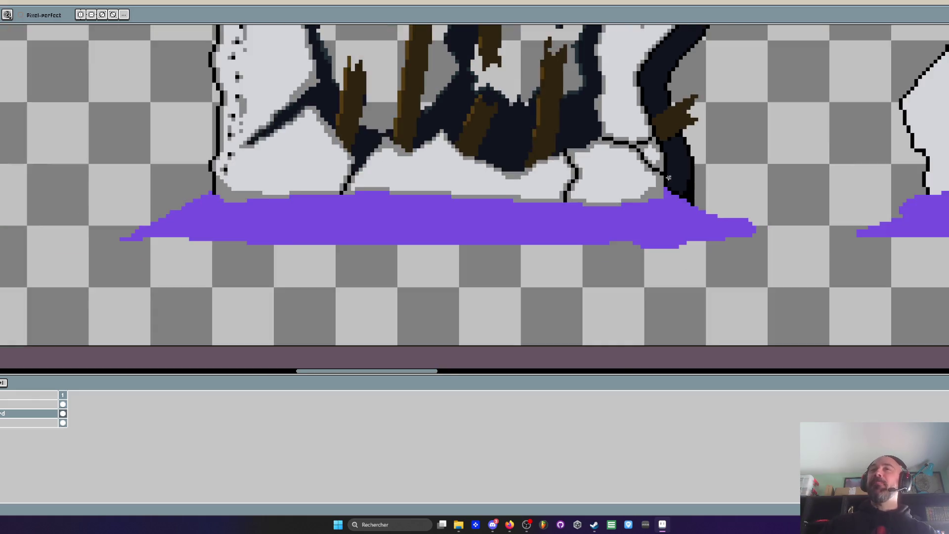
pyautogui.scroll(2, 666, 182)
pyautogui.scroll(-3, 665, 182)
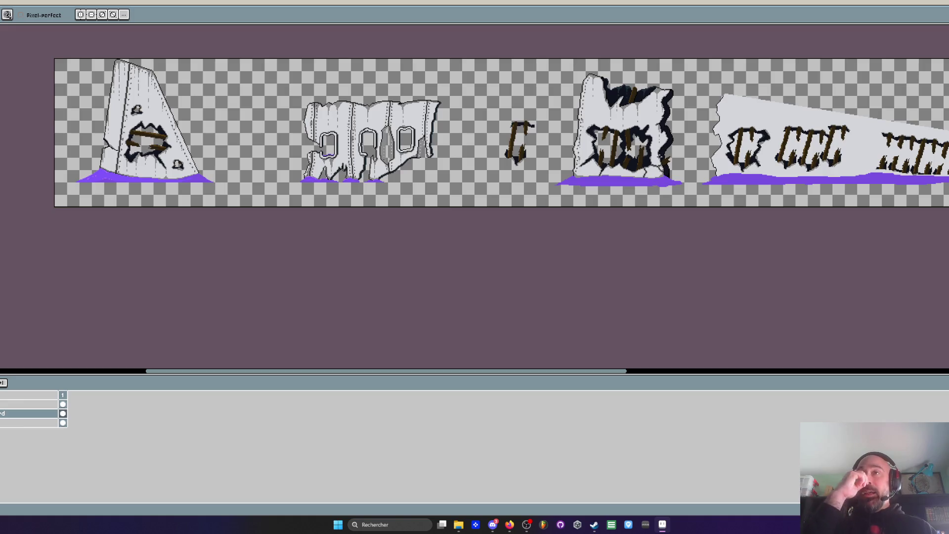
# Undo the last grey pixels placed on the crack and return to the Pencil
pyautogui.scroll(3, 661, 156)
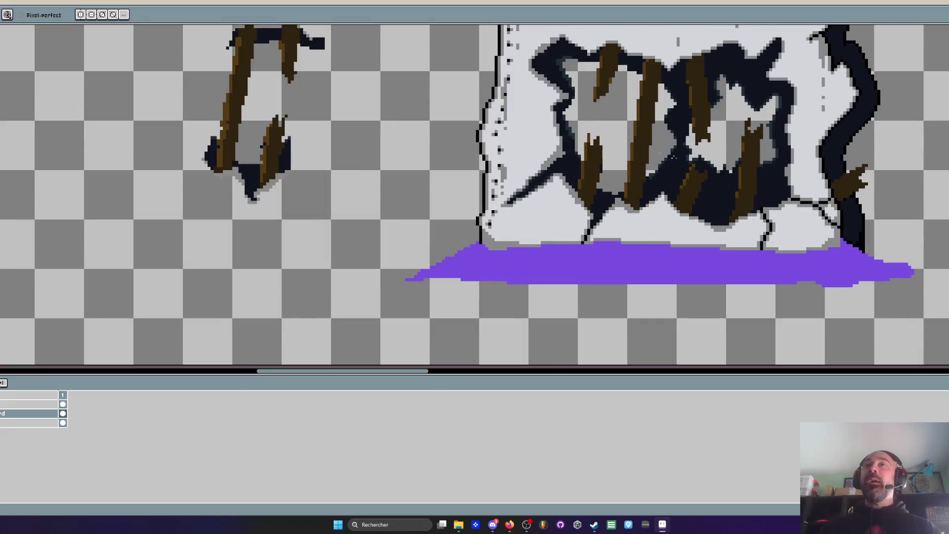
pyautogui.scroll(-1, 733, 185)
pyautogui.scroll(4, 745, 215)
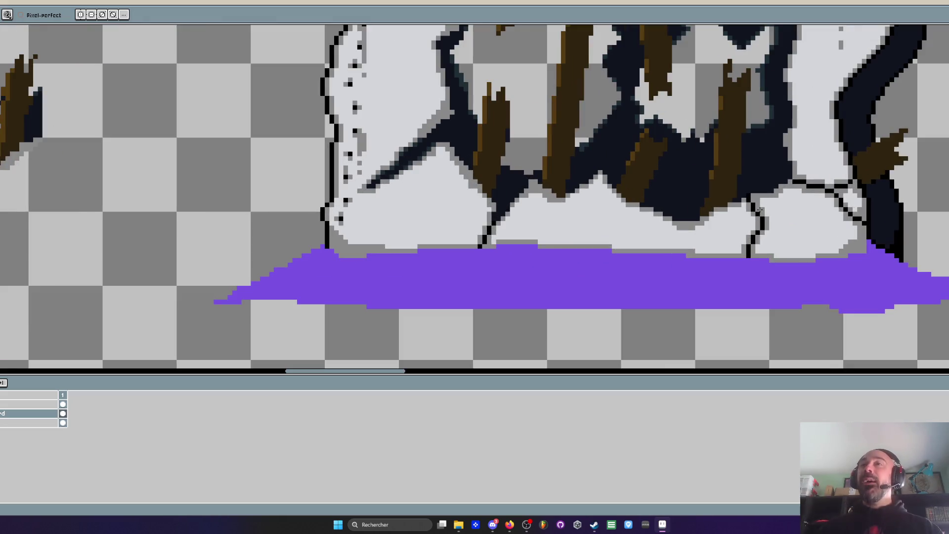
pyautogui.press('i')
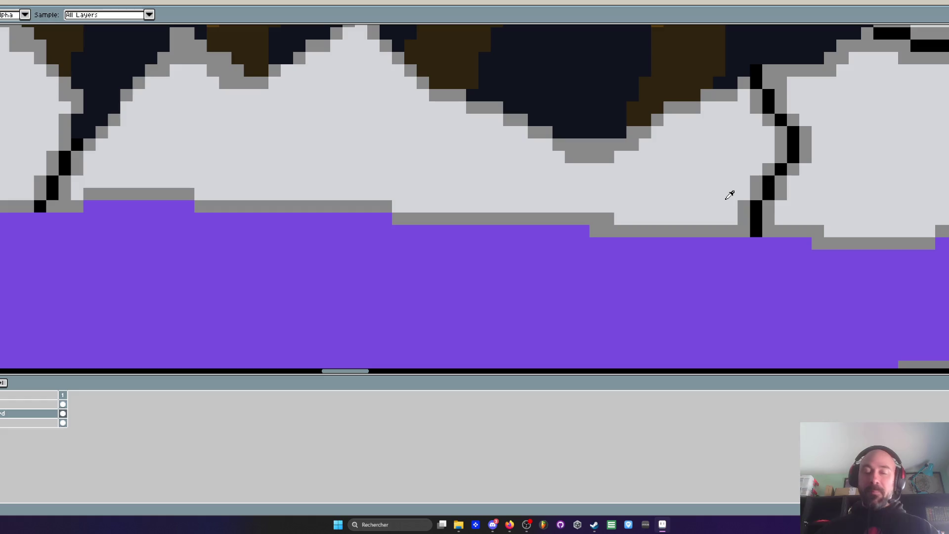
pyautogui.scroll(2, 731, 220)
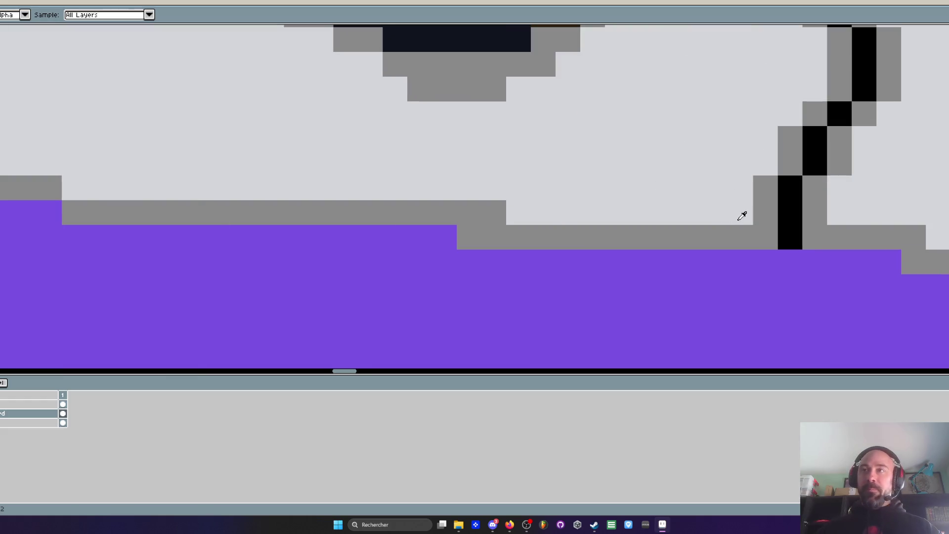
pyautogui.press('h')
pyautogui.hotkey('ctrl', 'z')
pyautogui.hotkey('ctrl', 'z')
pyautogui.scroll(-3, 745, 188)
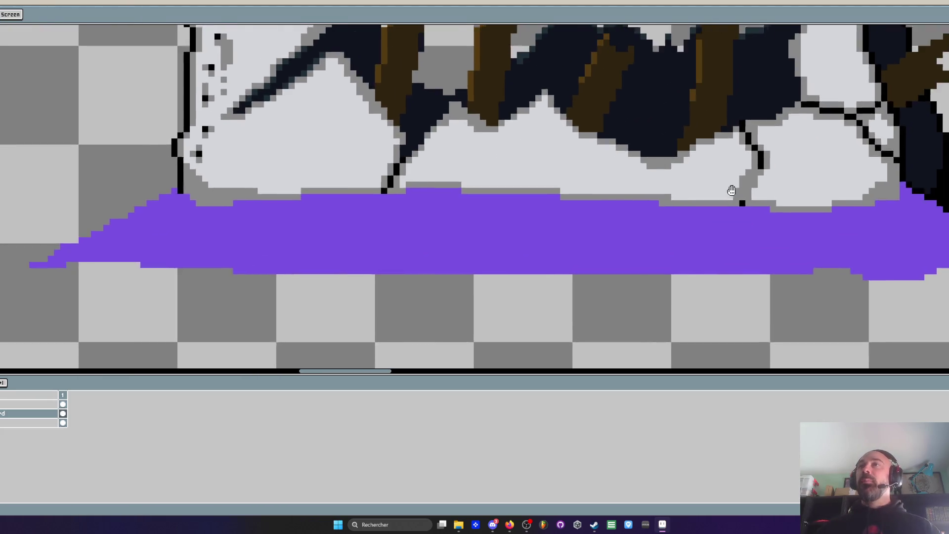
pyautogui.scroll(2, 745, 179)
pyautogui.press('b')
pyautogui.scroll(2, 771, 163)
pyautogui.scroll(-2, 771, 163)
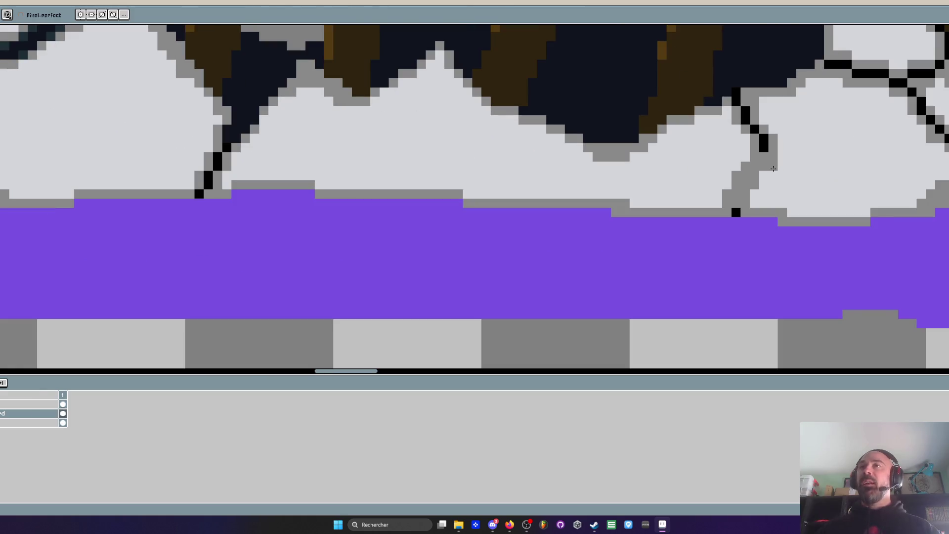
# Add five grey shading pixels beside and below the black crack
pyautogui.click(782, 166)
pyautogui.click(773, 176)
pyautogui.click(792, 176)
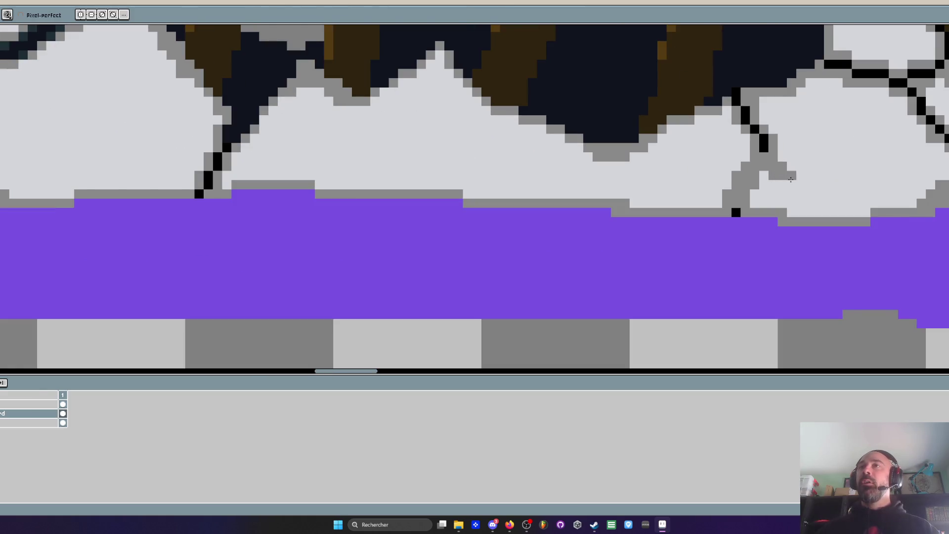
pyautogui.click(783, 185)
pyautogui.click(791, 184)
pyautogui.scroll(-4, 792, 186)
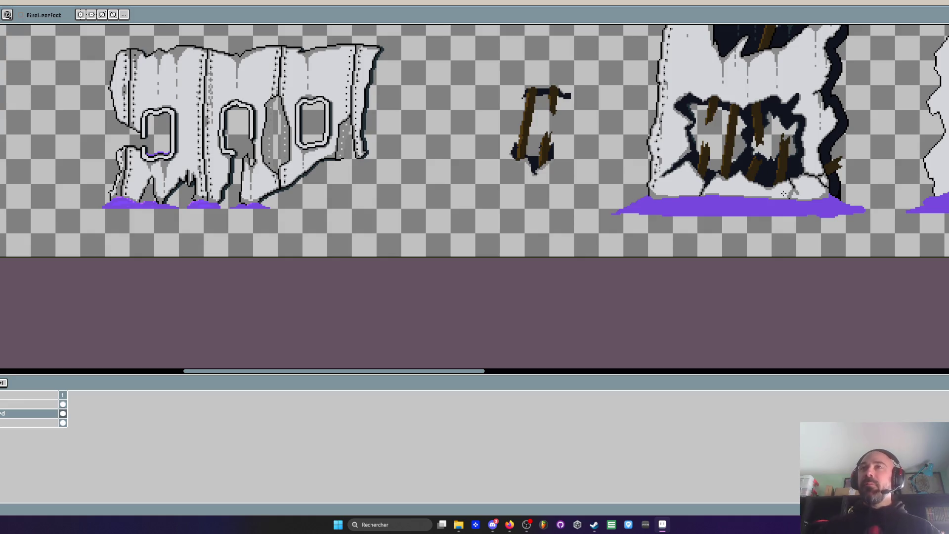
# Bucket-fill five stray black outline bits around the boarded hole with grey
pyautogui.scroll(2, 784, 192)
pyautogui.scroll(1, 789, 203)
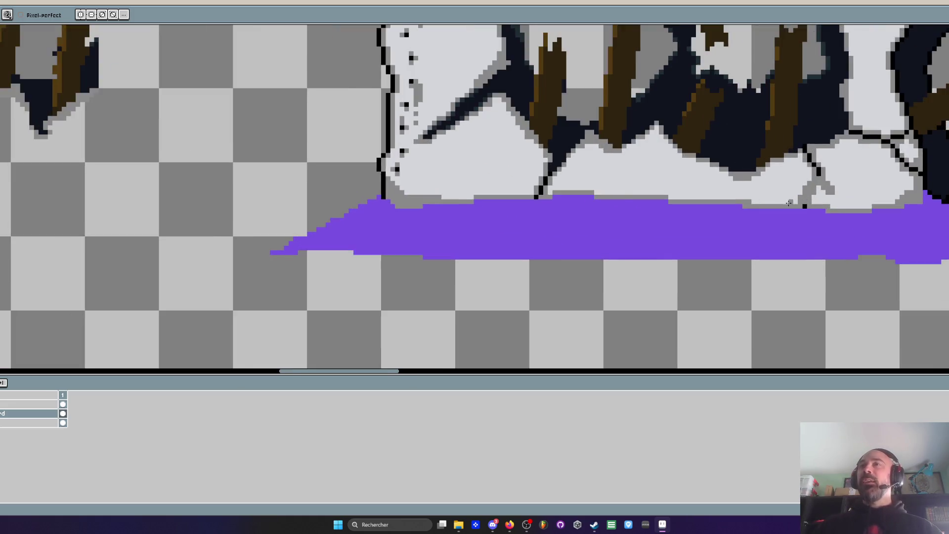
pyautogui.scroll(1, 788, 203)
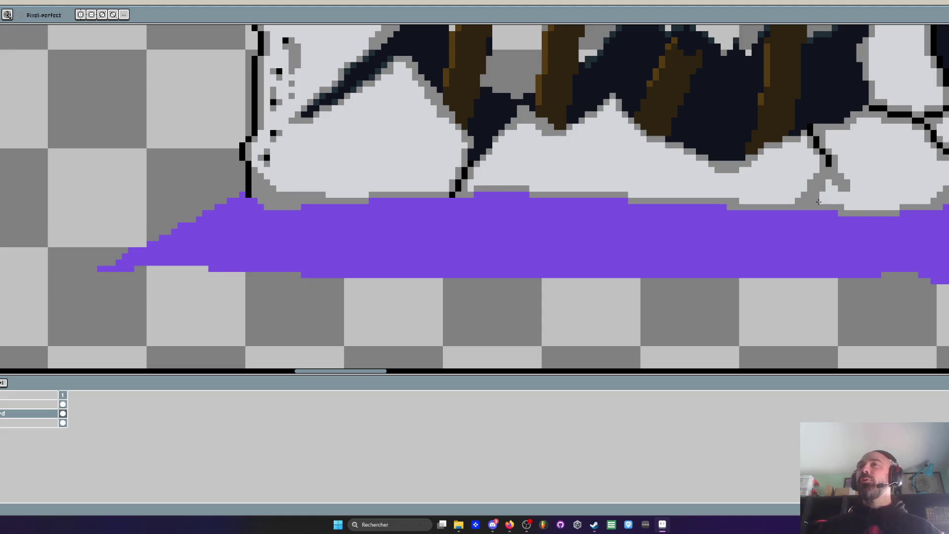
pyautogui.scroll(-4, 819, 202)
pyautogui.scroll(1, 811, 188)
pyautogui.scroll(-1, 809, 182)
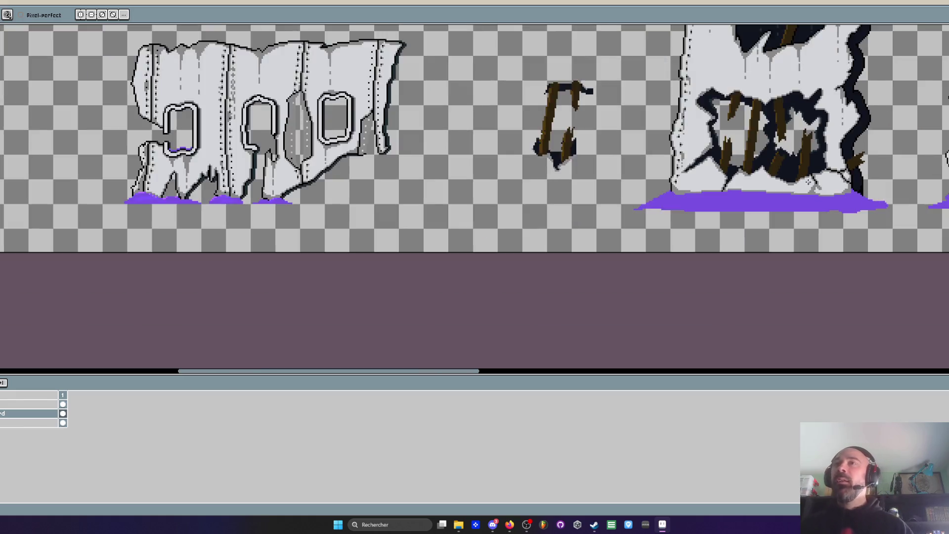
pyautogui.scroll(3, 809, 182)
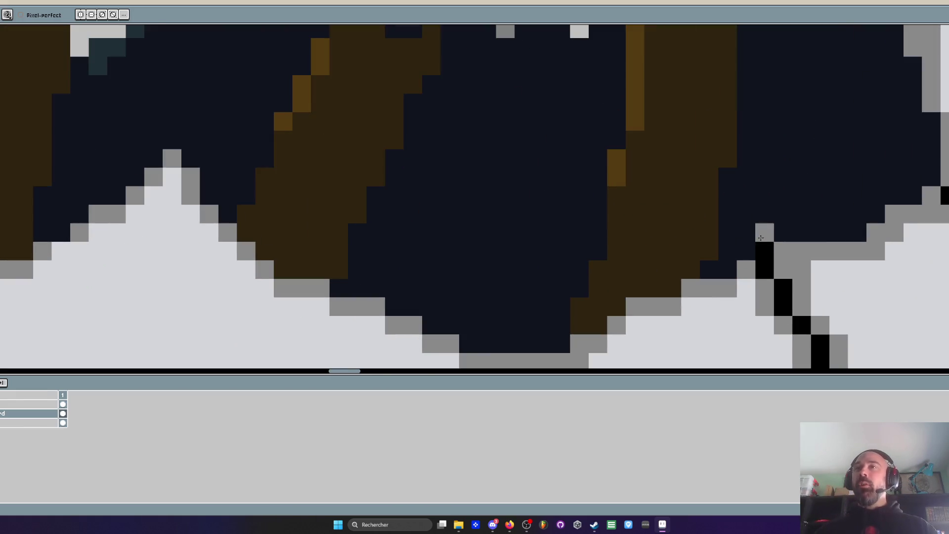
pyautogui.scroll(1, 752, 210)
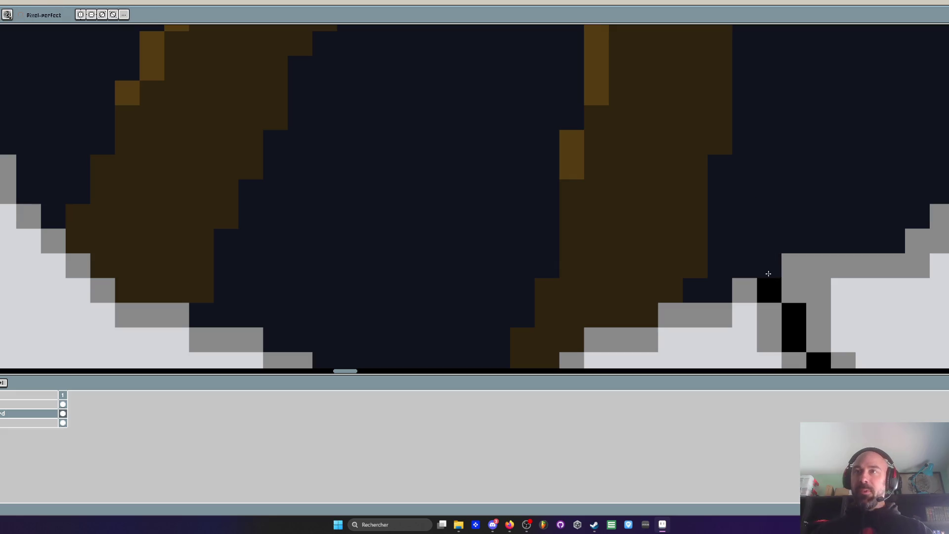
pyautogui.scroll(-3, 787, 256)
pyautogui.scroll(2, 791, 226)
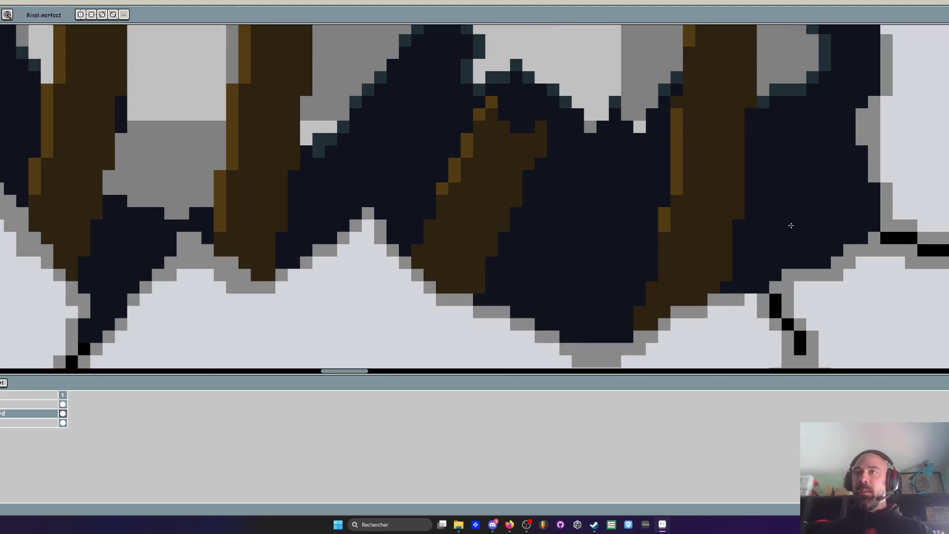
pyautogui.scroll(-2, 792, 225)
pyautogui.scroll(-1, 766, 227)
pyautogui.moveTo(731, 200); pyautogui.dragTo(706, 230)
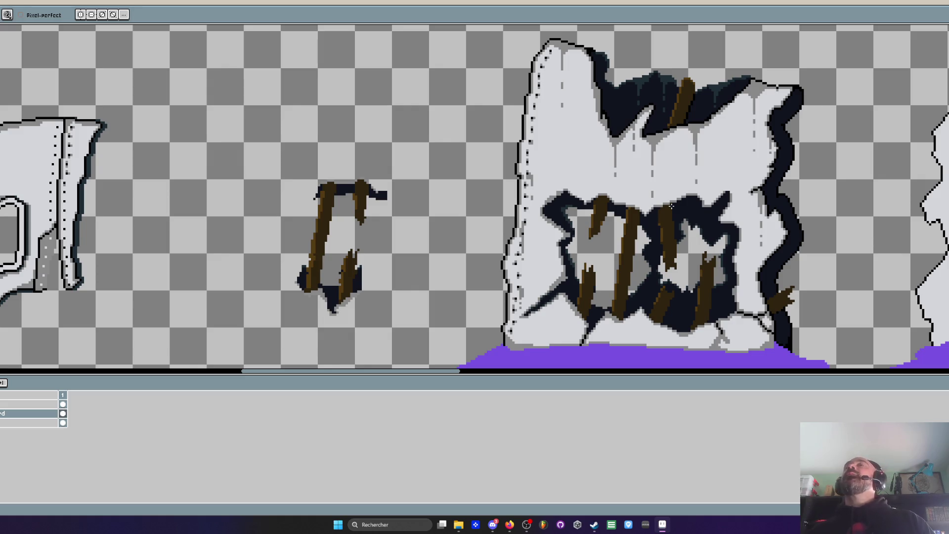
pyautogui.scroll(-3, 793, 196)
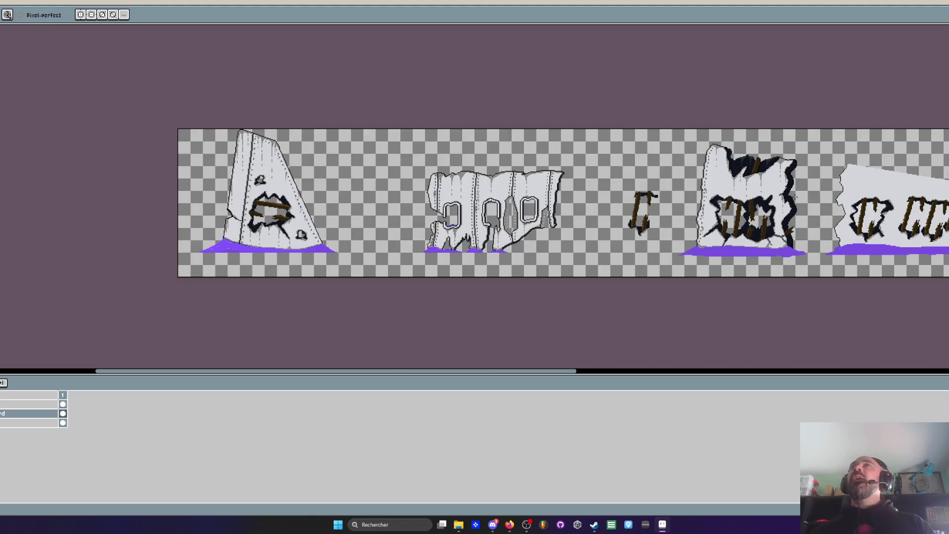
pyautogui.scroll(3, 774, 176)
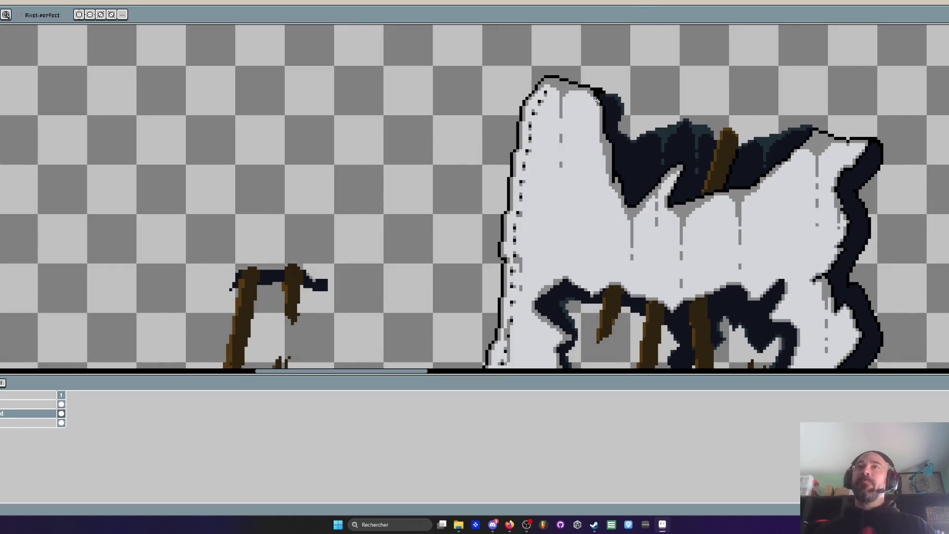
pyautogui.scroll(-3, 600, 119)
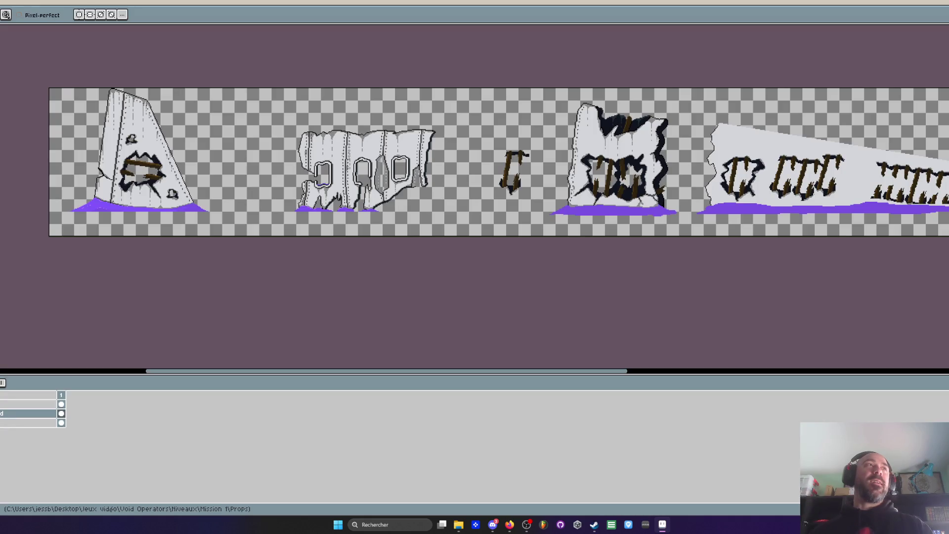
pyautogui.scroll(1, 613, 147)
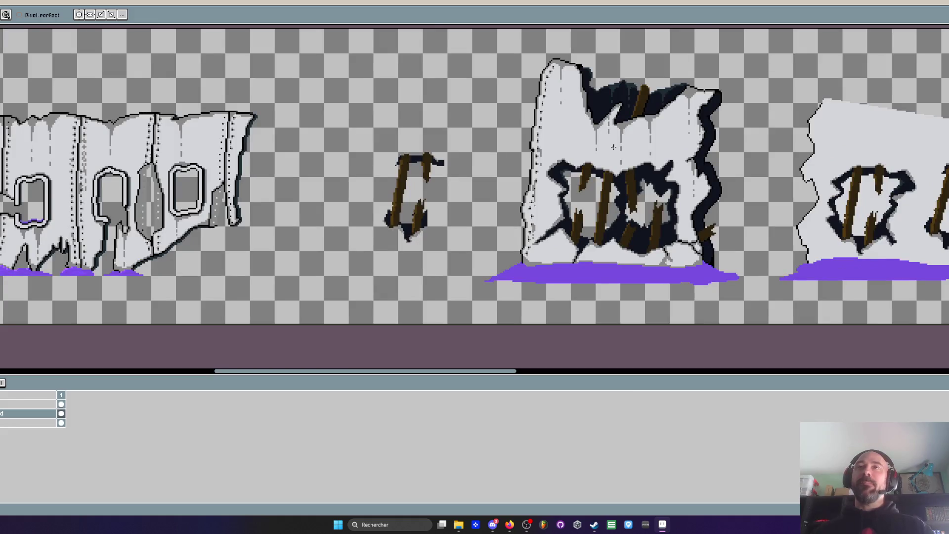
pyautogui.scroll(3, 633, 203)
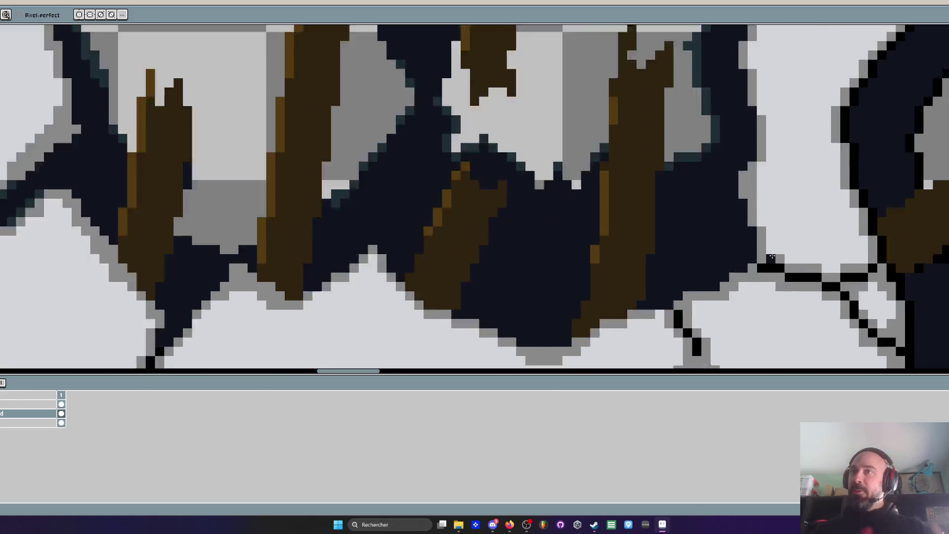
pyautogui.scroll(1, 772, 257)
pyautogui.press('g')
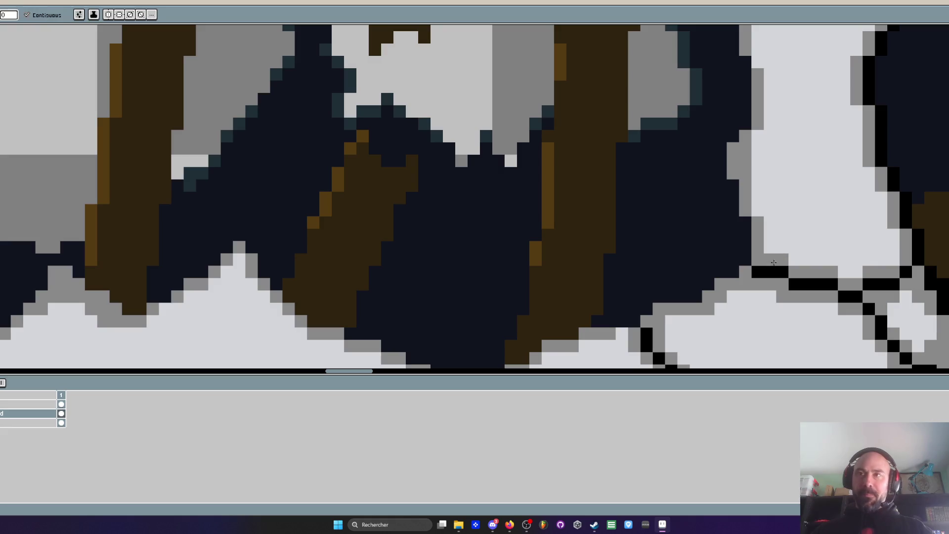
pyautogui.click(781, 271)
pyautogui.click(813, 284)
pyautogui.click(865, 284)
pyautogui.click(905, 271)
pyautogui.click(851, 297)
# Undo an accidental grey fill on a light wall patch and return to the Pencil
pyautogui.scroll(-5, 885, 248)
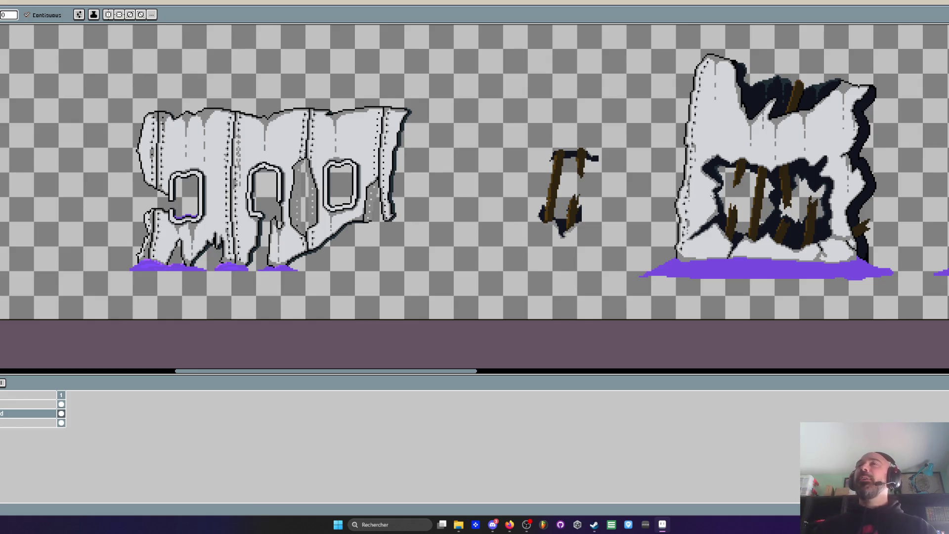
pyautogui.scroll(4, 689, 198)
pyautogui.scroll(-2, 697, 227)
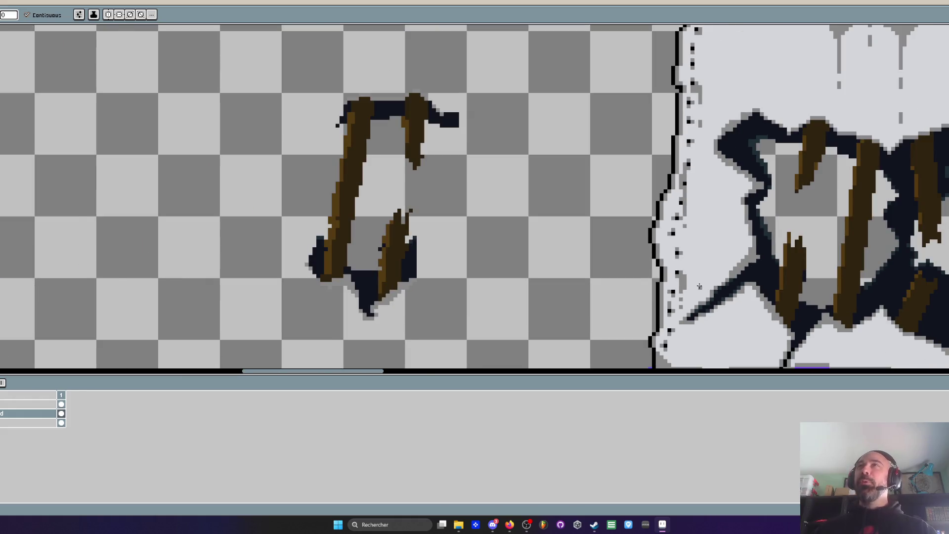
pyautogui.scroll(-3, 700, 286)
pyautogui.scroll(2, 700, 286)
pyautogui.scroll(-4, 700, 287)
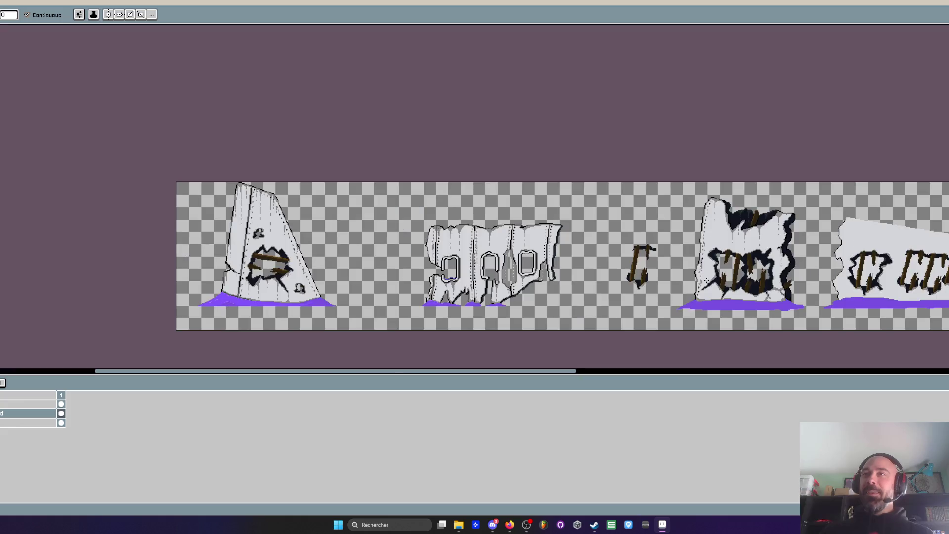
pyautogui.scroll(4, 743, 271)
pyautogui.scroll(-2, 622, 188)
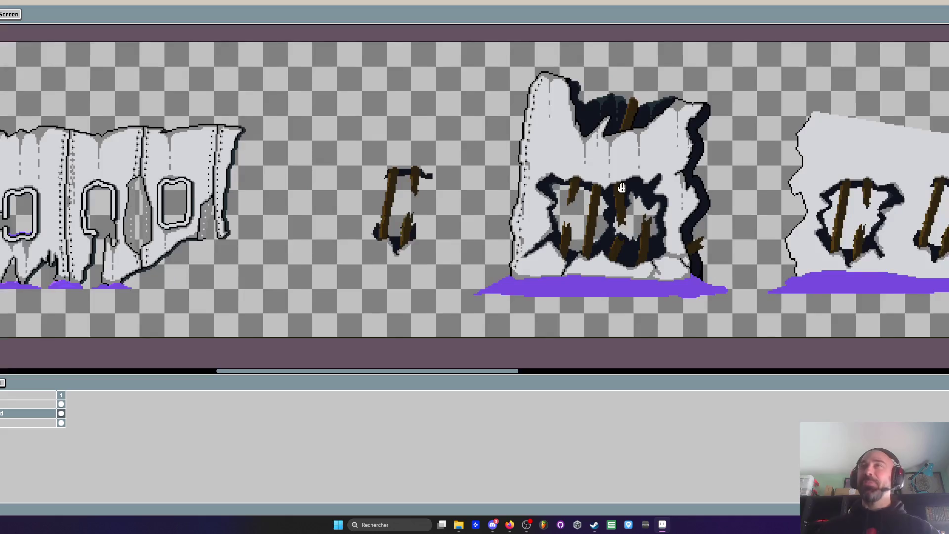
pyautogui.scroll(-1, 622, 188)
pyautogui.scroll(2, 580, 212)
pyautogui.scroll(2, 560, 286)
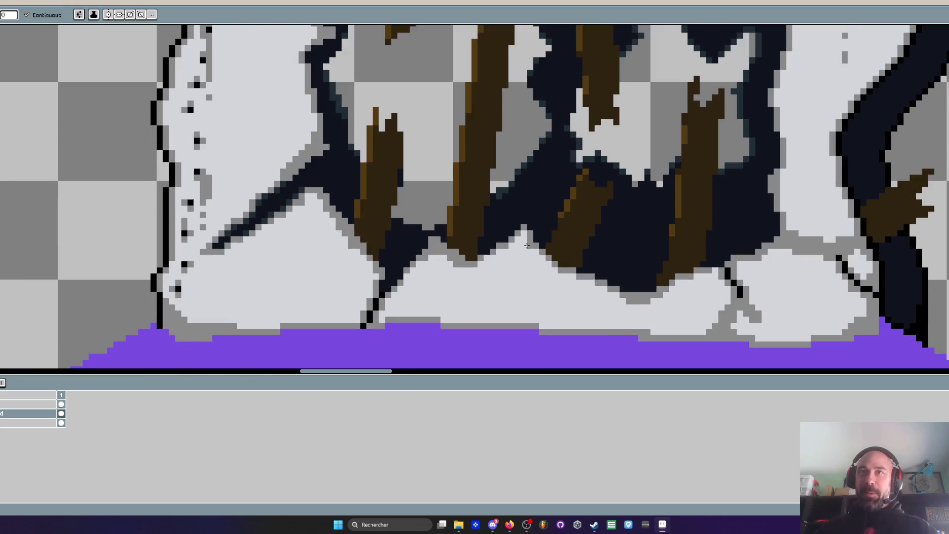
pyautogui.click(526, 240)
pyautogui.hotkey('ctrl', 'z')
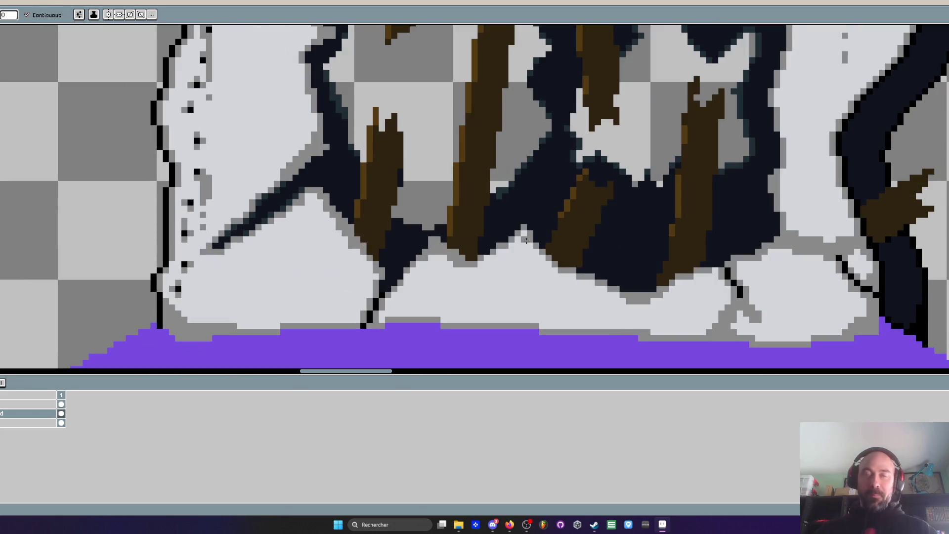
pyautogui.press('b')
pyautogui.scroll(1, 557, 317)
# Paint grey along the wall's light/dark edge and lighten a stray grey pixel near the hole
pyautogui.moveTo(564, 247)
pyautogui.mouseDown()
pyautogui.moveTo(647, 272)
pyautogui.moveTo(622, 280)
pyautogui.moveTo(616, 336)
pyautogui.moveTo(615, 296)
pyautogui.moveTo(621, 312)
pyautogui.mouseUp()
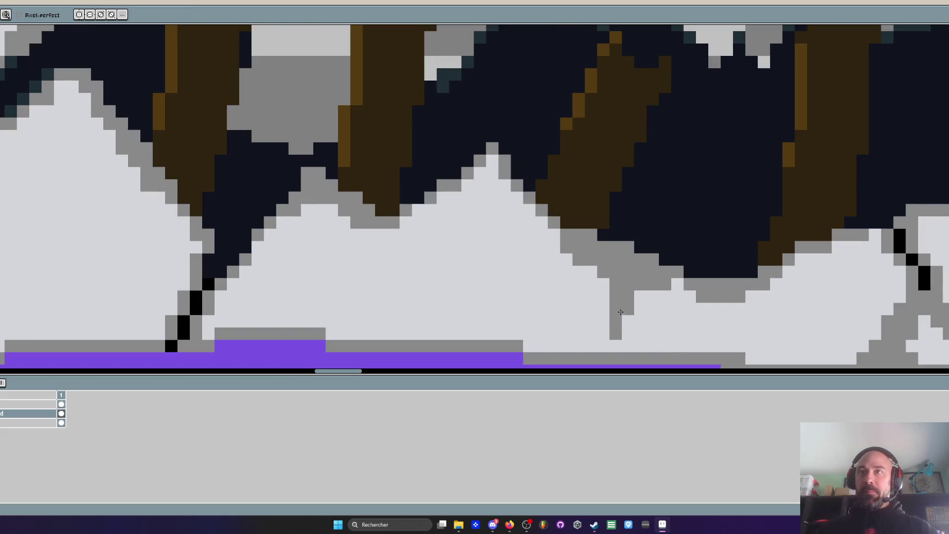
pyautogui.rightClick(628, 309)
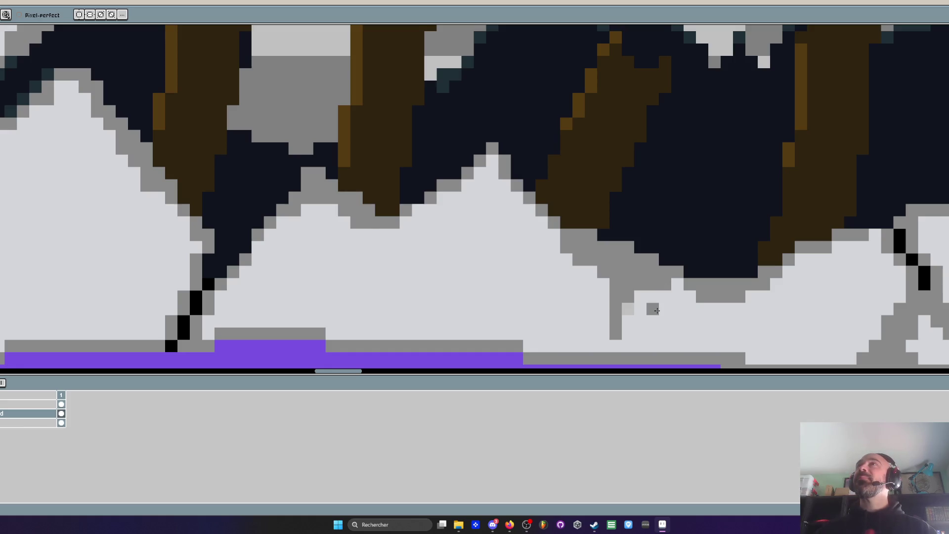
pyautogui.press('i')
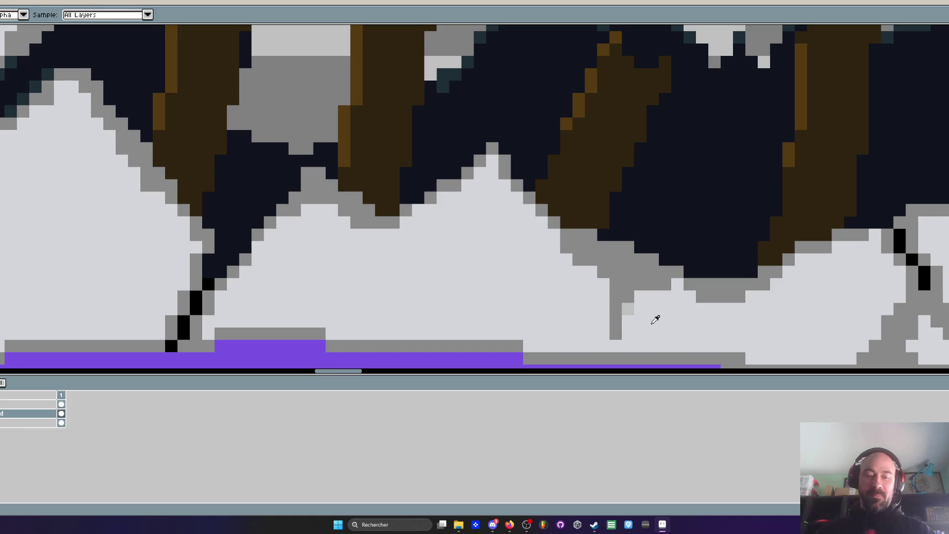
pyautogui.press('b')
# Draw a grey shading line beneath the diagonal black crack, extending it down the wall
pyautogui.scroll(-3, 673, 274)
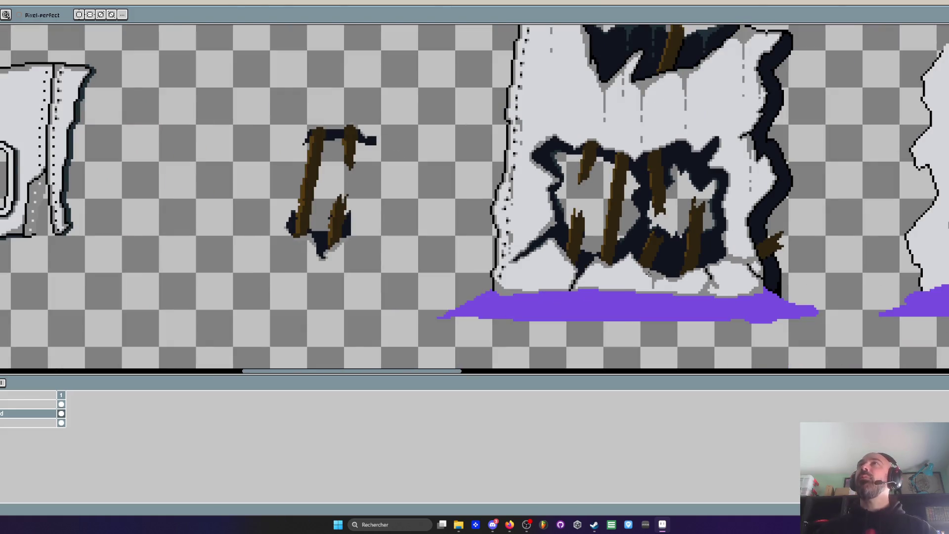
pyautogui.scroll(3, 645, 273)
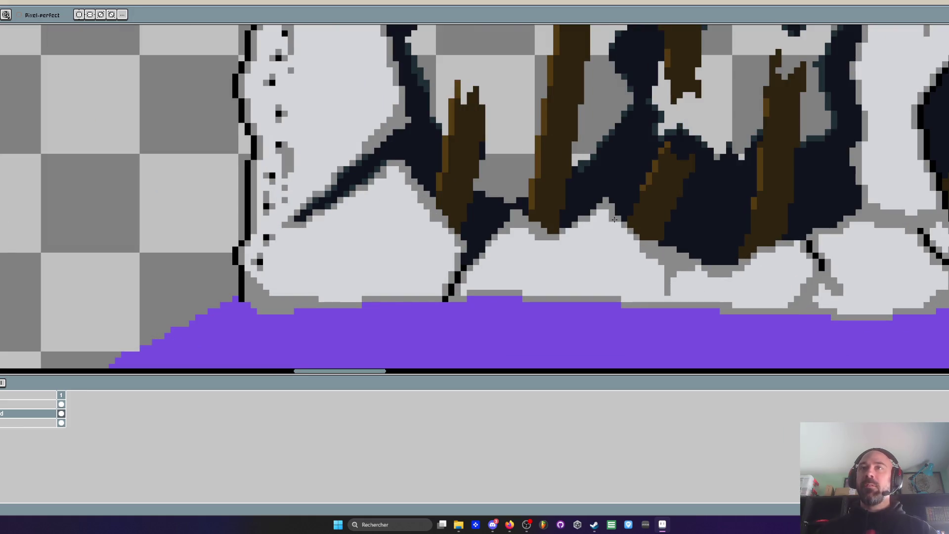
pyautogui.scroll(-3, 495, 251)
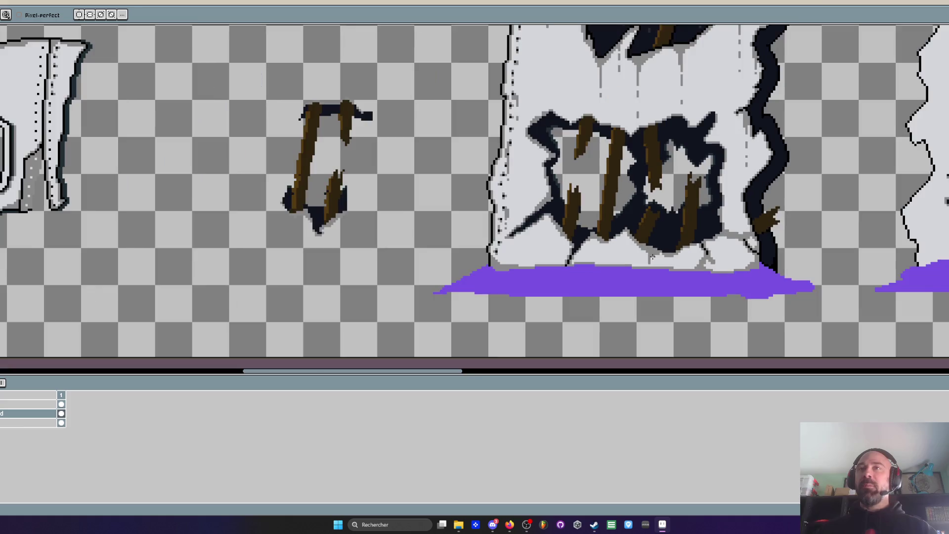
pyautogui.scroll(3, 577, 245)
pyautogui.scroll(-3, 578, 245)
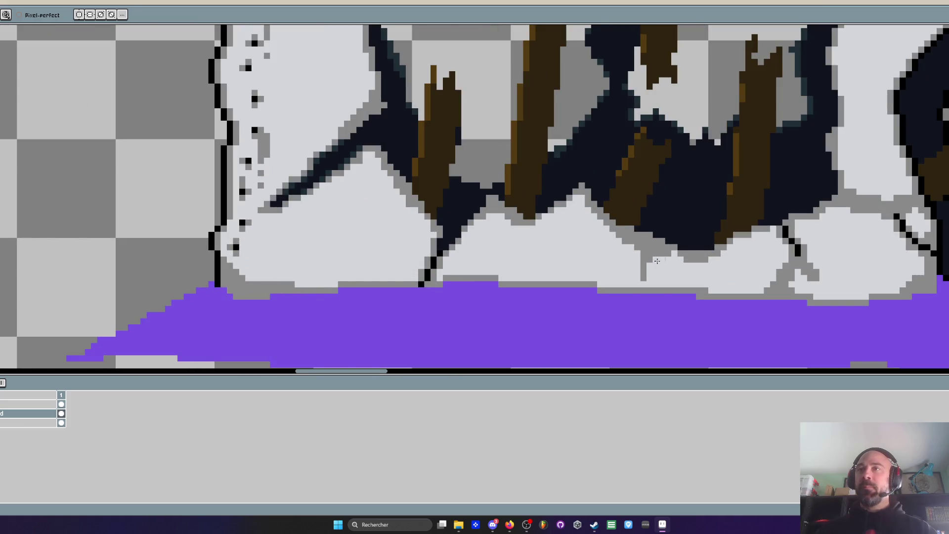
pyautogui.scroll(2, 764, 238)
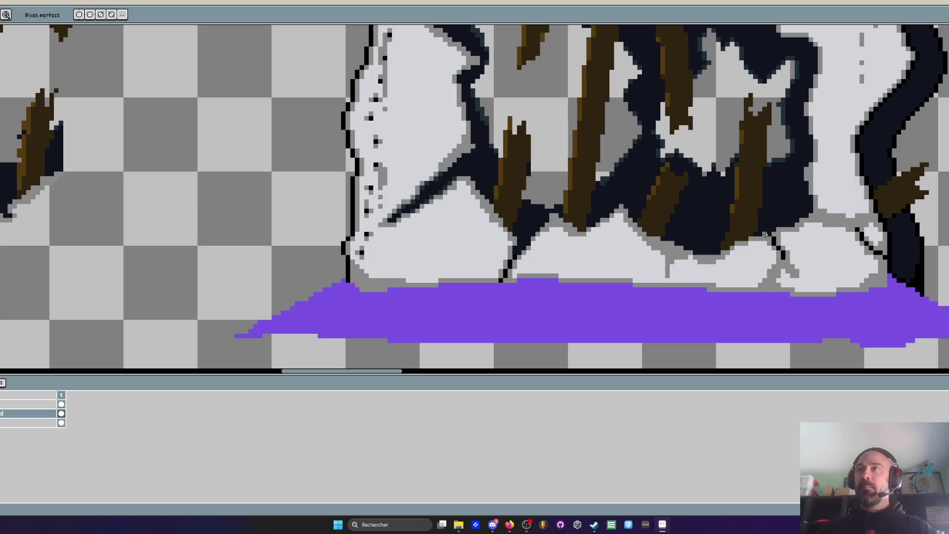
pyautogui.scroll(-3, 766, 239)
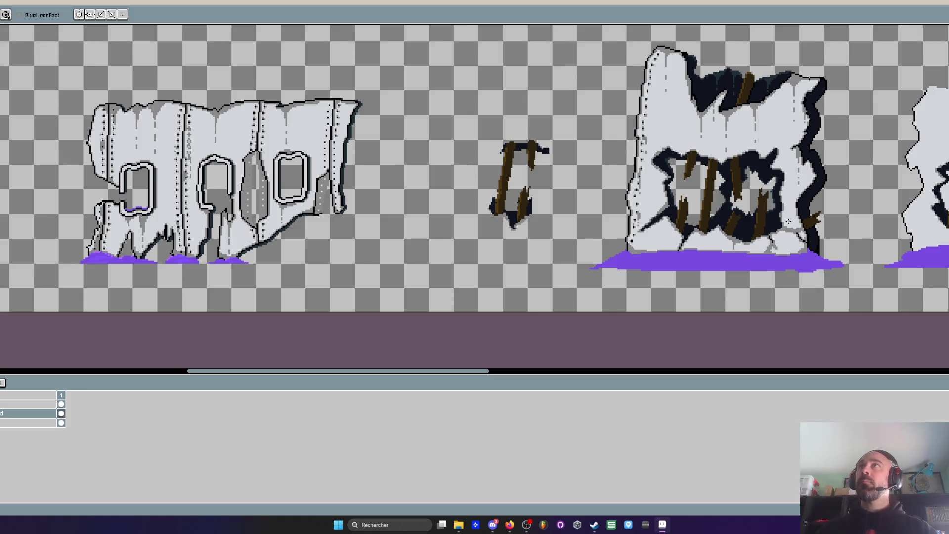
pyautogui.scroll(2, 657, 228)
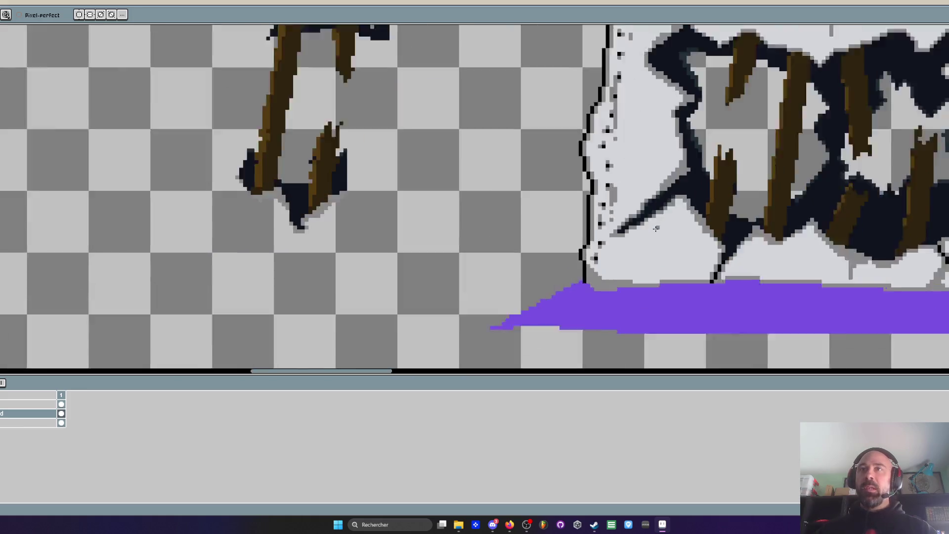
pyautogui.scroll(2, 656, 228)
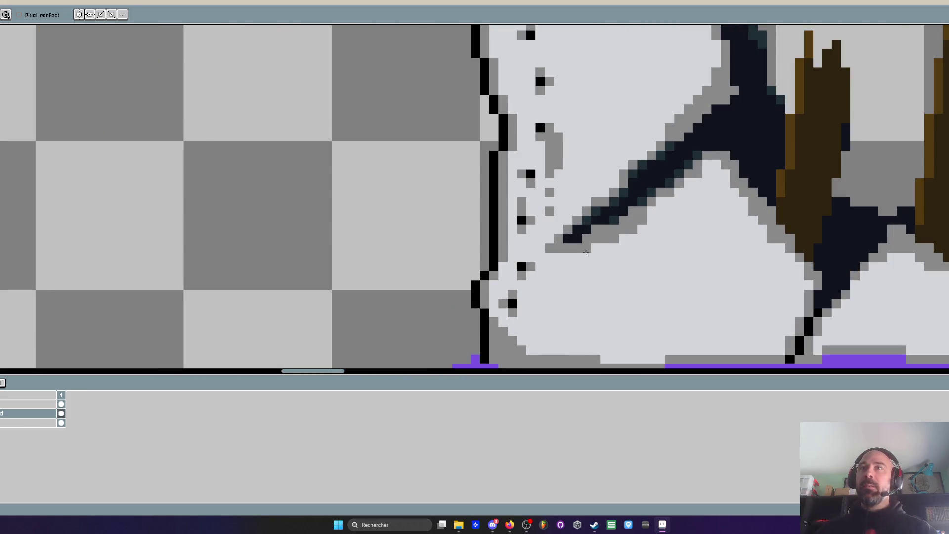
pyautogui.moveTo(586, 253)
pyautogui.mouseDown()
pyautogui.moveTo(596, 248)
pyautogui.moveTo(577, 303)
pyautogui.mouseUp()
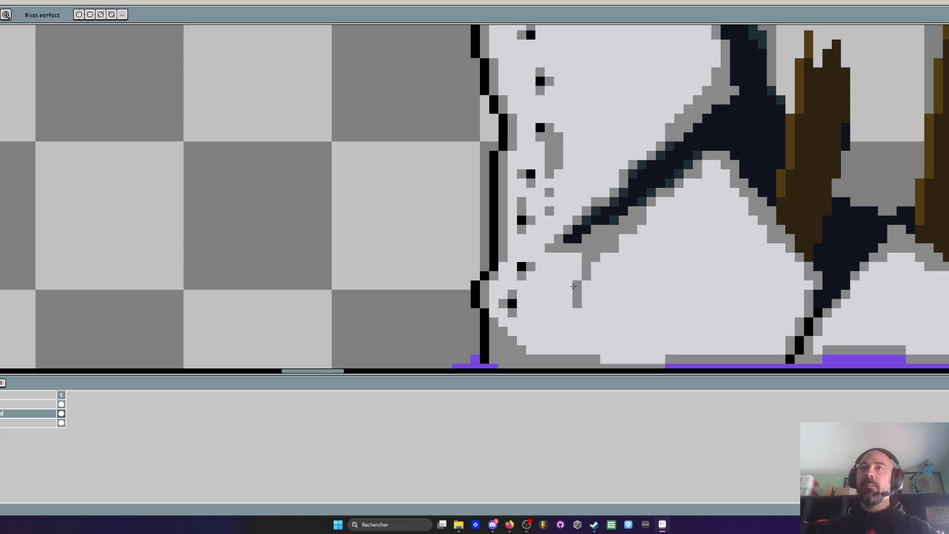
pyautogui.moveTo(577, 258); pyautogui.dragTo(577, 341)
pyautogui.scroll(-3, 579, 293)
pyautogui.scroll(2, 579, 293)
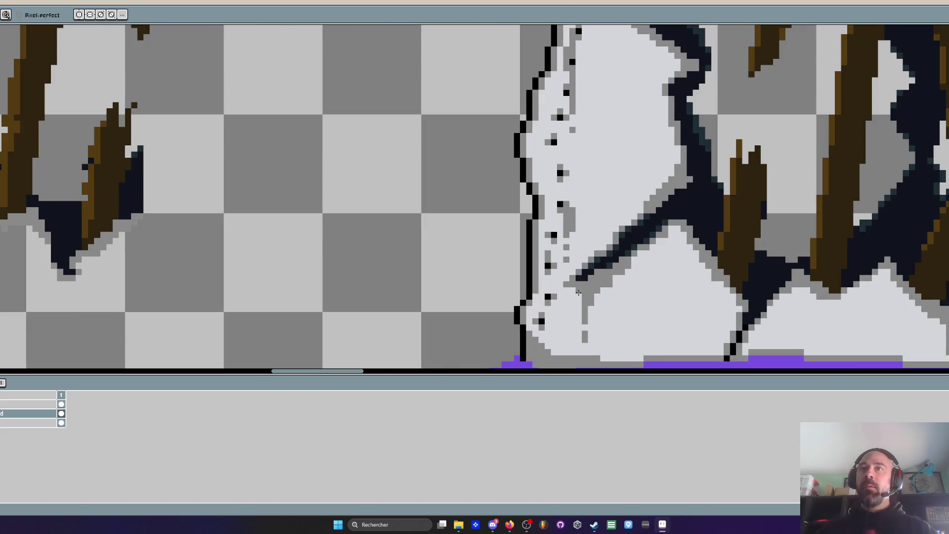
pyautogui.scroll(-3, 578, 293)
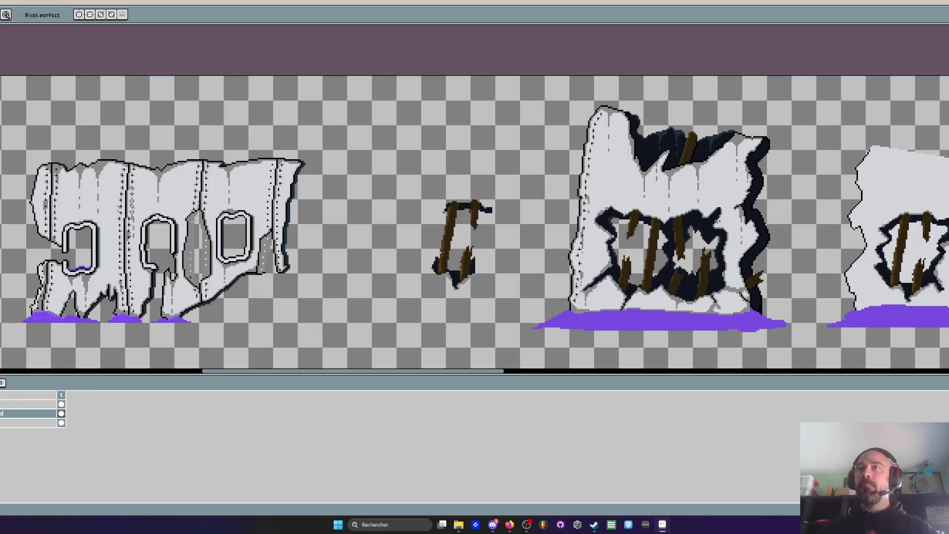
pyautogui.scroll(3, 719, 221)
pyautogui.scroll(-3, 641, 199)
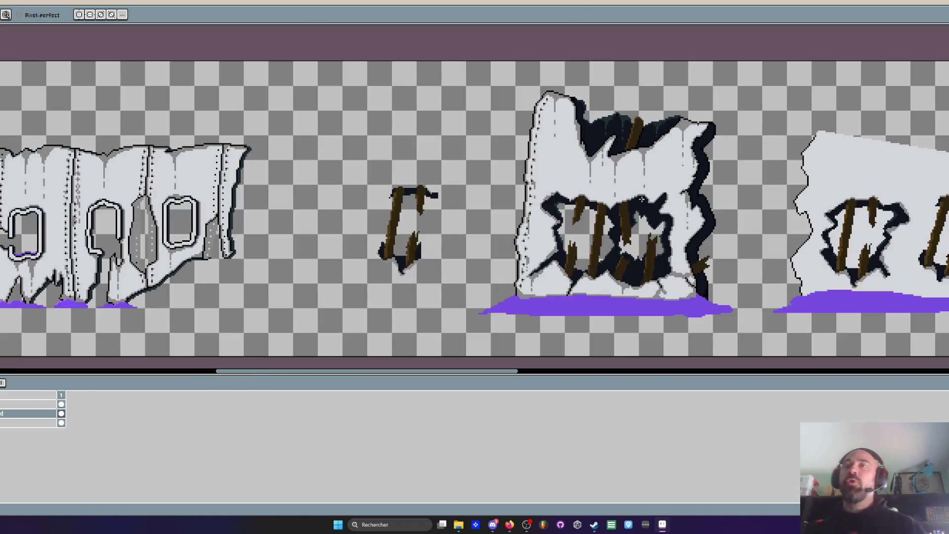
pyautogui.scroll(2, 641, 199)
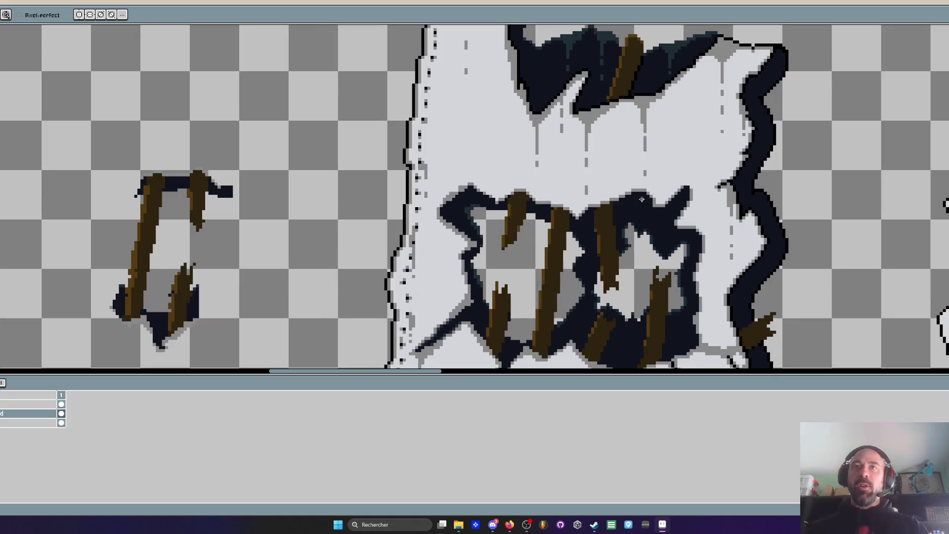
pyautogui.scroll(-2, 582, 182)
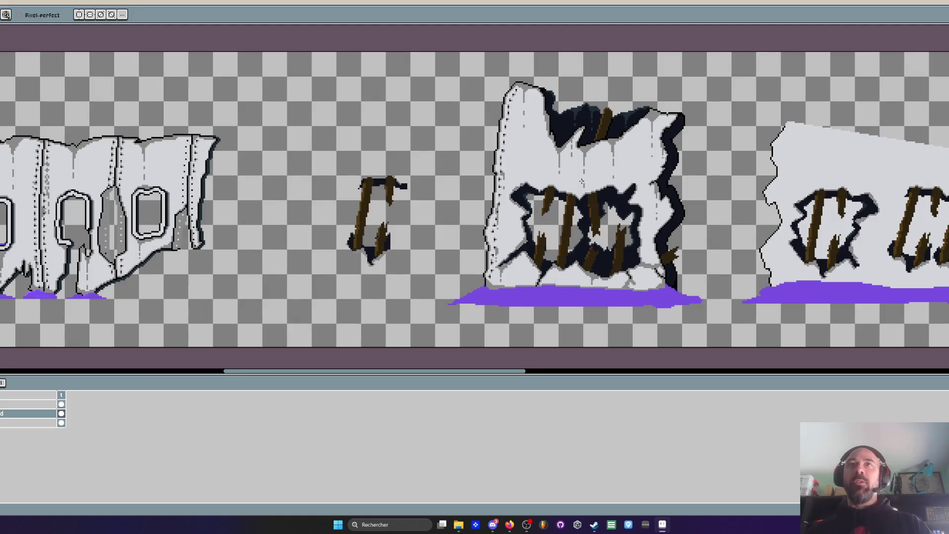
pyautogui.scroll(2, 565, 163)
pyautogui.scroll(-2, 525, 145)
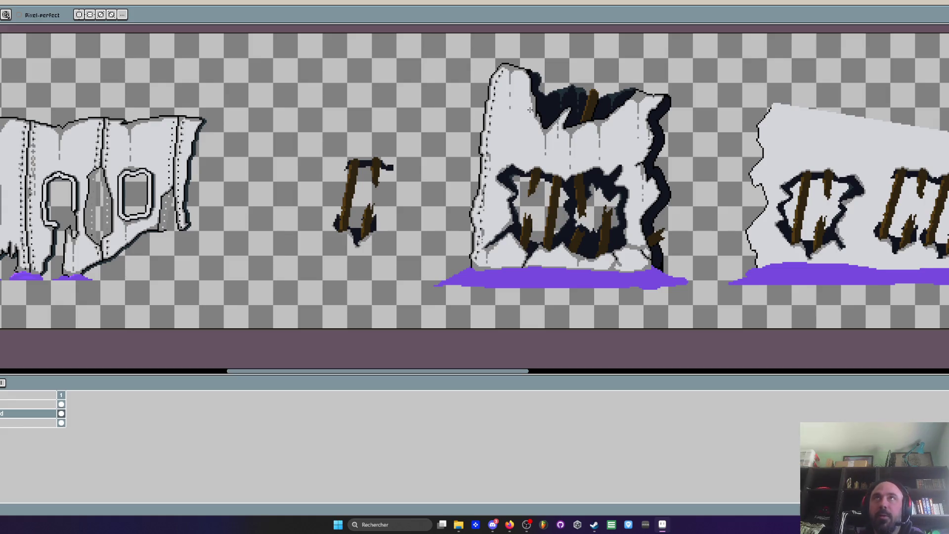
pyautogui.hotkey('alt', 'Tab')
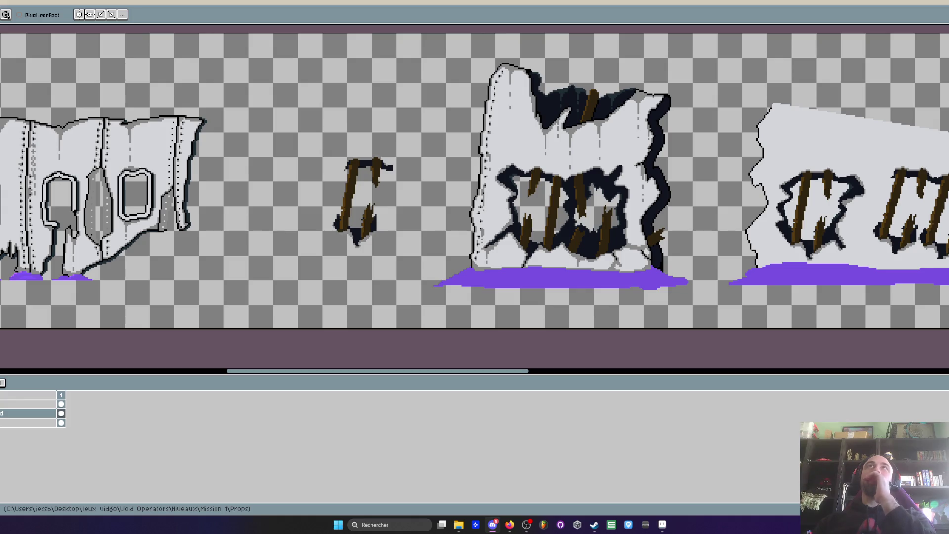
# Repaint the grey stair-step pixels along the middle wall's diagonal hole edge light grey
pyautogui.scroll(3, 504, 223)
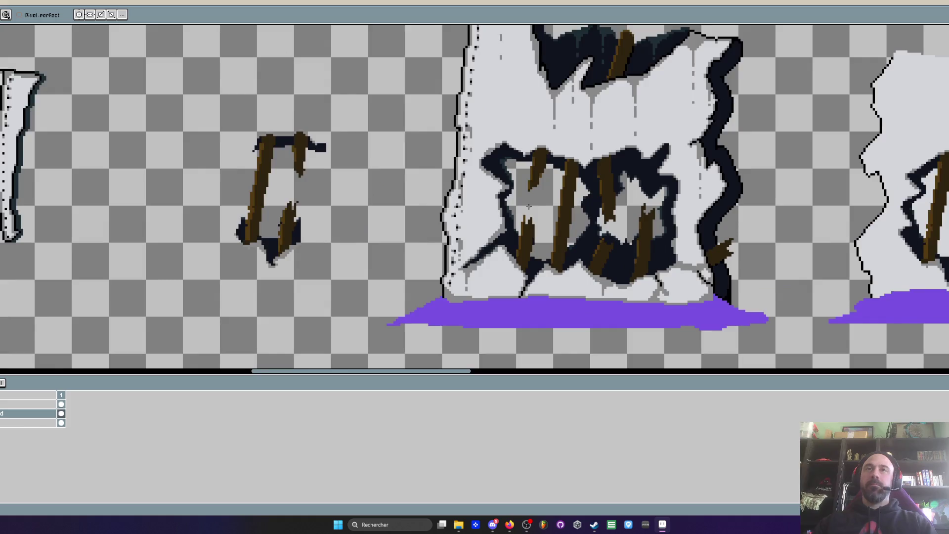
pyautogui.scroll(2, 504, 224)
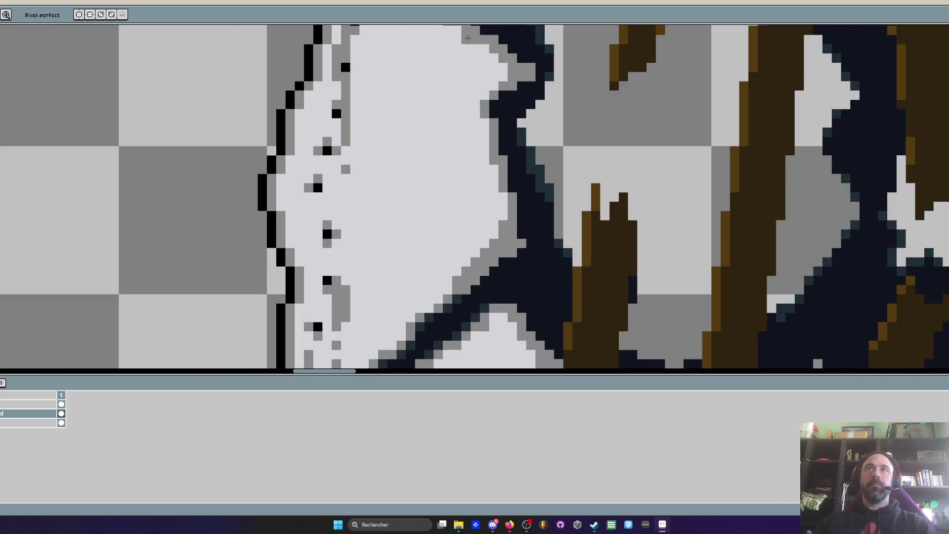
pyautogui.scroll(2, 453, 189)
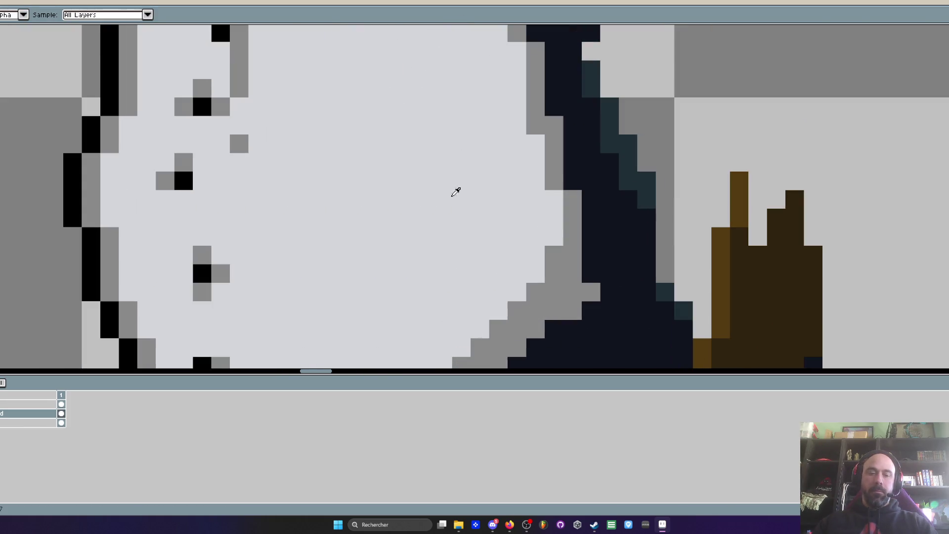
pyautogui.moveTo(460, 359)
pyautogui.mouseDown()
pyautogui.moveTo(529, 291)
pyautogui.moveTo(539, 245)
pyautogui.mouseUp()
pyautogui.scroll(-4, 539, 245)
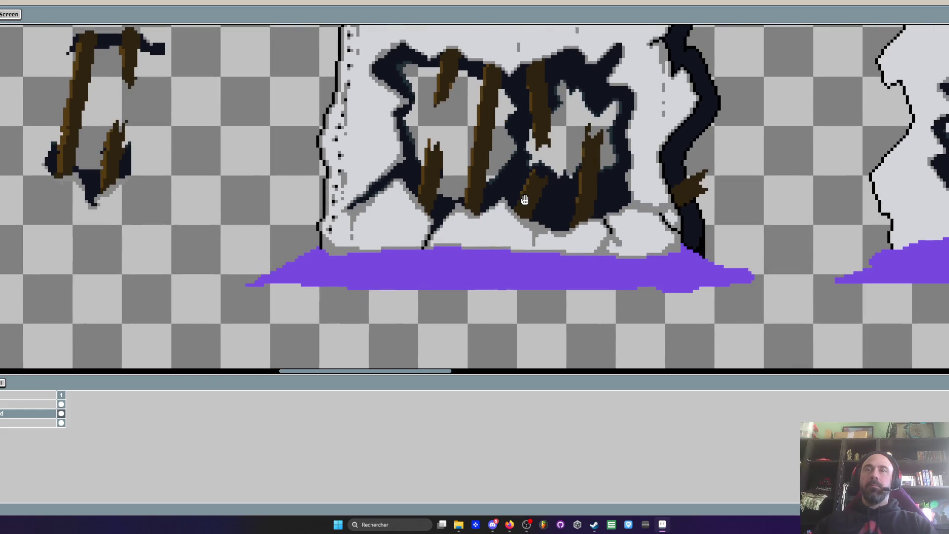
pyautogui.moveTo(456, 222)
pyautogui.mouseDown()
pyautogui.moveTo(521, 203)
pyautogui.moveTo(470, 322)
pyautogui.mouseUp()
pyautogui.scroll(-2, 400, 158)
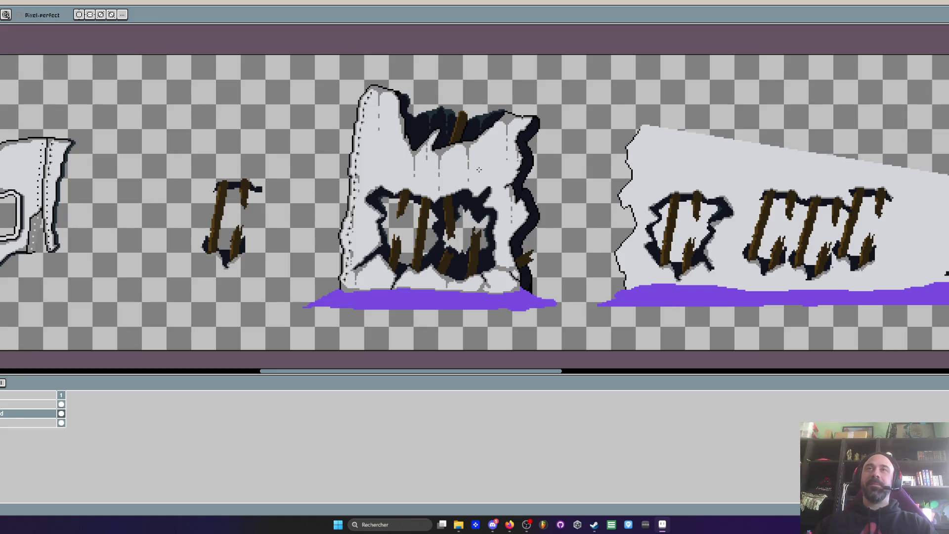
pyautogui.scroll(-2, 510, 157)
pyautogui.scroll(2, 557, 168)
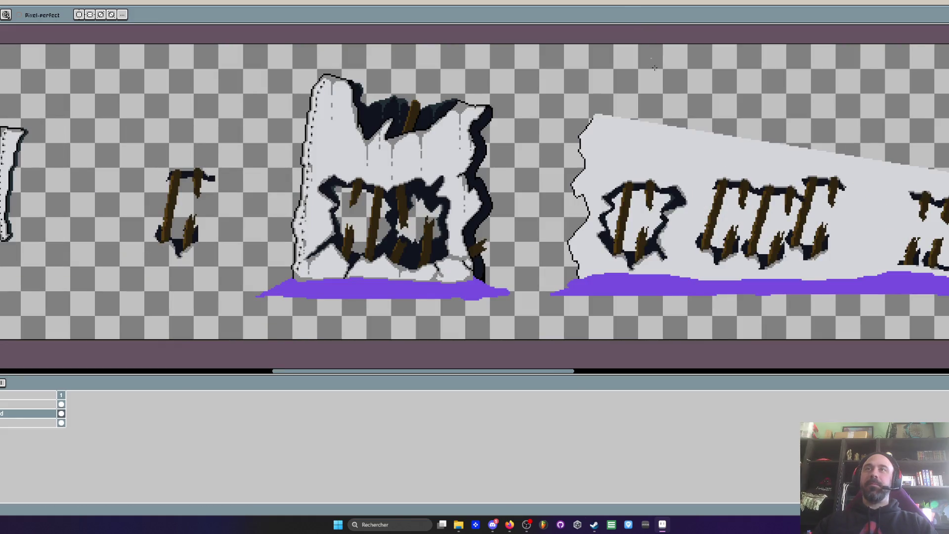
pyautogui.hscroll(3, 543, 138)
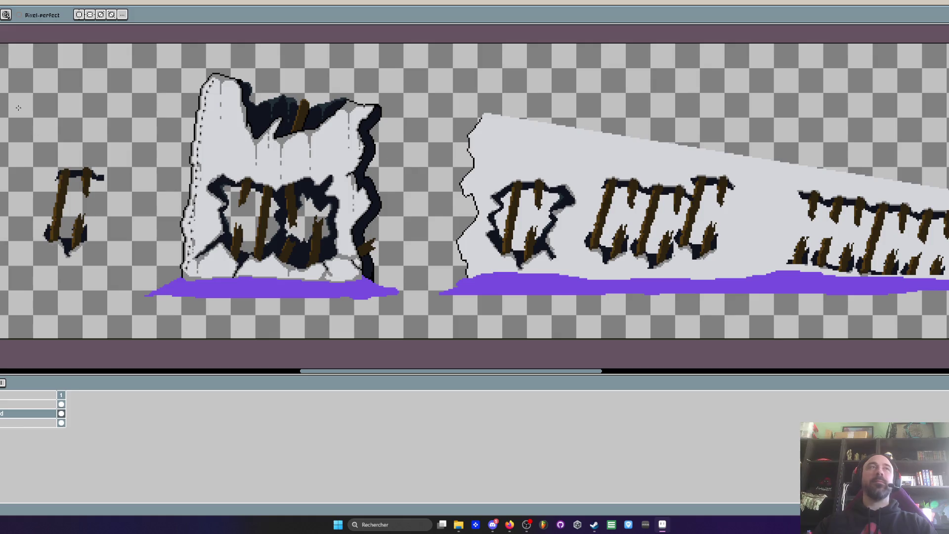
# Bucket-fill the first hole's interior and the sliver beside its plank to transparent, undoing a stray fill
pyautogui.scroll(1, 523, 223)
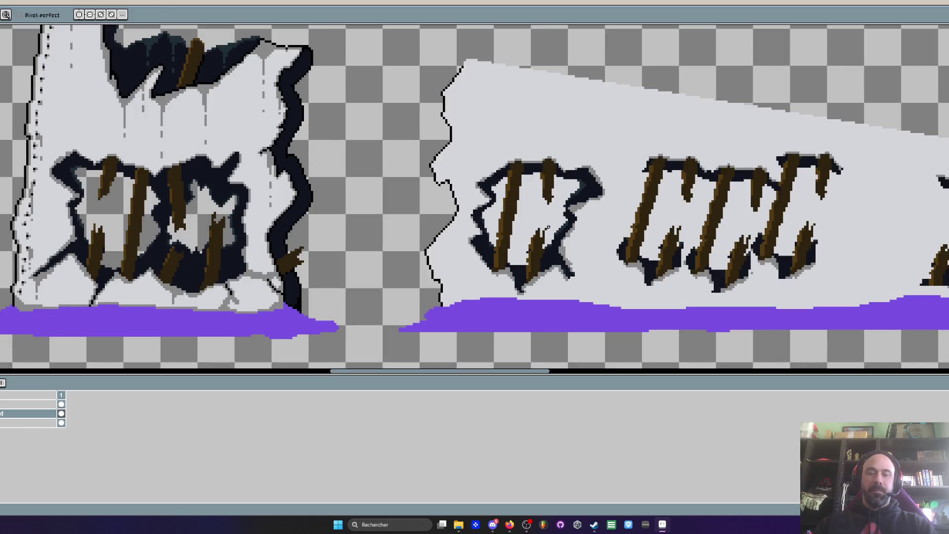
pyautogui.press('g')
pyautogui.click(537, 211)
pyautogui.click(495, 213)
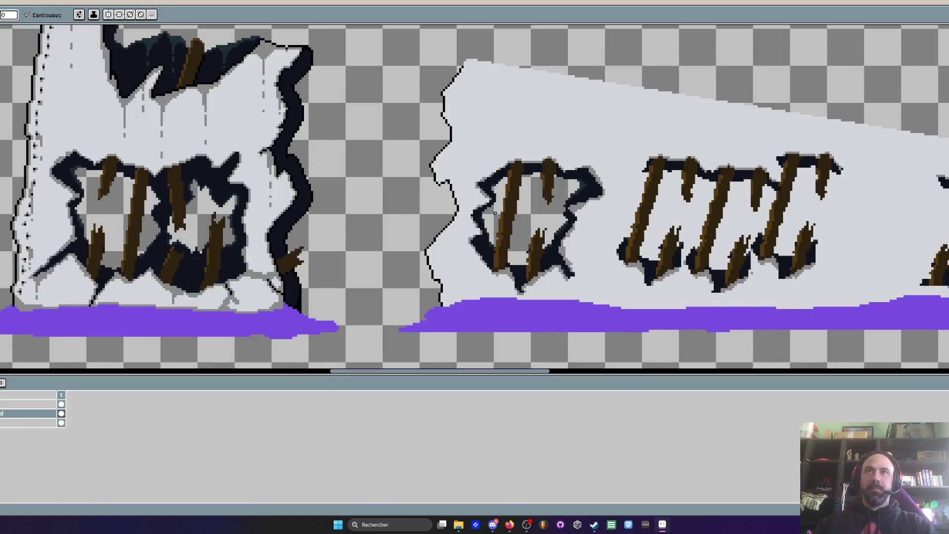
pyautogui.click(595, 220)
pyautogui.hotkey('ctrl', 'z')
pyautogui.scroll(-3, 584, 213)
pyautogui.scroll(2, 568, 203)
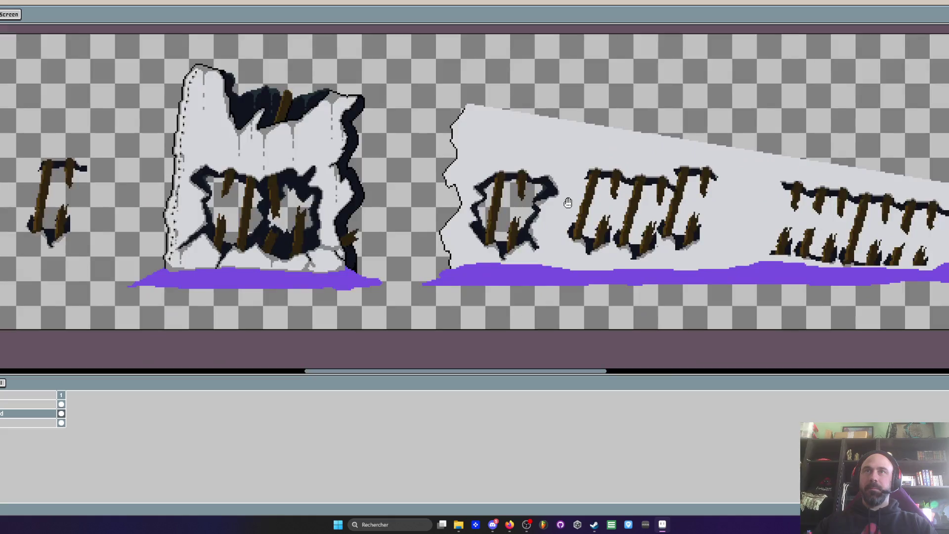
pyautogui.press('space')
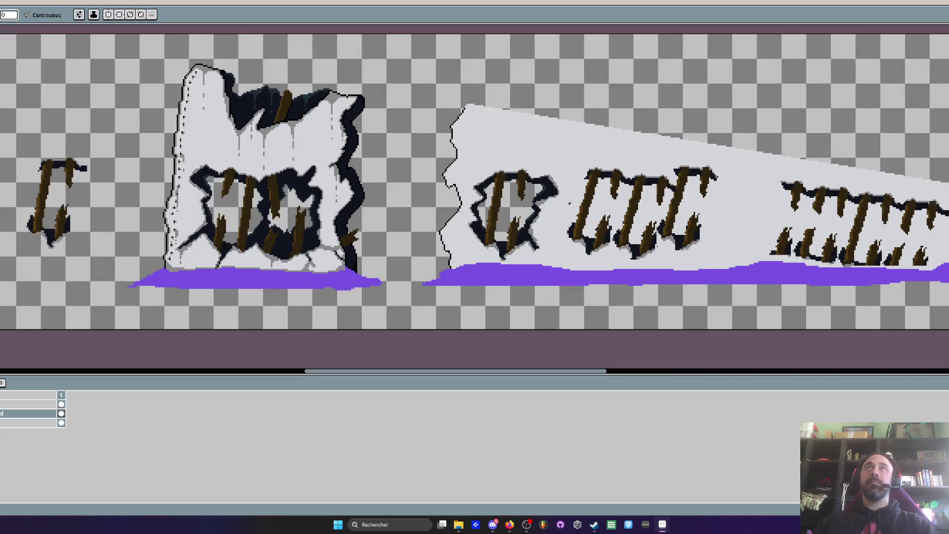
pyautogui.scroll(-3, 607, 224)
pyautogui.scroll(4, 441, 234)
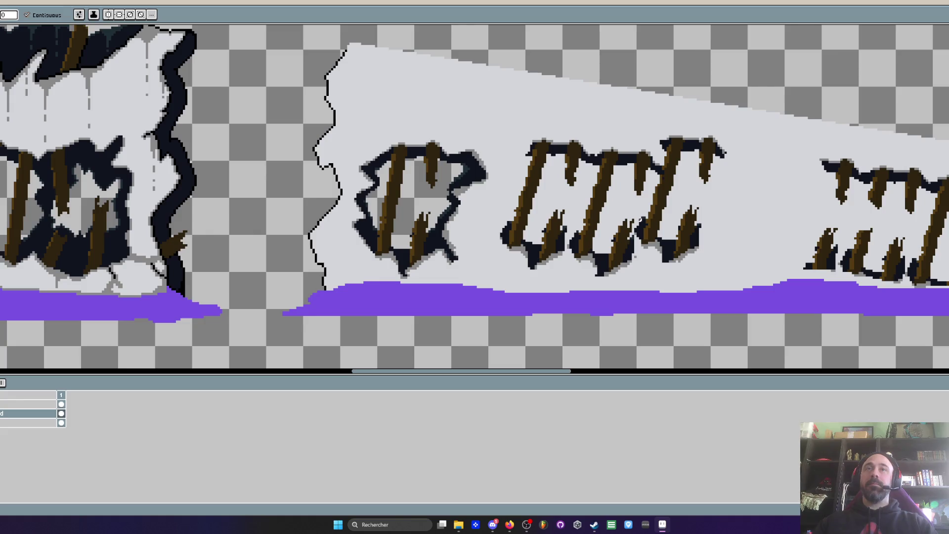
# Draw a dark outline around the middle plank hole's right side, undoing the leaked fill
pyautogui.press('space')
pyautogui.scroll(1, 674, 210)
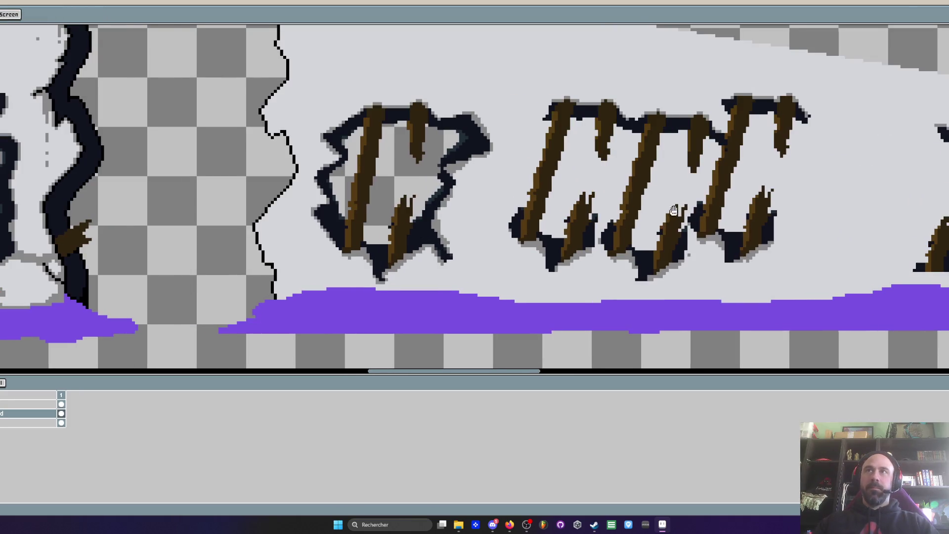
pyautogui.moveTo(674, 210); pyautogui.dragTo(548, 217)
pyautogui.scroll(2, 679, 126)
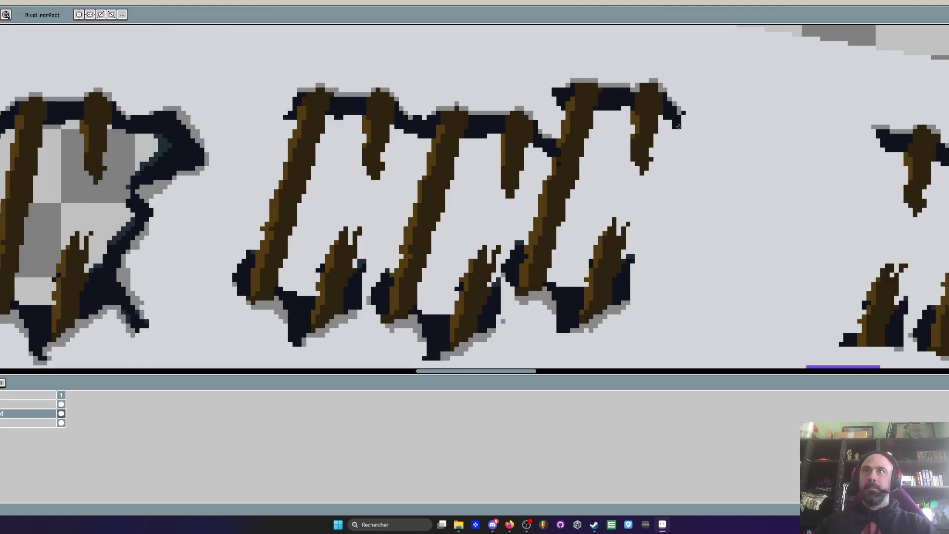
pyautogui.moveTo(679, 127)
pyautogui.mouseDown()
pyautogui.moveTo(694, 188)
pyautogui.moveTo(667, 222)
pyautogui.moveTo(682, 238)
pyautogui.moveTo(675, 234)
pyautogui.moveTo(635, 296)
pyautogui.moveTo(656, 265)
pyautogui.moveTo(647, 275)
pyautogui.mouseUp()
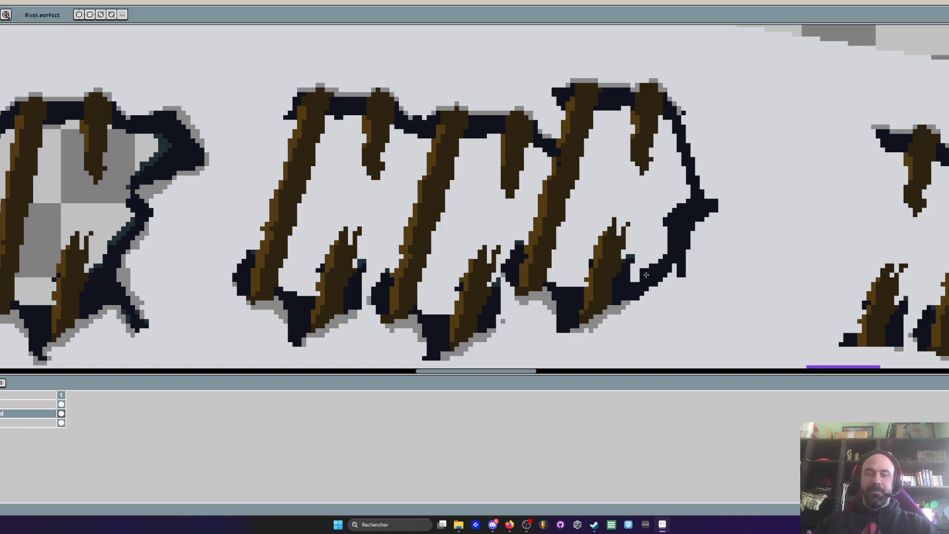
pyautogui.press('g')
pyautogui.click(645, 222)
pyautogui.hotkey('ctrl', 'z')
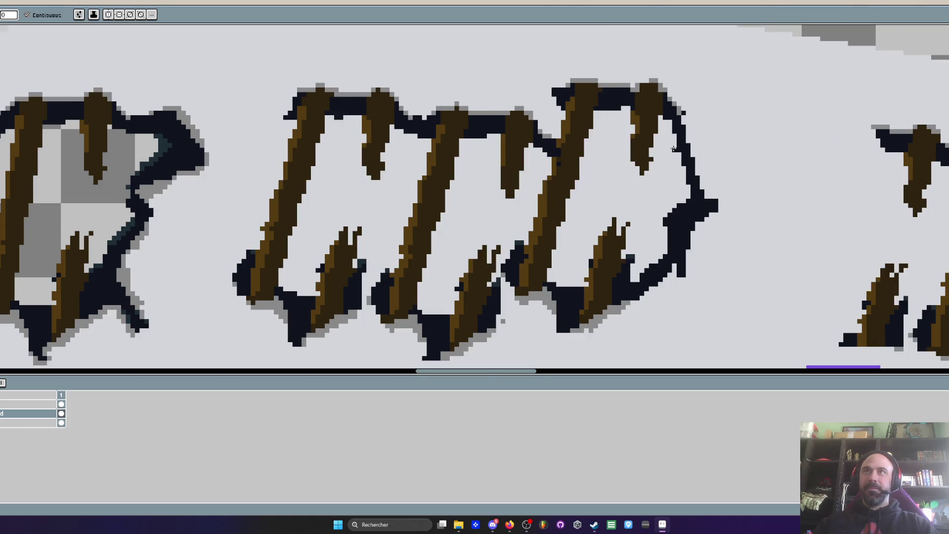
pyautogui.scroll(-1, 673, 149)
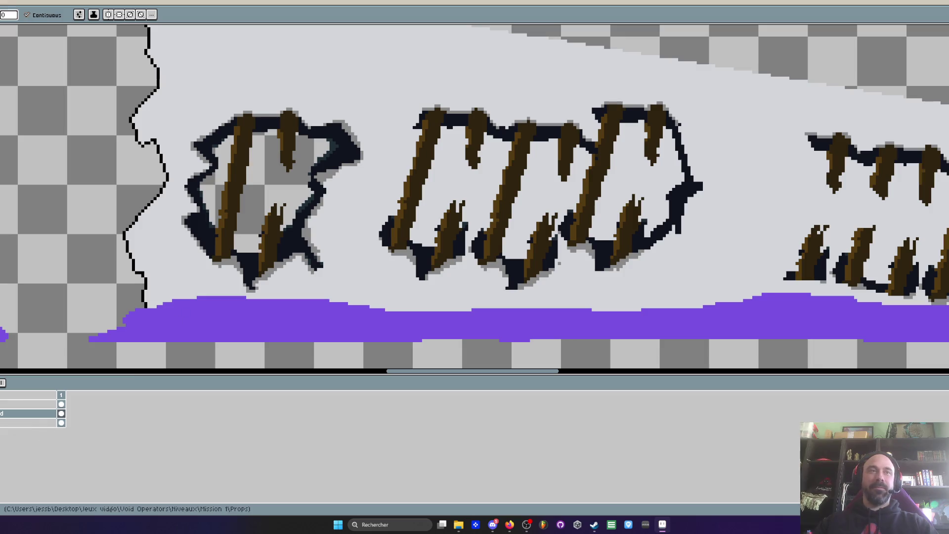
pyautogui.hotkey('ctrl', 'z')
pyautogui.hotkey('ctrl', 'y')
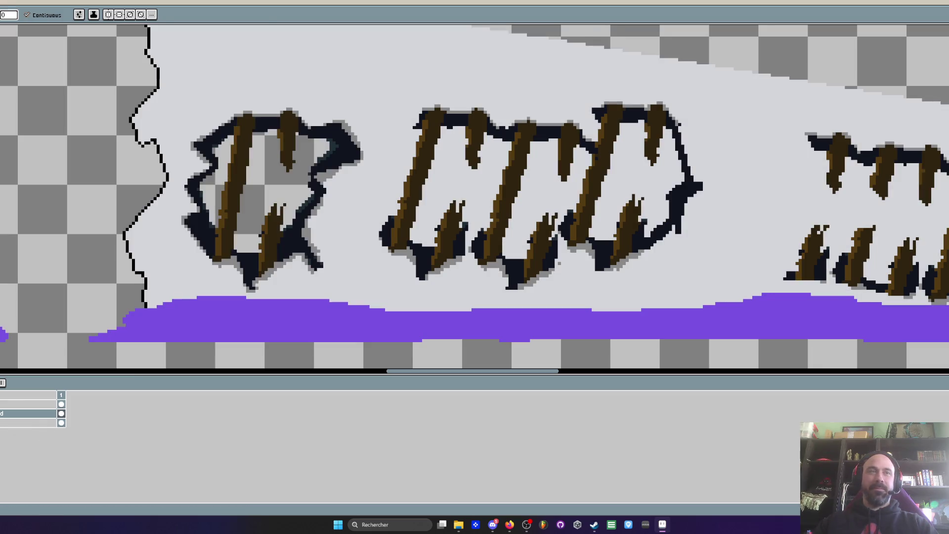
pyautogui.scroll(-2, 561, 333)
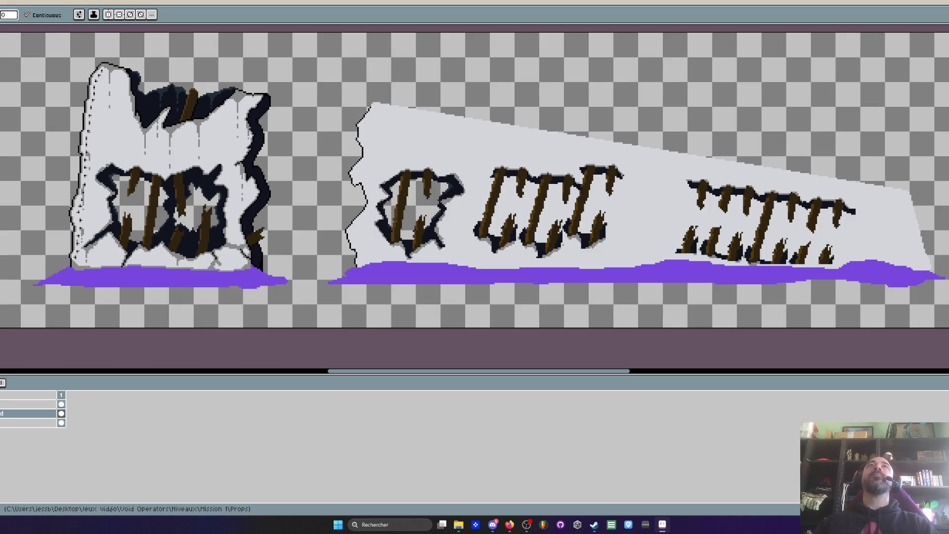
# Marquee-select the long wall's top edge area and shift it down slightly
pyautogui.hotkey('alt', 'Tab')
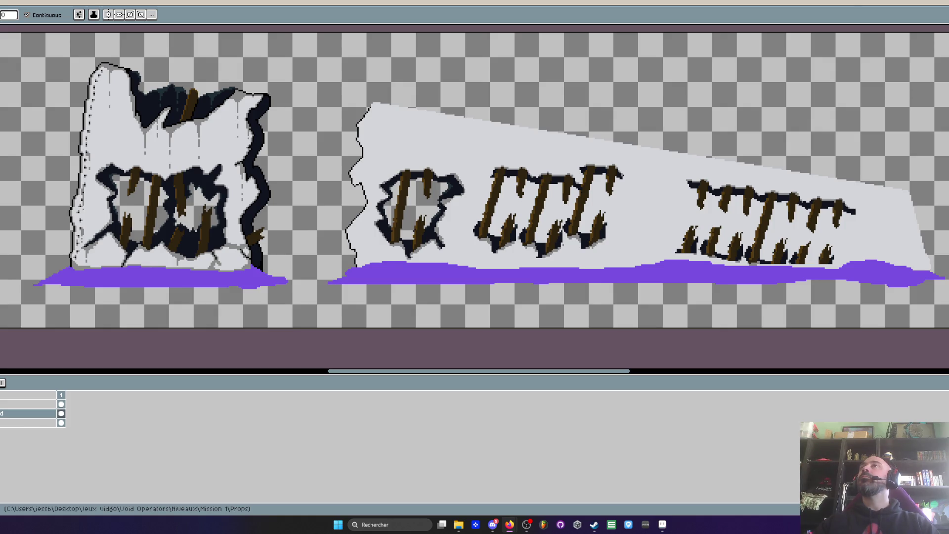
pyautogui.hotkey('alt', 'Tab')
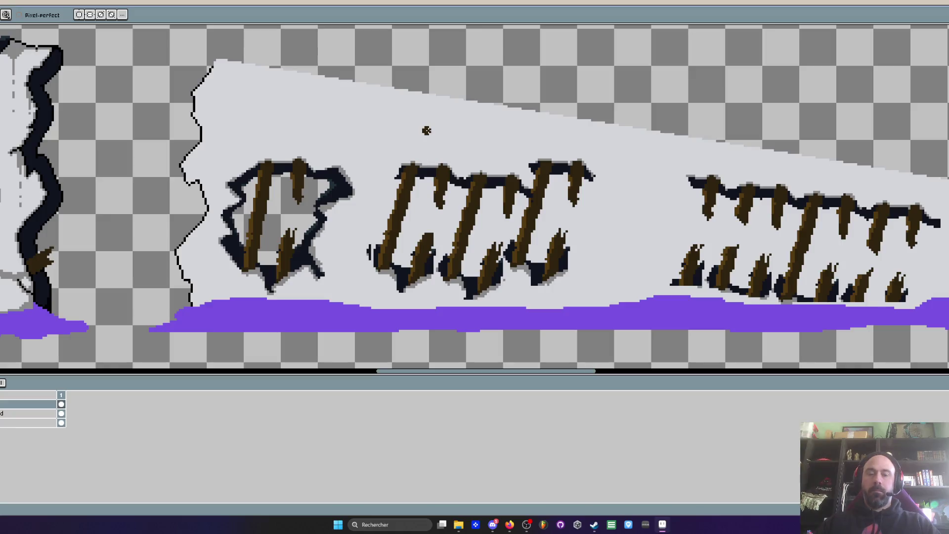
pyautogui.press('m')
pyautogui.scroll(1, 435, 80)
pyautogui.moveTo(378, 83)
pyautogui.mouseDown()
pyautogui.moveTo(626, 127)
pyautogui.moveTo(653, 145)
pyautogui.mouseUp()
pyautogui.click(20, 415)
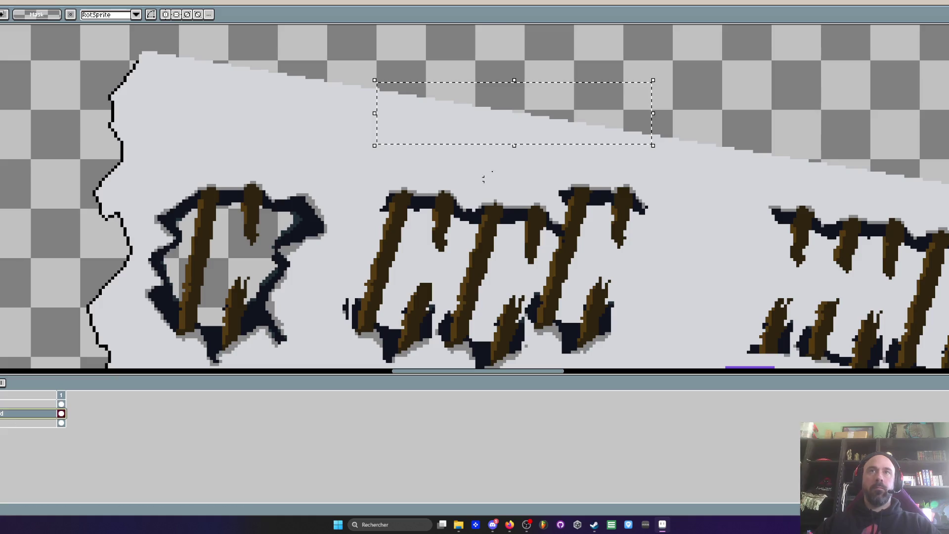
pyautogui.moveTo(513, 144); pyautogui.dragTo(512, 153)
# Select and move several small steps of the top edge to even the slope, then deselect
pyautogui.scroll(2, 513, 153)
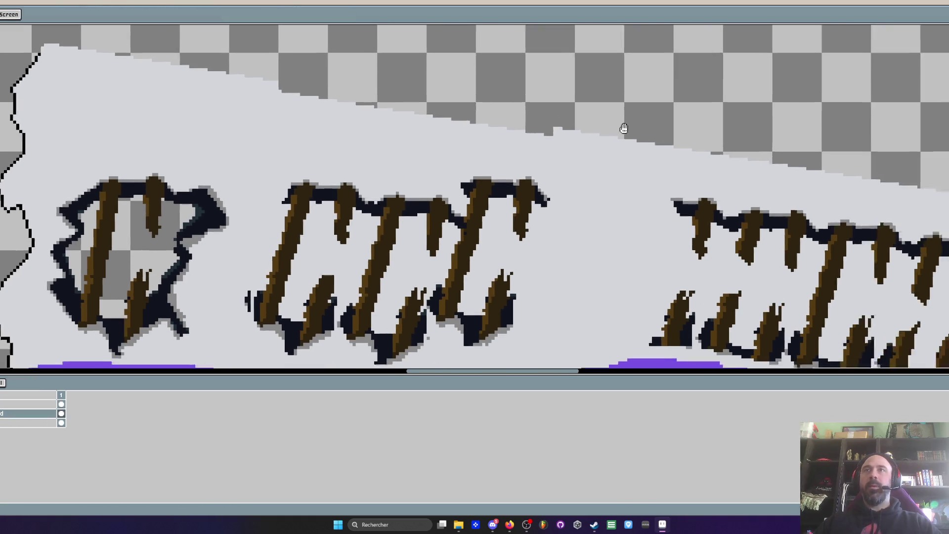
pyautogui.moveTo(455, 120); pyautogui.dragTo(513, 155)
pyautogui.click(512, 157)
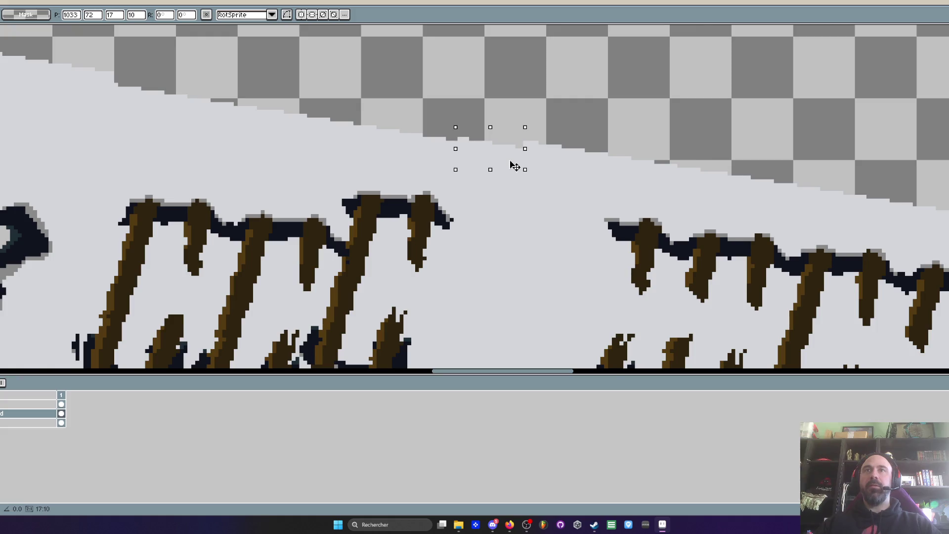
pyautogui.scroll(-3, 515, 148)
pyautogui.scroll(1, 576, 143)
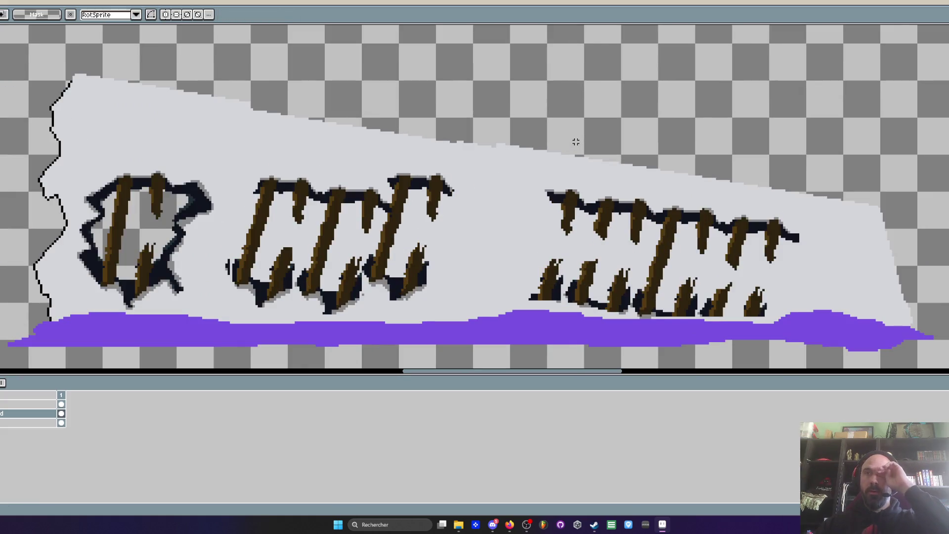
pyautogui.scroll(-1, 465, 112)
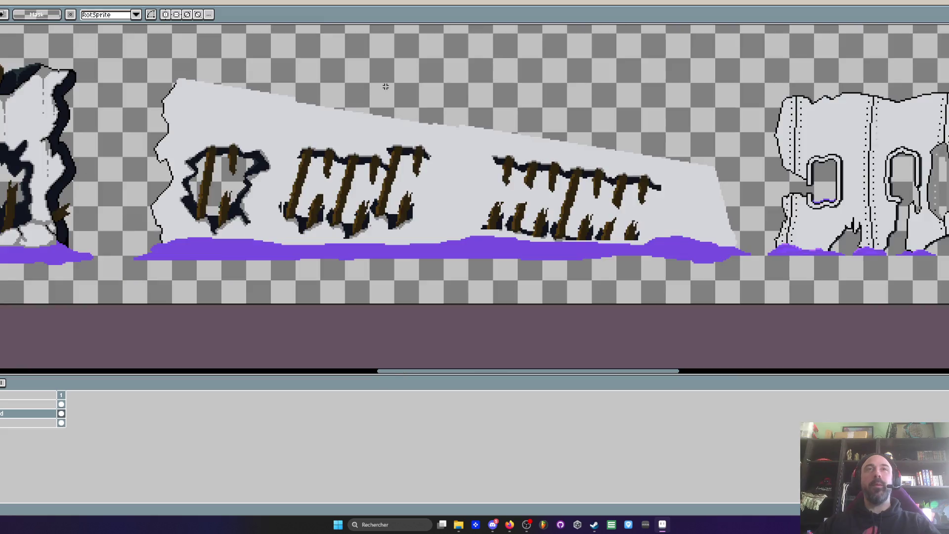
pyautogui.scroll(4, 297, 79)
pyautogui.moveTo(254, 110); pyautogui.dragTo(307, 145)
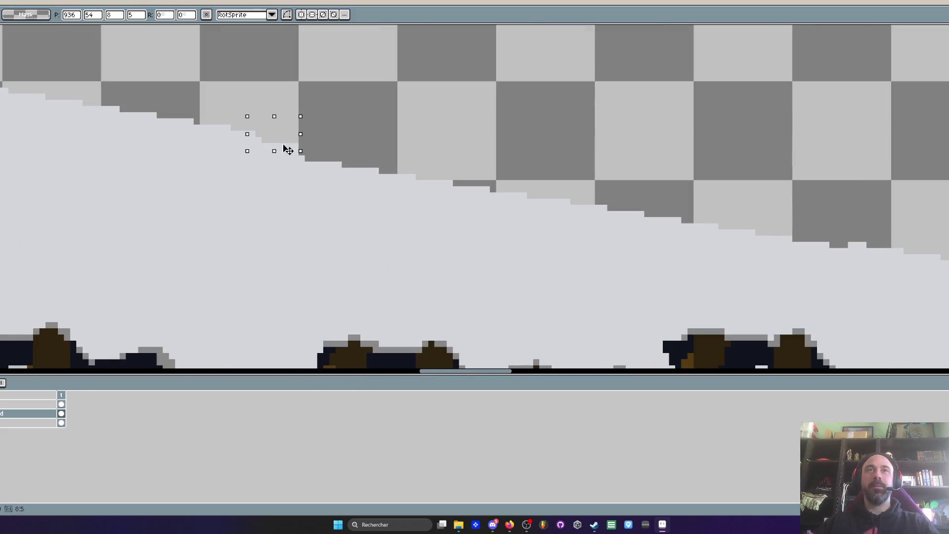
pyautogui.scroll(-4, 293, 146)
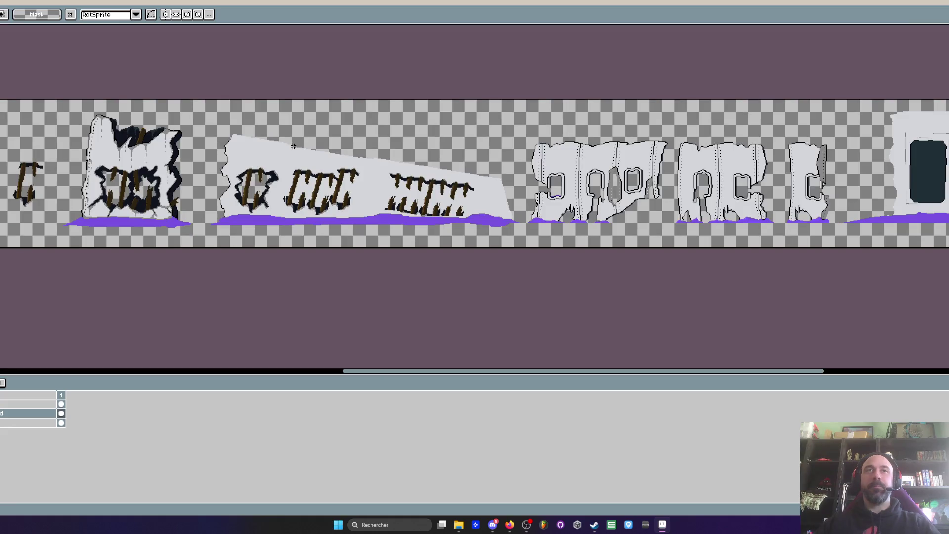
pyautogui.scroll(1, 254, 149)
pyautogui.scroll(1, 515, 170)
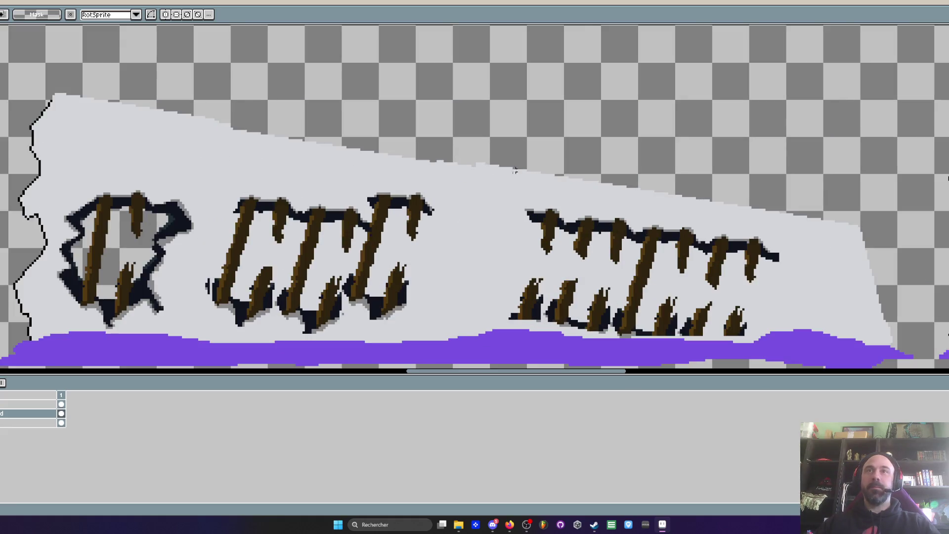
pyautogui.scroll(1, 475, 156)
pyautogui.moveTo(473, 158); pyautogui.dragTo(504, 185)
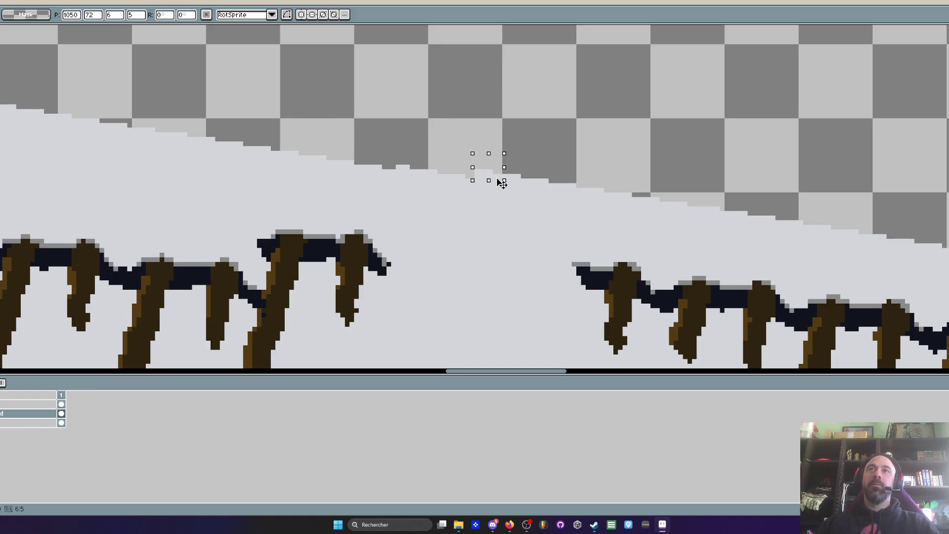
pyautogui.scroll(-1, 502, 185)
pyautogui.hotkey('ctrl', 'd')
# Adjust a small top-edge piece near the wall's right corner and deselect
pyautogui.scroll(-1, 499, 153)
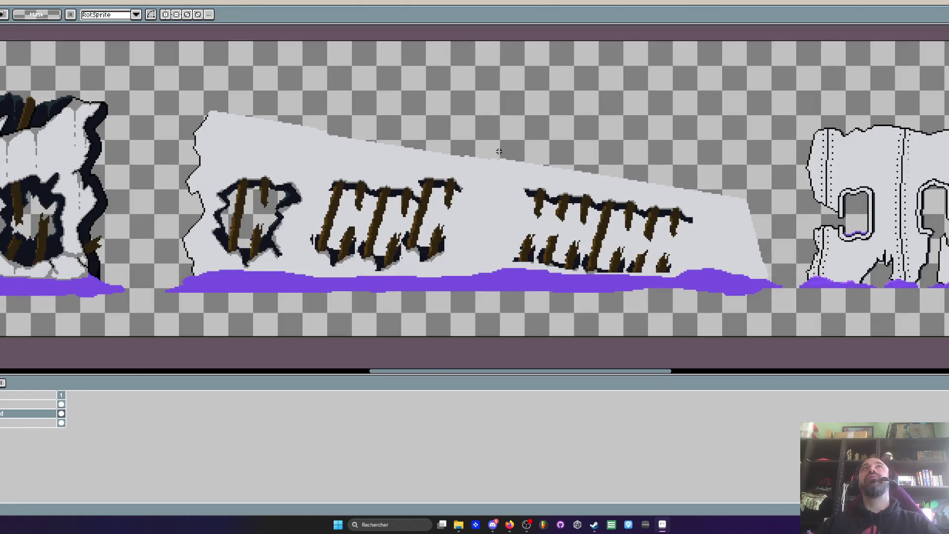
pyautogui.scroll(2, 594, 161)
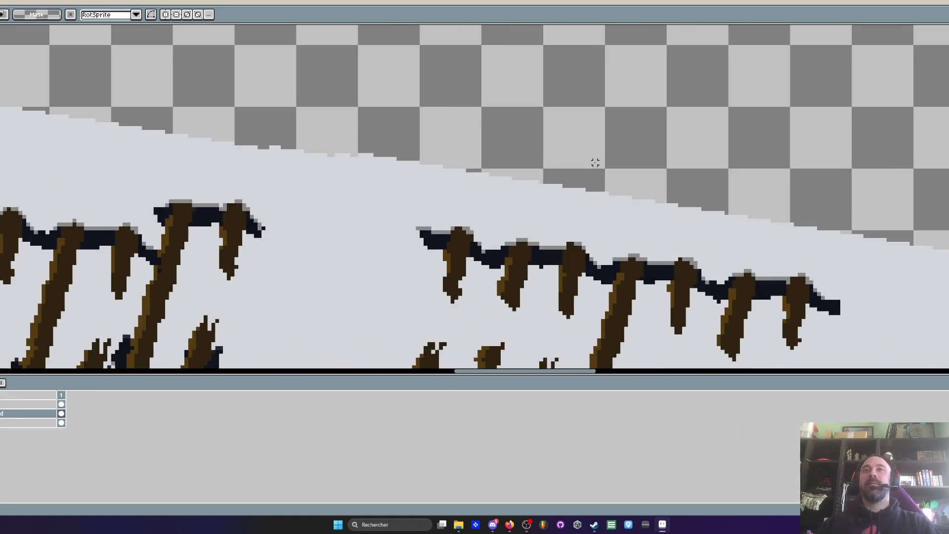
pyautogui.scroll(-2, 617, 187)
pyautogui.hscroll(5, 693, 208)
pyautogui.moveTo(812, 207); pyautogui.dragTo(851, 255)
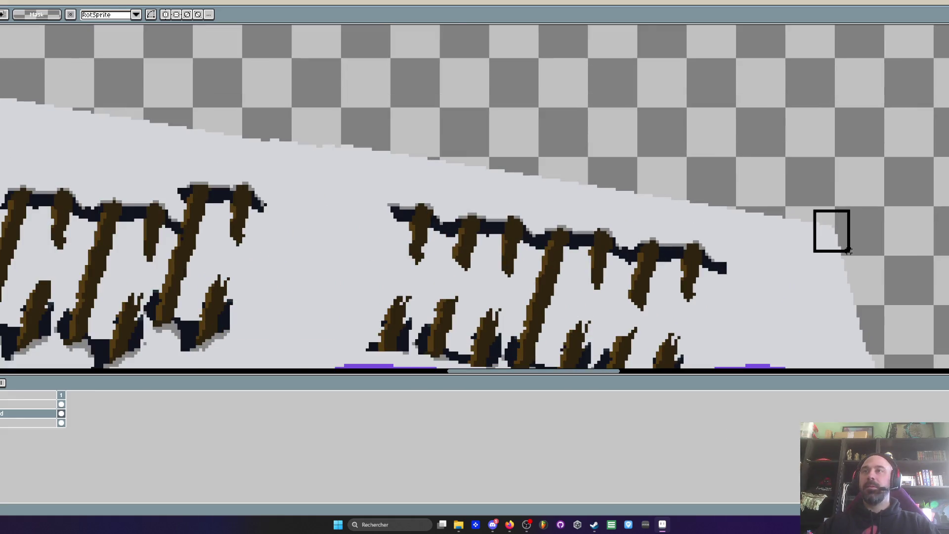
pyautogui.scroll(1, 830, 233)
pyautogui.scroll(-2, 824, 245)
pyautogui.hotkey('ctrl', 'd')
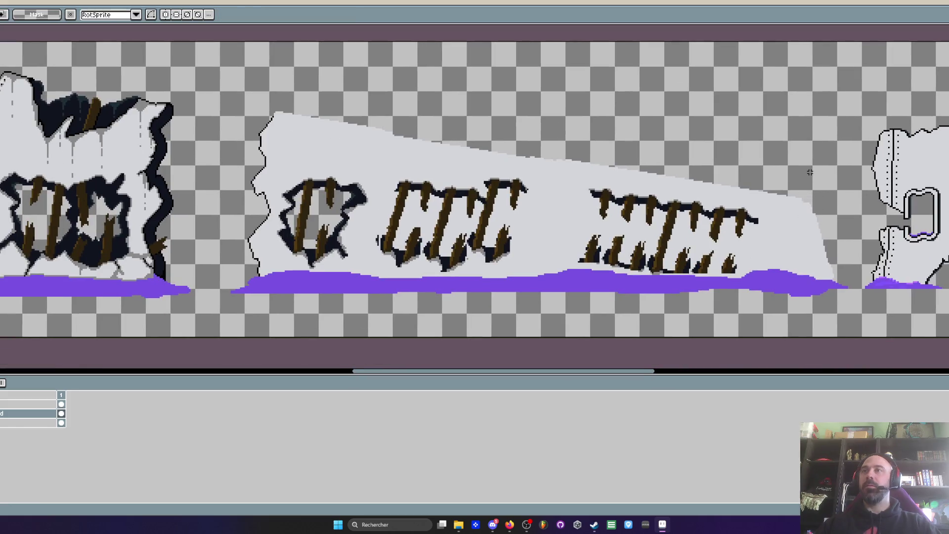
pyautogui.scroll(-2, 816, 208)
pyautogui.scroll(1, 811, 172)
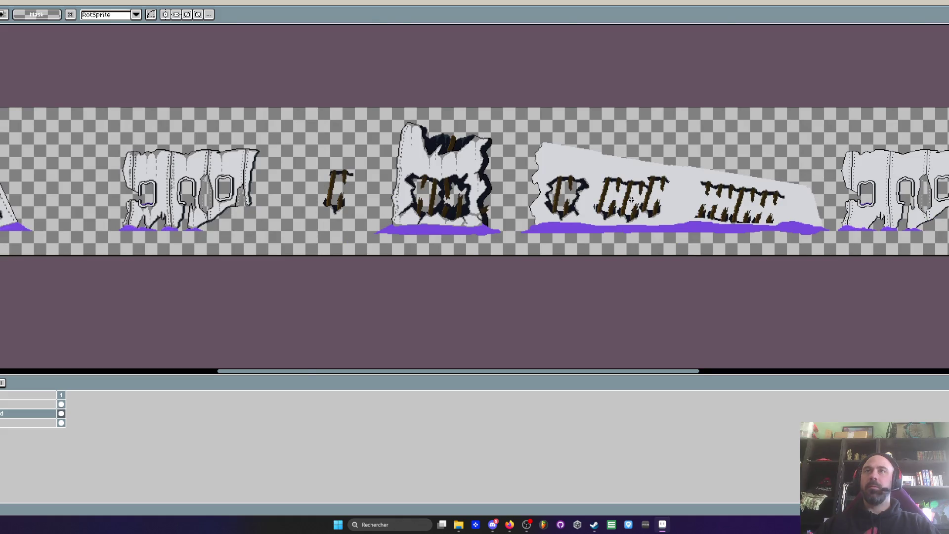
pyautogui.scroll(1, 632, 199)
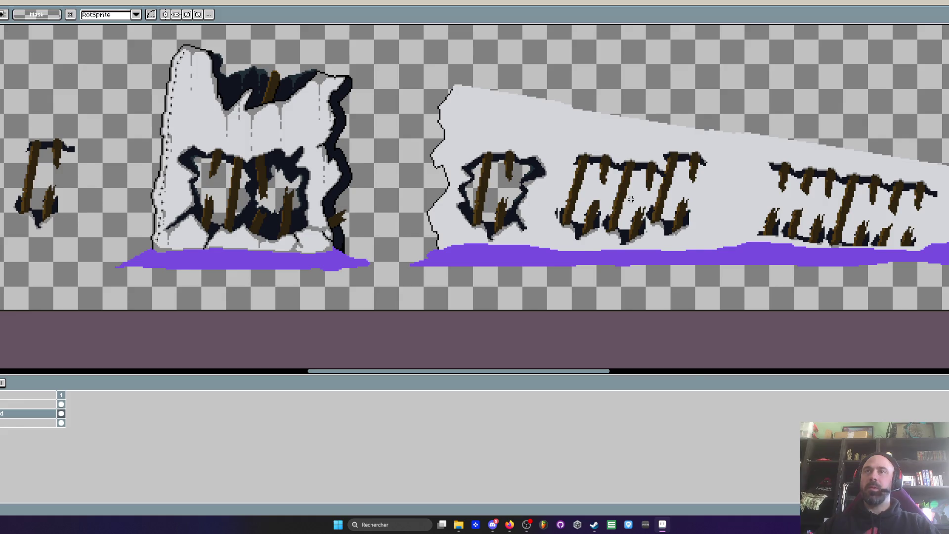
pyautogui.scroll(-1, 632, 199)
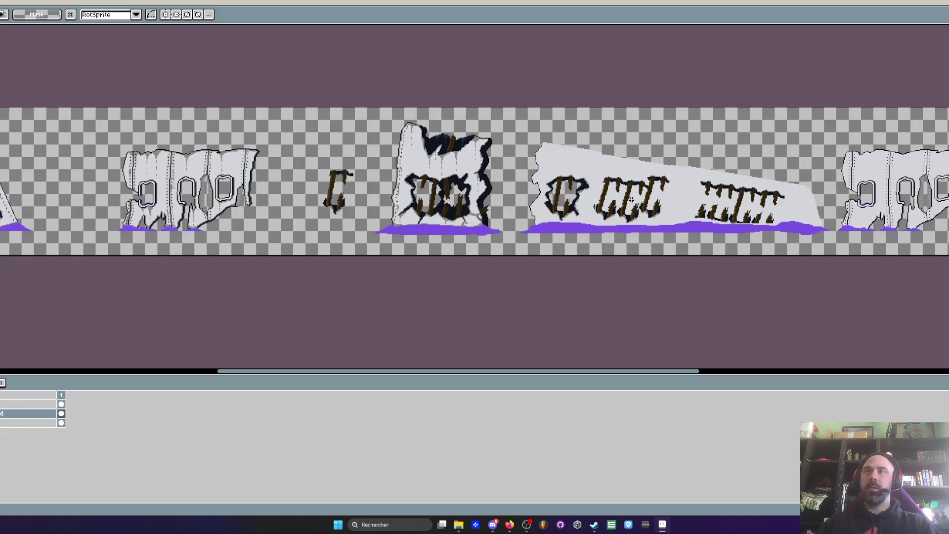
pyautogui.scroll(2, 631, 199)
# Raise the right plank hole and its ground strip by one pixel, then deselect
pyautogui.moveTo(619, 133); pyautogui.dragTo(939, 312)
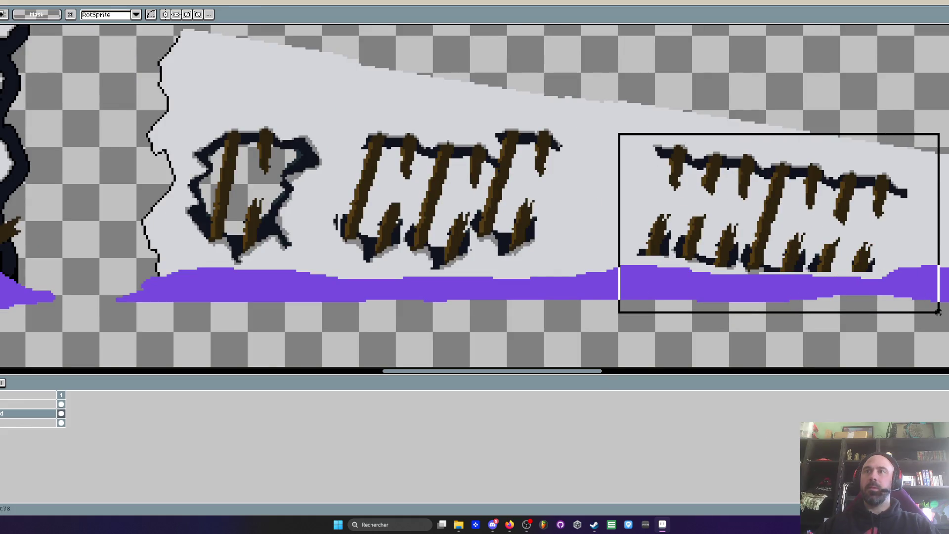
pyautogui.click(716, 236)
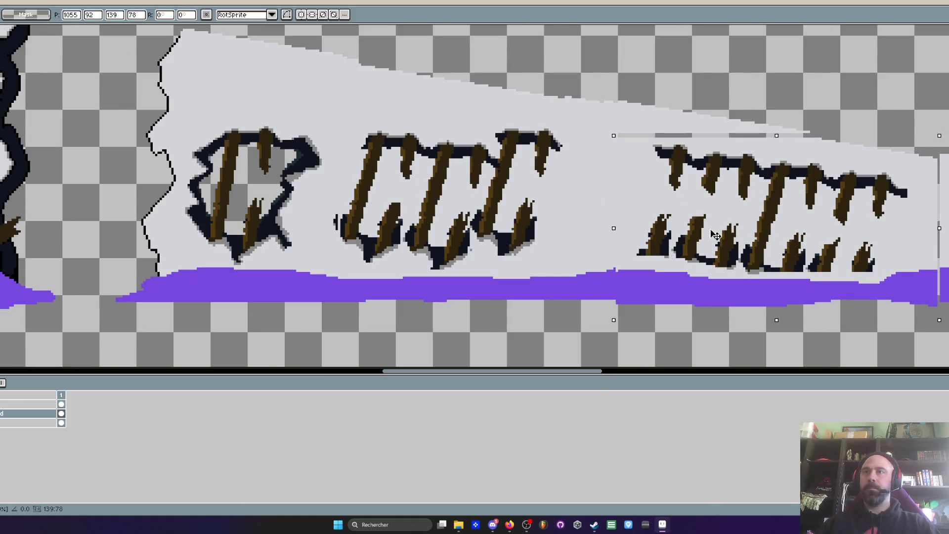
pyautogui.press('Return')
pyautogui.press('Up')
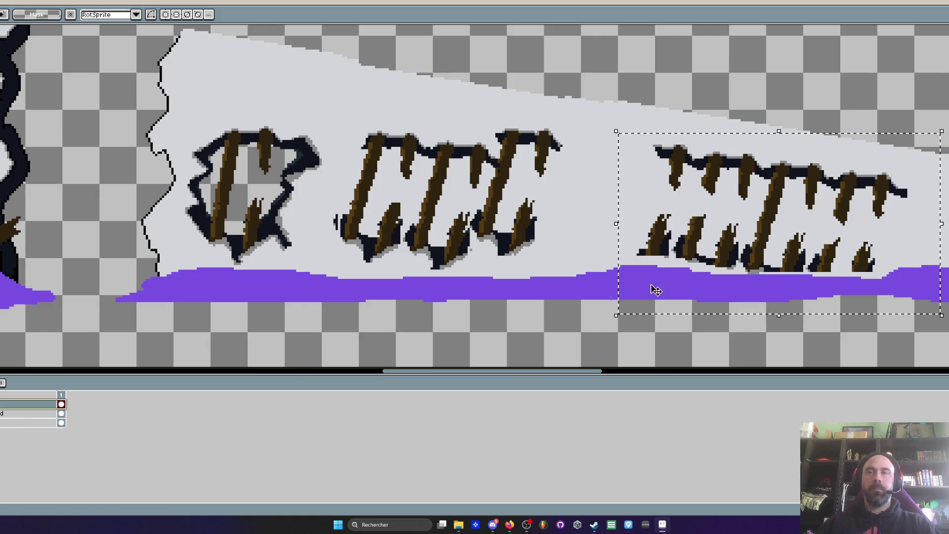
pyautogui.click(717, 236)
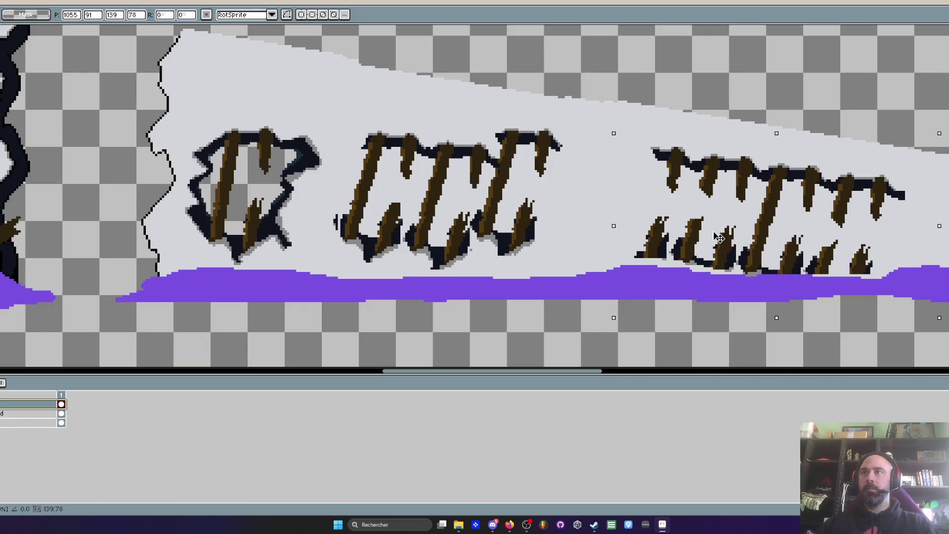
pyautogui.press('Return')
pyautogui.hotkey('ctrl', 'd')
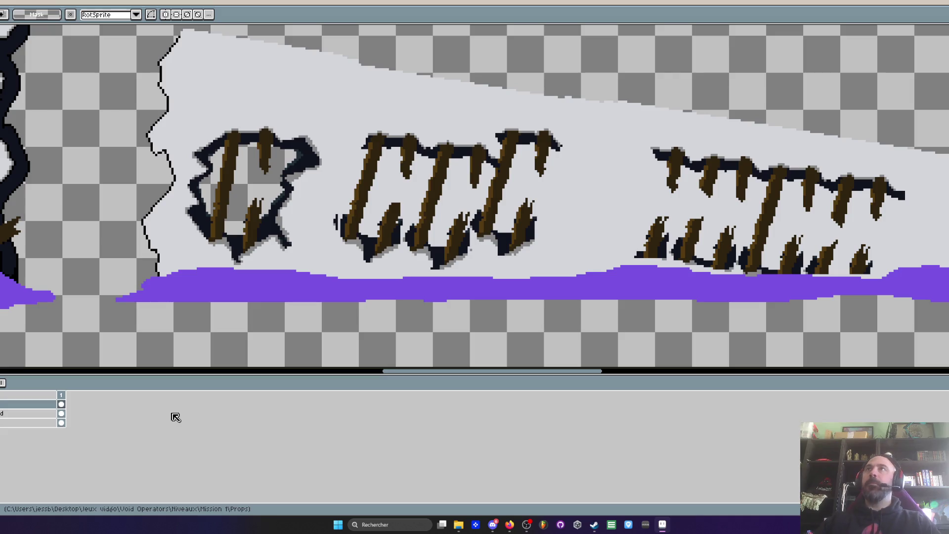
pyautogui.scroll(-3, 359, 232)
pyautogui.scroll(2, 215, 145)
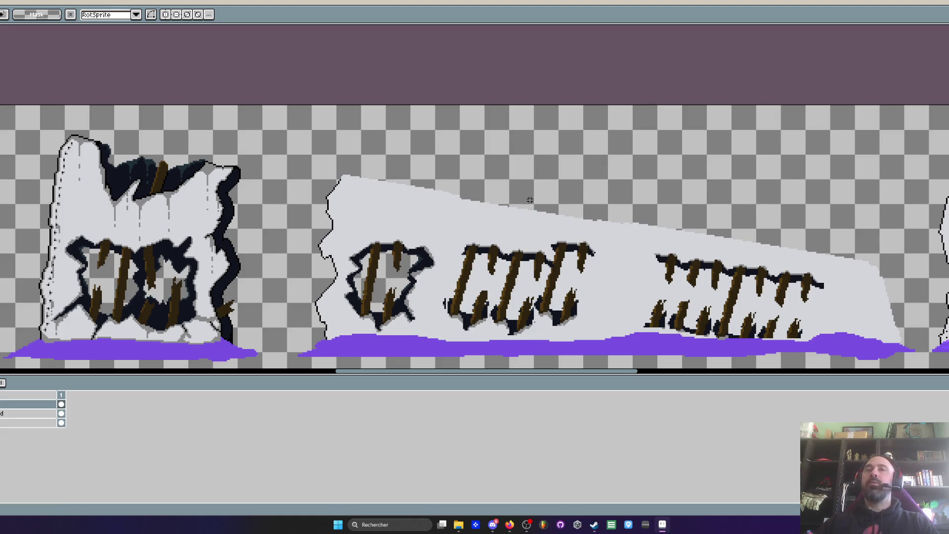
pyautogui.scroll(-2, 530, 199)
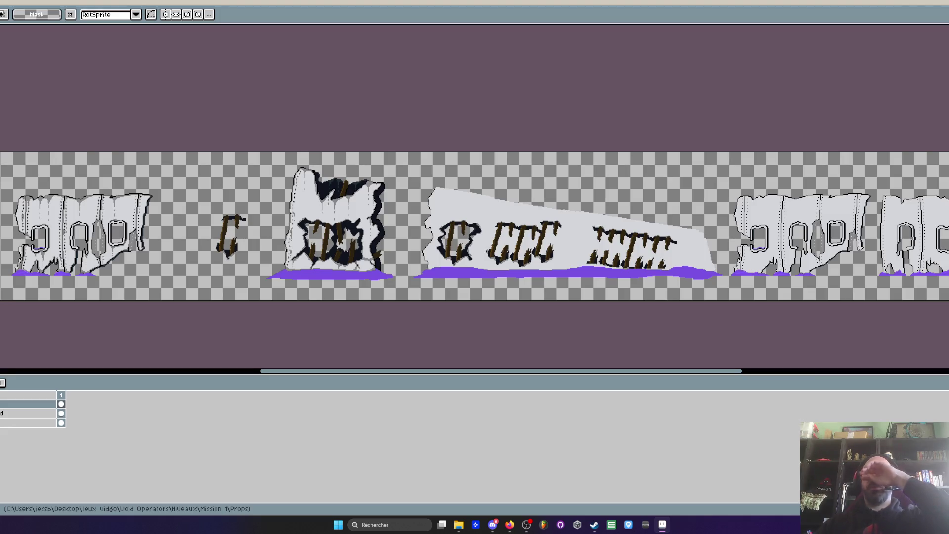
pyautogui.hotkey('alt', 'Tab')
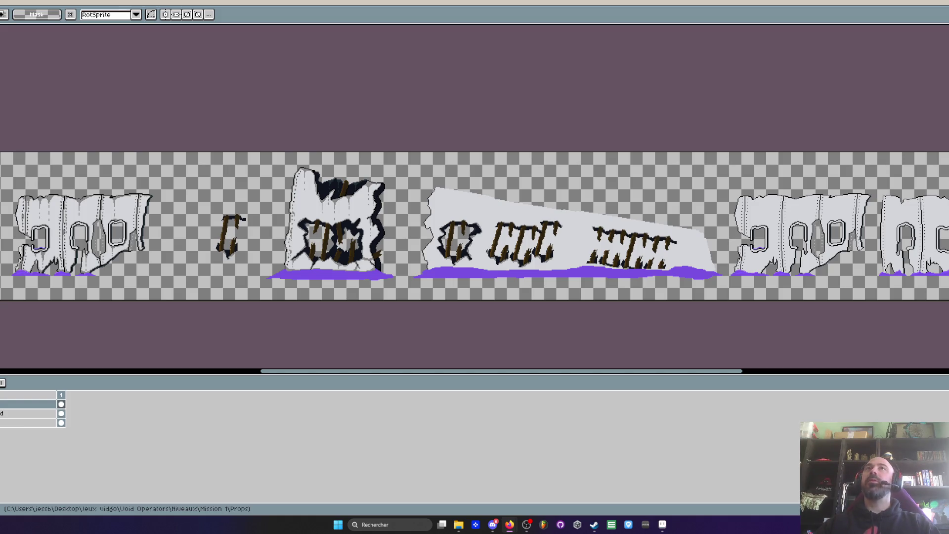
pyautogui.hotkey('alt', 'Tab')
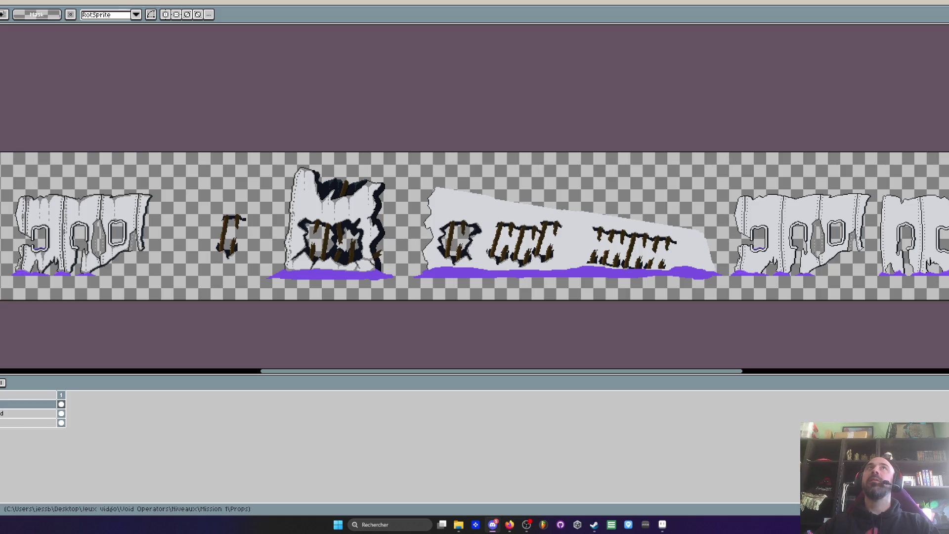
pyautogui.hotkey('alt', 'Tab')
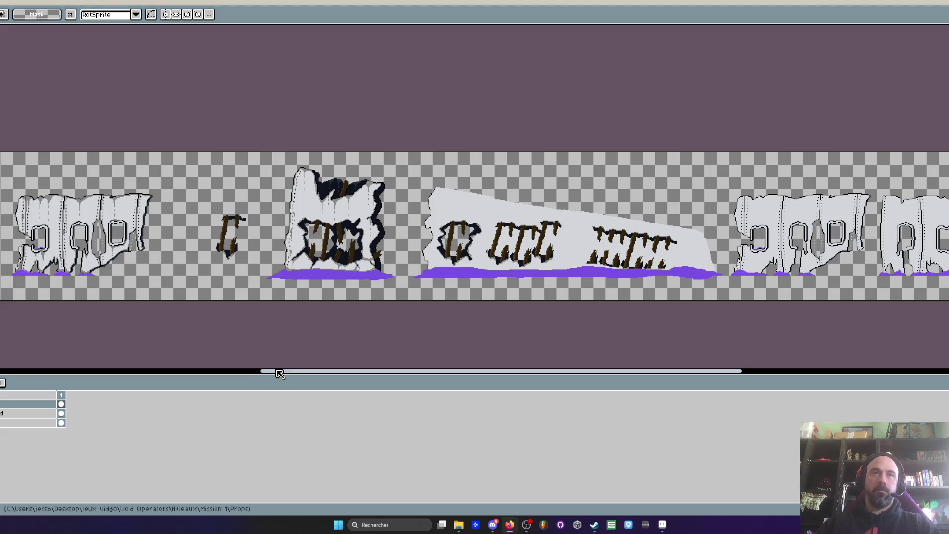
pyautogui.moveTo(277, 372); pyautogui.dragTo(296, 375)
pyautogui.scroll(1, 425, 218)
pyautogui.scroll(1, 424, 218)
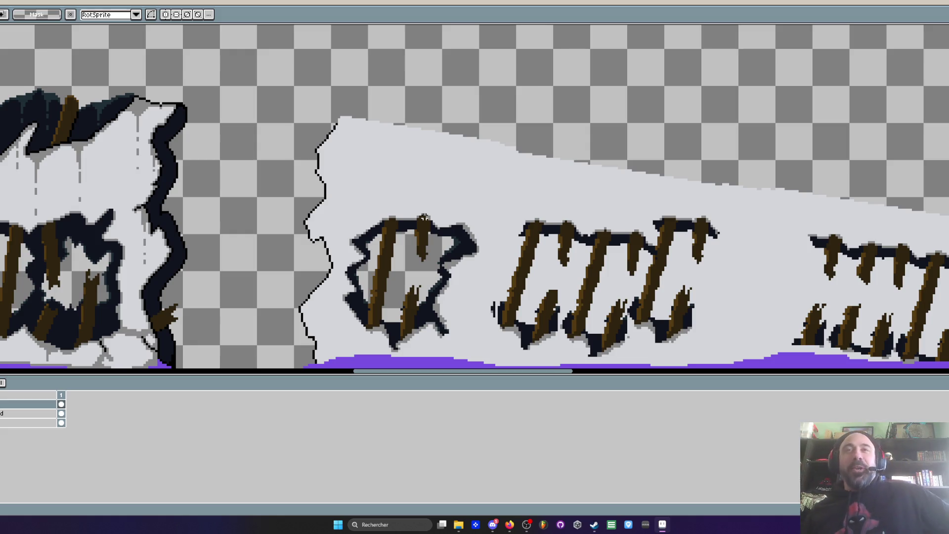
pyautogui.scroll(-3, 423, 218)
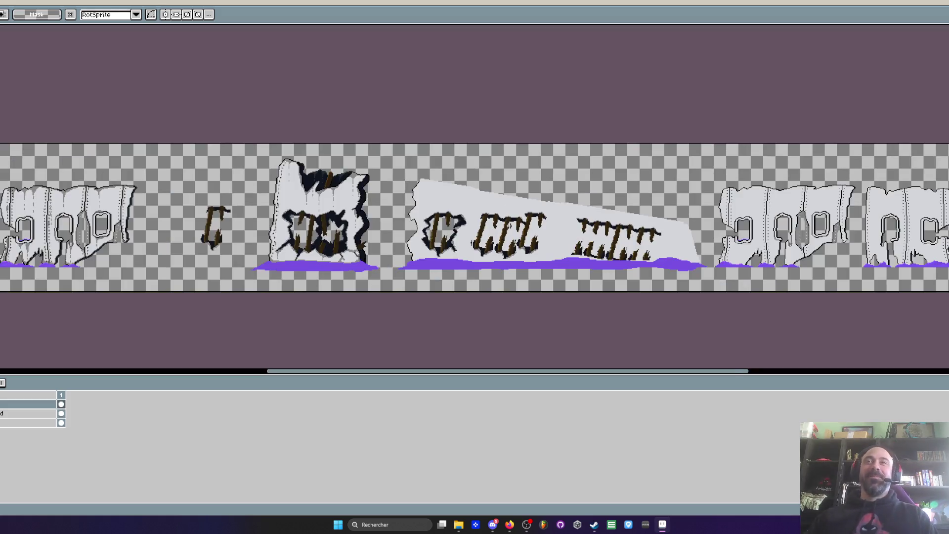
pyautogui.scroll(2, 281, 178)
pyautogui.scroll(1, 562, 99)
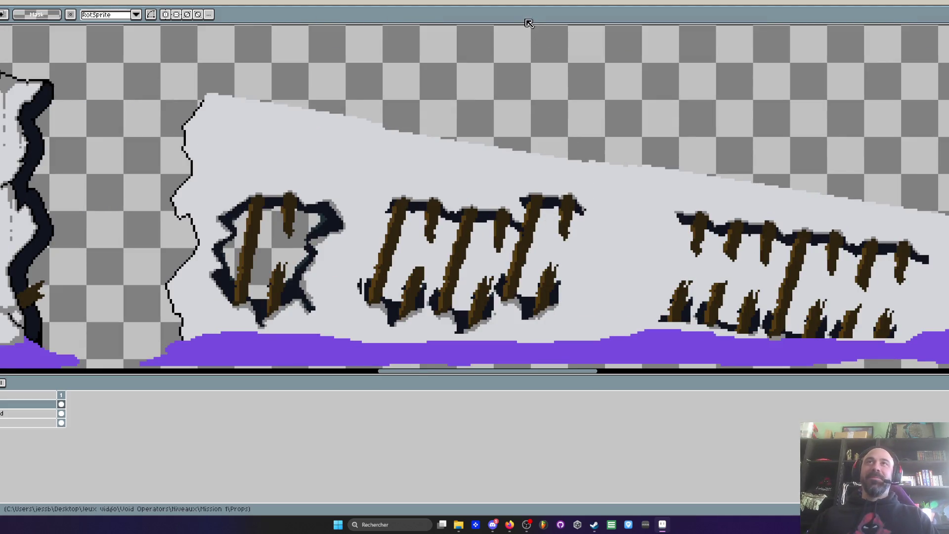
pyautogui.scroll(-1, 297, 231)
pyautogui.scroll(2, 297, 231)
pyautogui.press('i')
pyautogui.scroll(-2, 297, 230)
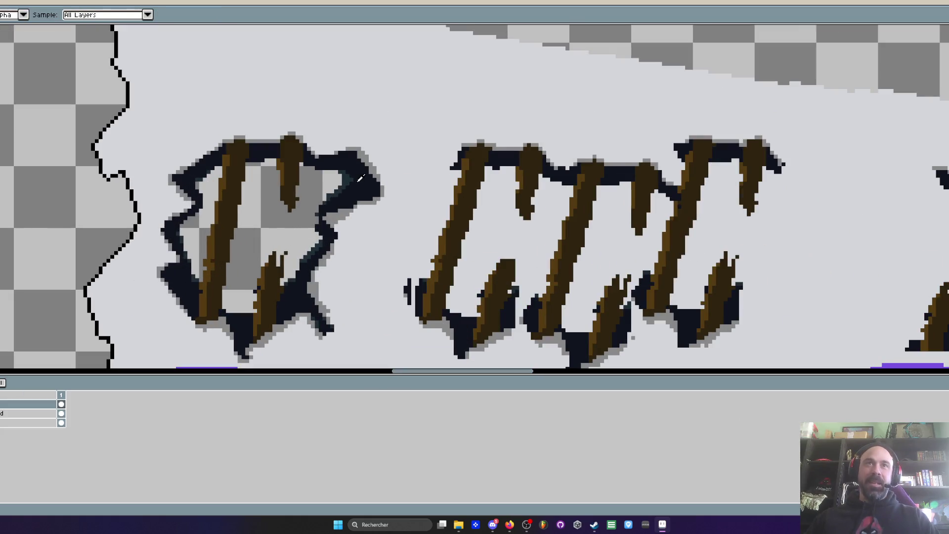
pyautogui.scroll(1, 364, 183)
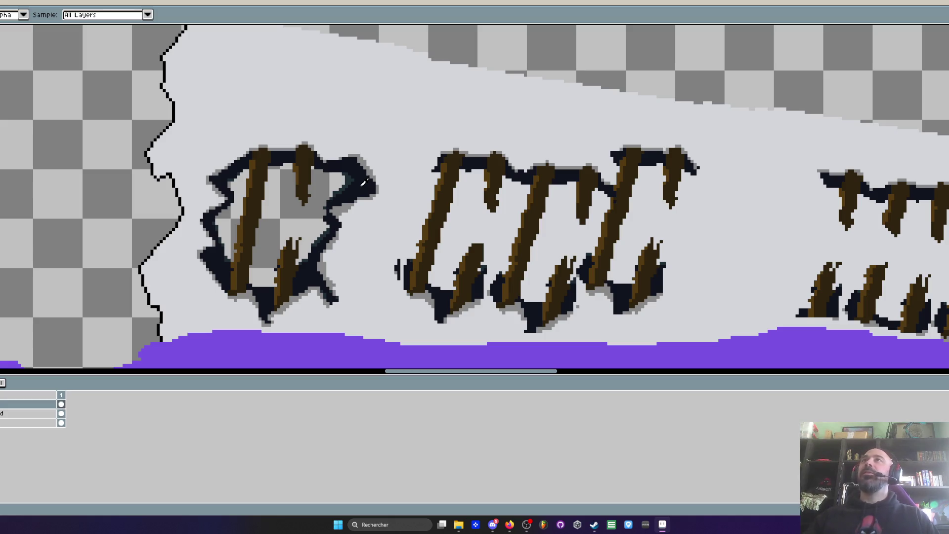
pyautogui.scroll(-1, 364, 183)
pyautogui.scroll(2, 340, 196)
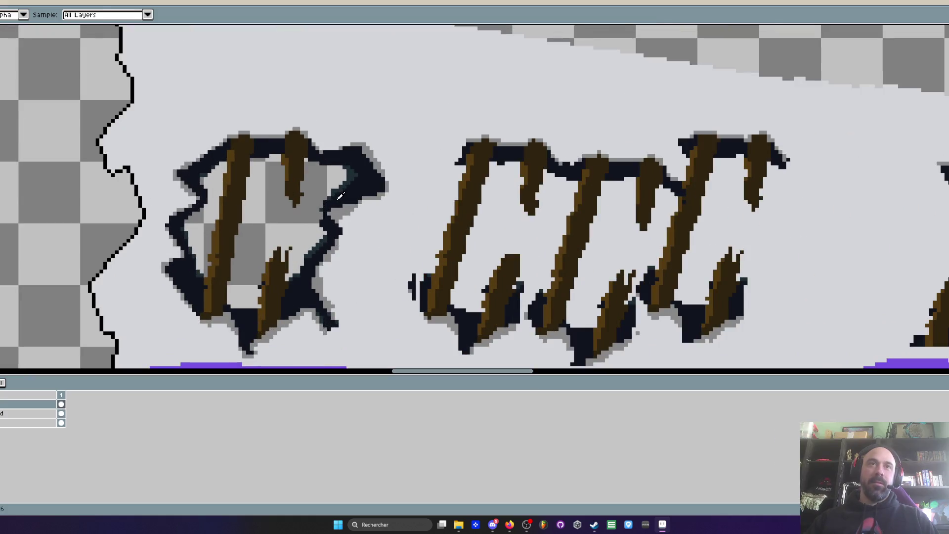
pyautogui.scroll(-2, 340, 197)
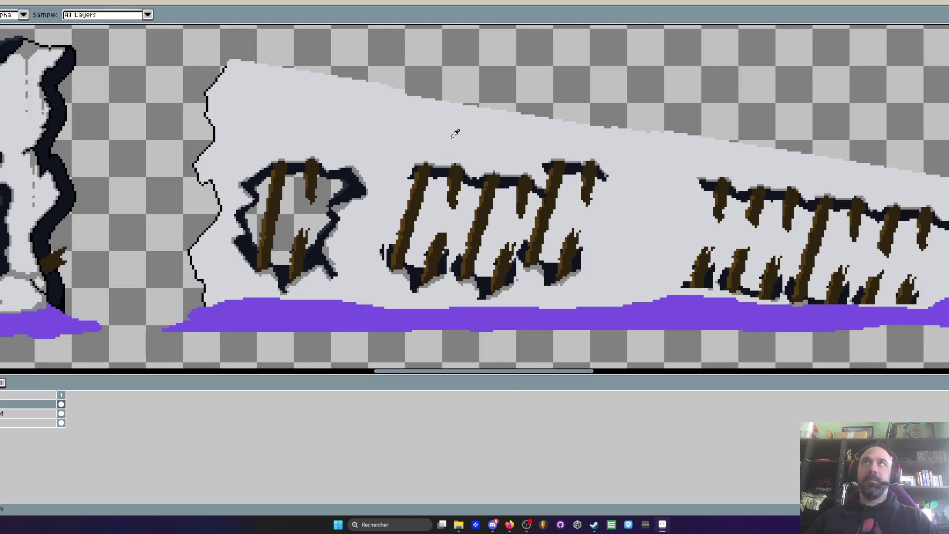
pyautogui.scroll(-1, 442, 139)
pyautogui.scroll(1, 442, 137)
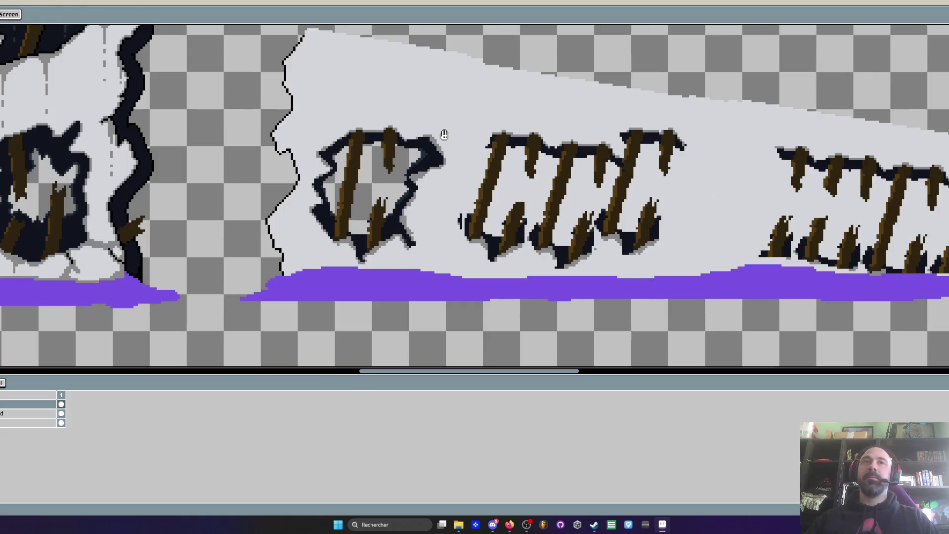
pyautogui.scroll(1, 444, 135)
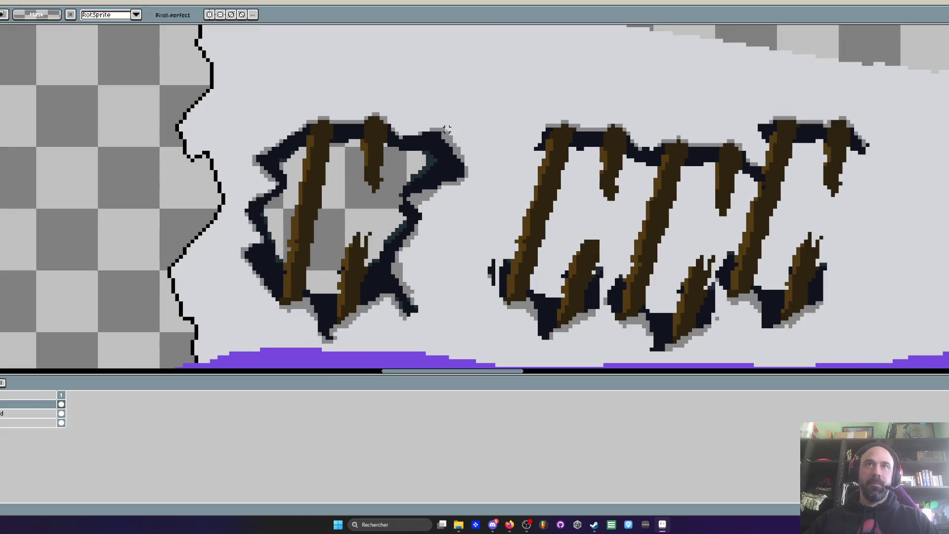
pyautogui.scroll(1, 410, 124)
# Lasso the star-shaped hole's right part and push it further right
pyautogui.moveTo(411, 124)
pyautogui.mouseDown()
pyautogui.moveTo(386, 211)
pyautogui.moveTo(382, 292)
pyautogui.moveTo(455, 297)
pyautogui.moveTo(440, 118)
pyautogui.moveTo(415, 119)
pyautogui.mouseUp()
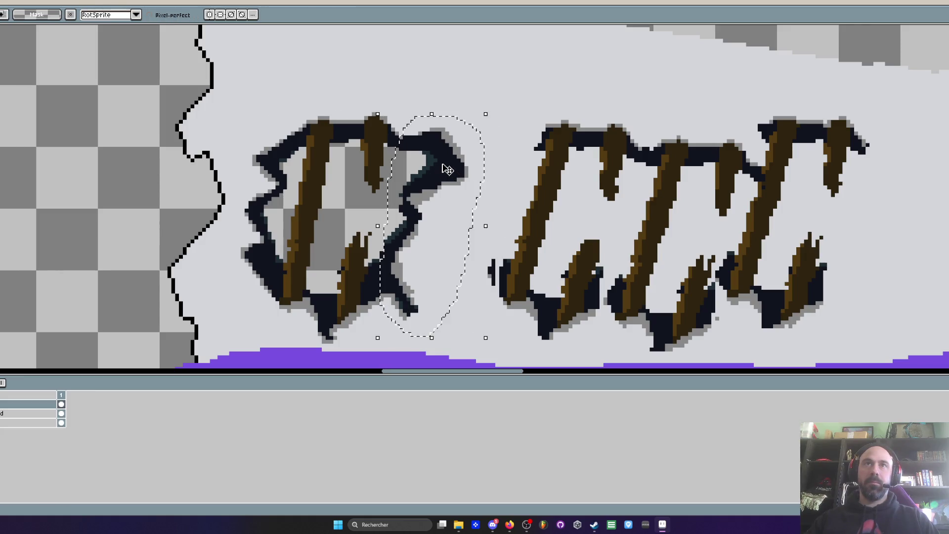
pyautogui.click(61, 413)
pyautogui.moveTo(435, 211); pyautogui.dragTo(499, 217)
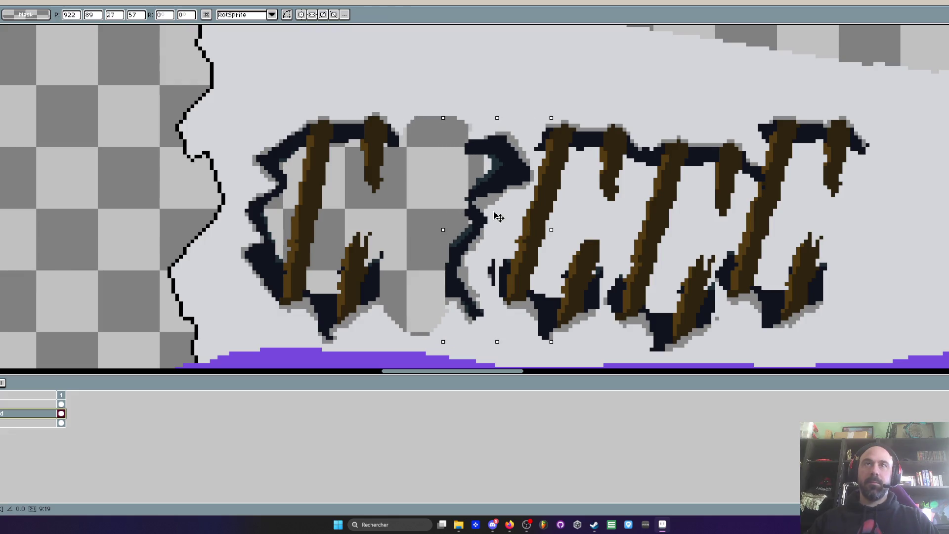
pyautogui.press('b')
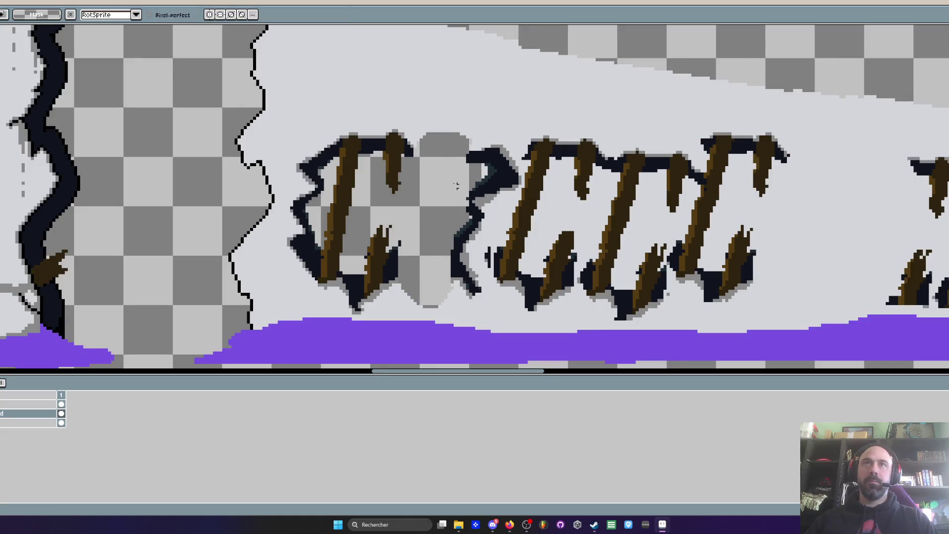
# Fill the gap in the hole's top outline with dark pencil pixels
pyautogui.scroll(1, 418, 158)
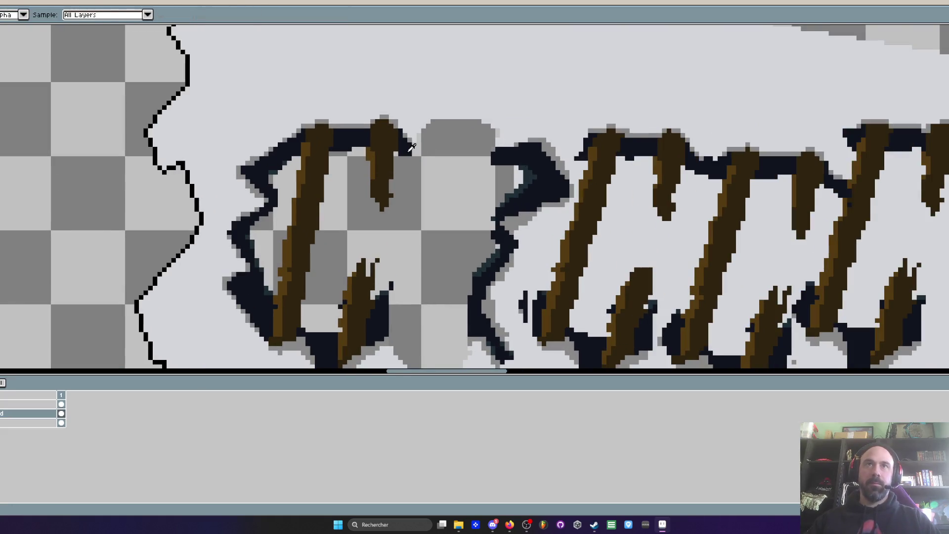
pyautogui.scroll(1, 423, 154)
pyautogui.moveTo(429, 150)
pyautogui.mouseDown()
pyautogui.moveTo(490, 120)
pyautogui.moveTo(527, 139)
pyautogui.moveTo(470, 132)
pyautogui.moveTo(547, 151)
pyautogui.moveTo(482, 148)
pyautogui.mouseUp()
pyautogui.scroll(-3, 485, 145)
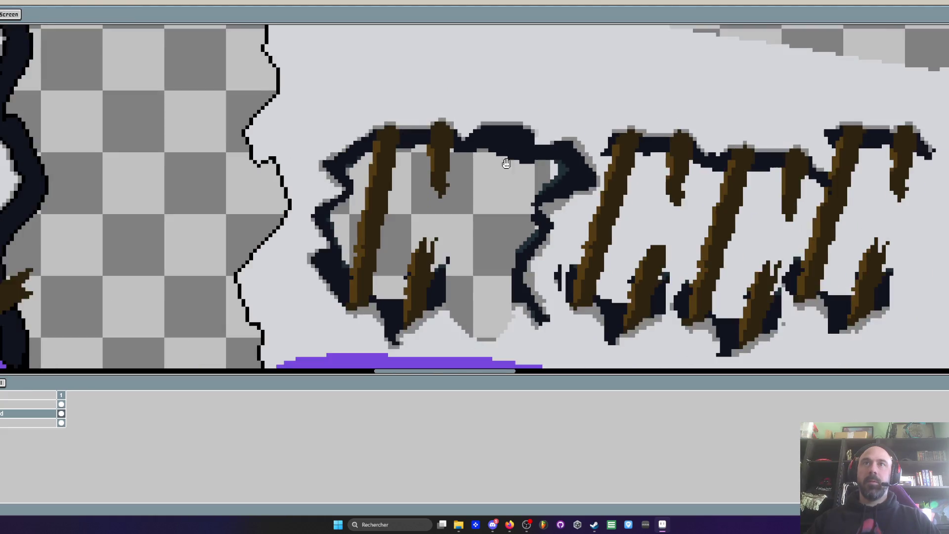
pyautogui.scroll(2, 441, 291)
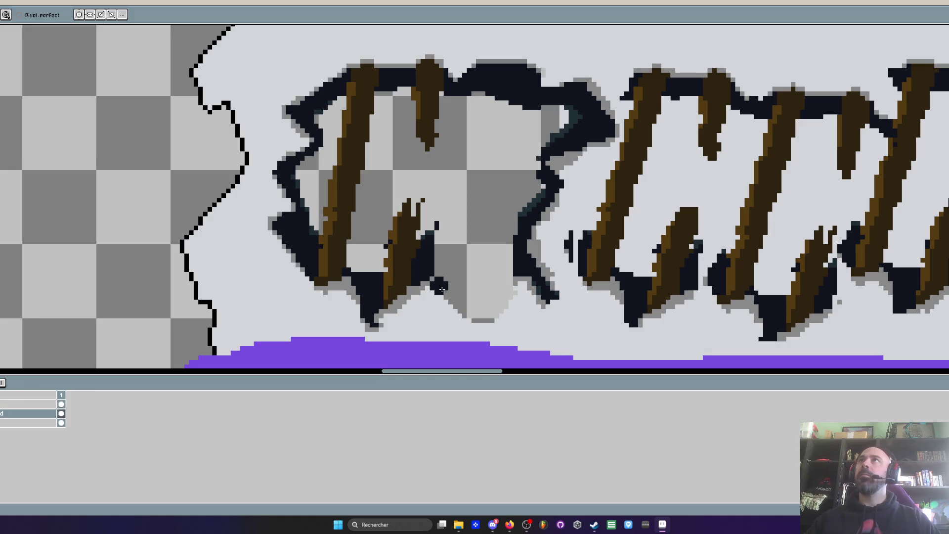
# Paint a dark curved outline along the widened hole's bottom
pyautogui.moveTo(435, 283)
pyautogui.mouseDown()
pyautogui.moveTo(445, 296)
pyautogui.moveTo(522, 277)
pyautogui.moveTo(485, 316)
pyautogui.moveTo(509, 302)
pyautogui.moveTo(496, 314)
pyautogui.mouseUp()
pyautogui.scroll(-2, 494, 312)
pyautogui.scroll(2, 490, 309)
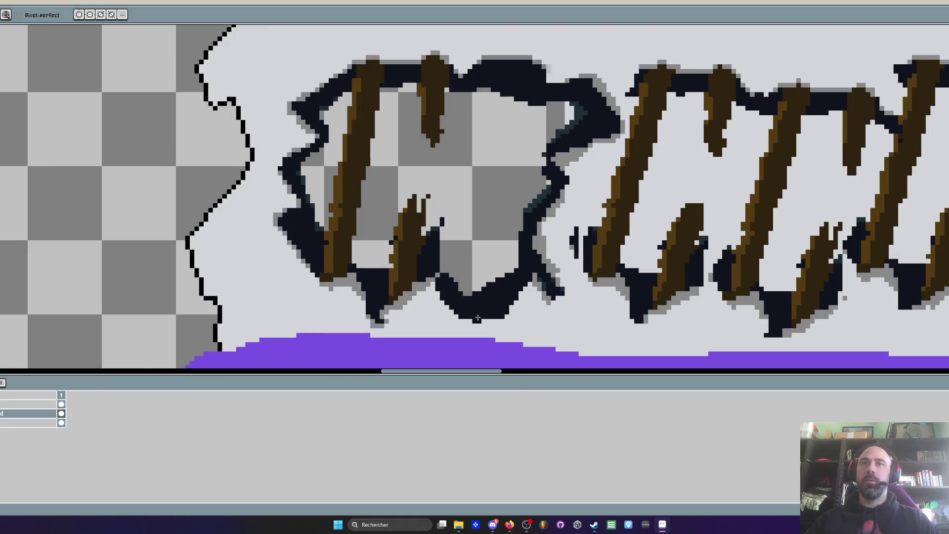
pyautogui.scroll(-2, 487, 304)
pyautogui.scroll(2, 485, 303)
# Sample grey and draw a stepped grey shadow beneath the bottom outline
pyautogui.press('i')
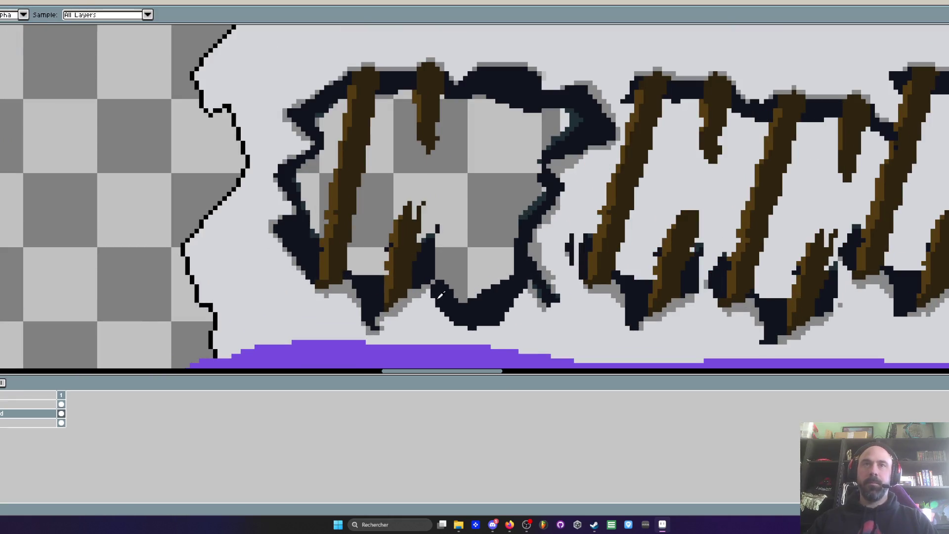
pyautogui.scroll(1, 431, 283)
pyautogui.press('b')
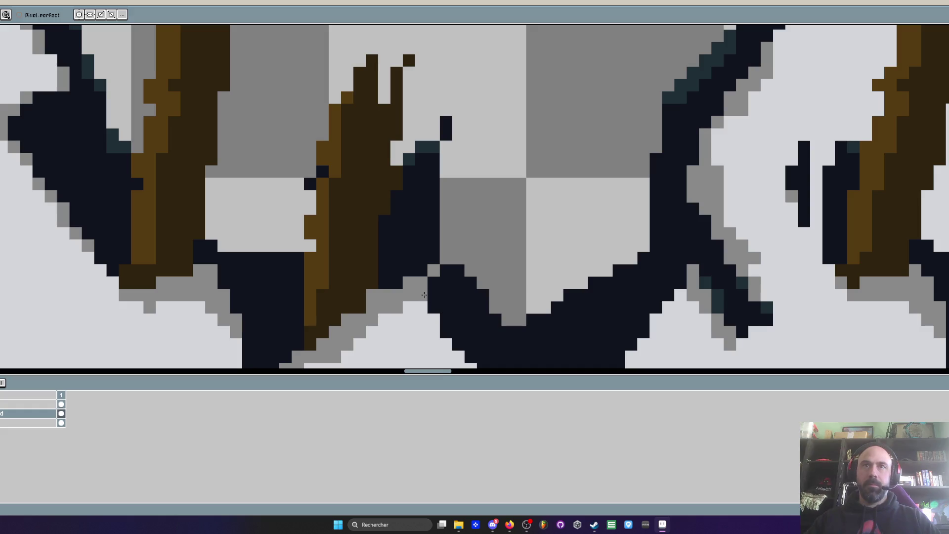
pyautogui.scroll(2, 413, 219)
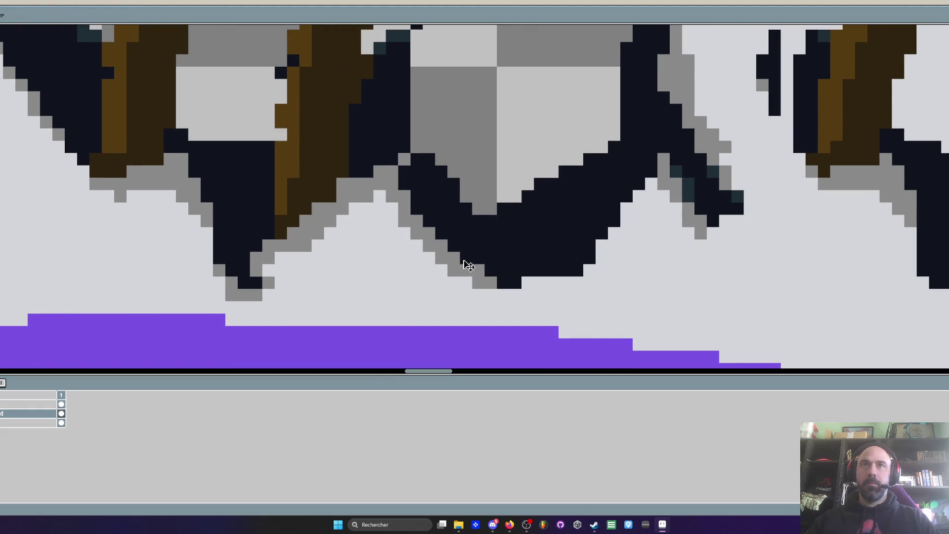
pyautogui.click(418, 238)
pyautogui.moveTo(418, 239)
pyautogui.mouseDown()
pyautogui.moveTo(457, 272)
pyautogui.moveTo(511, 292)
pyautogui.moveTo(590, 280)
pyautogui.moveTo(661, 157)
pyautogui.mouseUp()
pyautogui.scroll(-3, 661, 157)
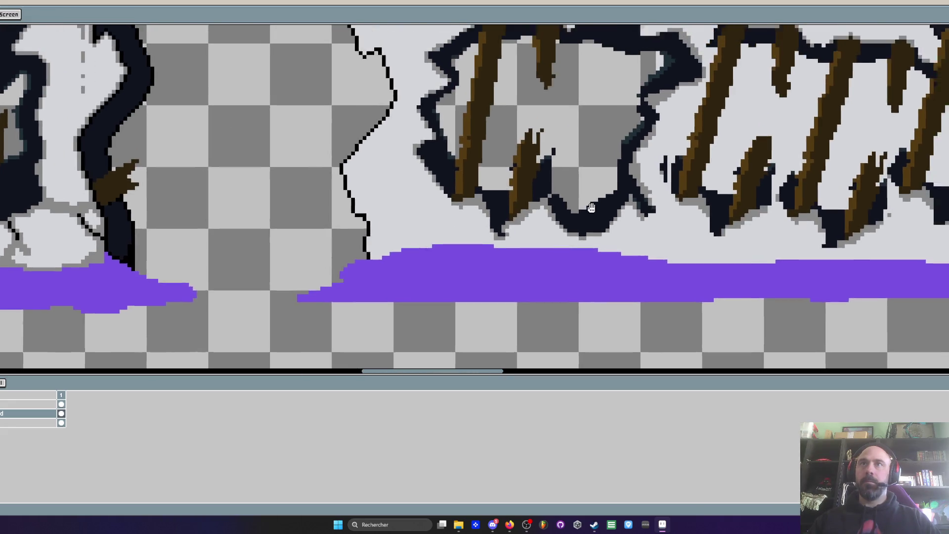
pyautogui.scroll(3, 569, 206)
pyautogui.scroll(2, 510, 201)
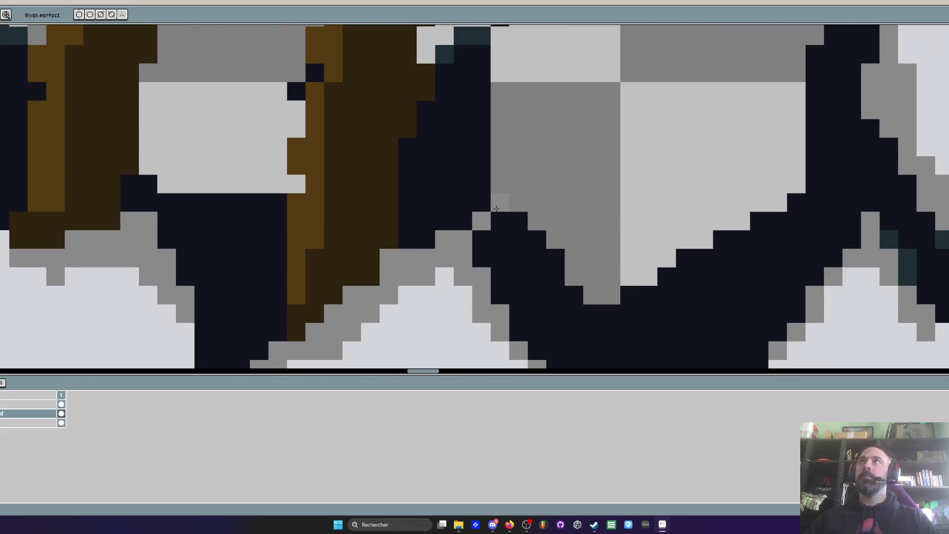
# Repaint stray grey pixels dark navy to extend the outline
pyautogui.keyDown('alt'); pyautogui.click(460, 180); pyautogui.keyUp('alt')
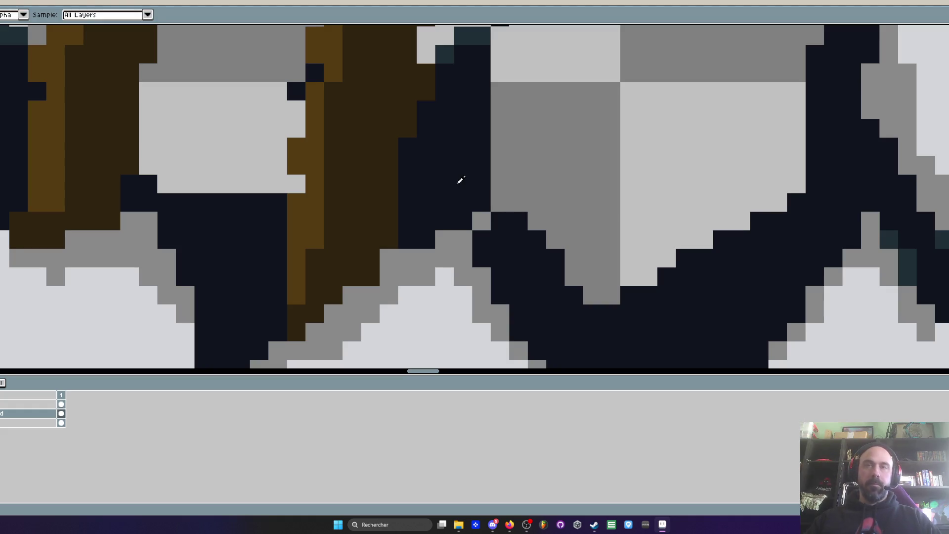
pyautogui.moveTo(482, 202)
pyautogui.mouseDown()
pyautogui.moveTo(479, 222)
pyautogui.moveTo(463, 228)
pyautogui.mouseUp()
pyautogui.scroll(-3, 463, 227)
pyautogui.scroll(2, 462, 215)
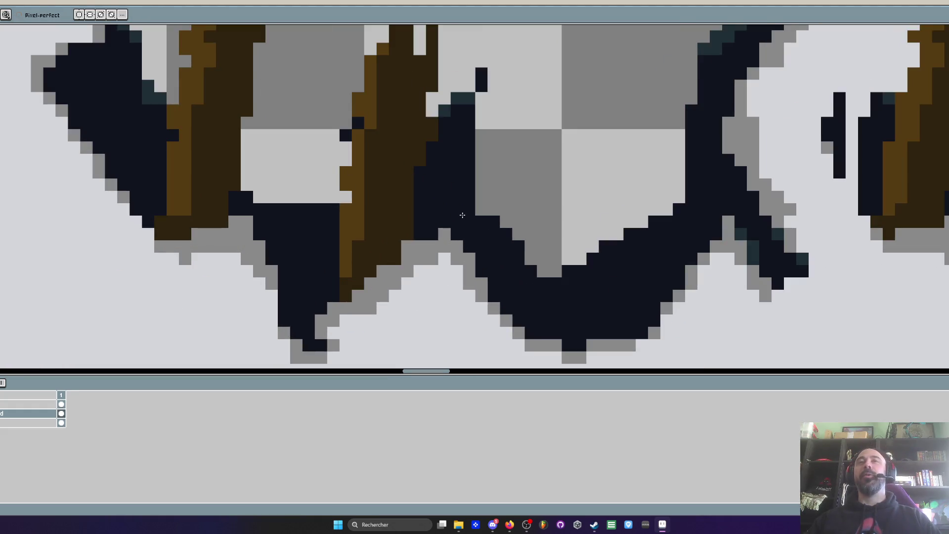
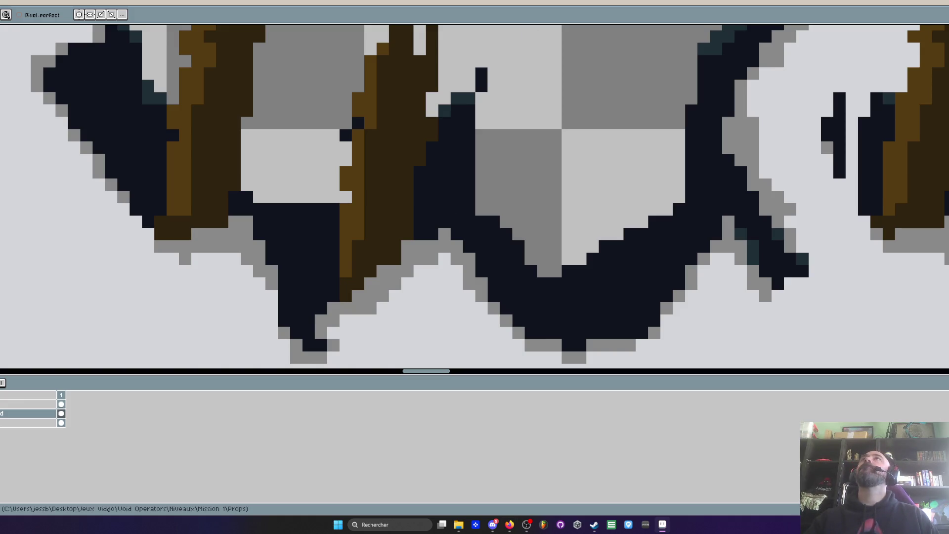
# Glance at the browser, then repaint a short vertical stroke in the light wall colour
pyautogui.hotkey('alt', 'Tab')
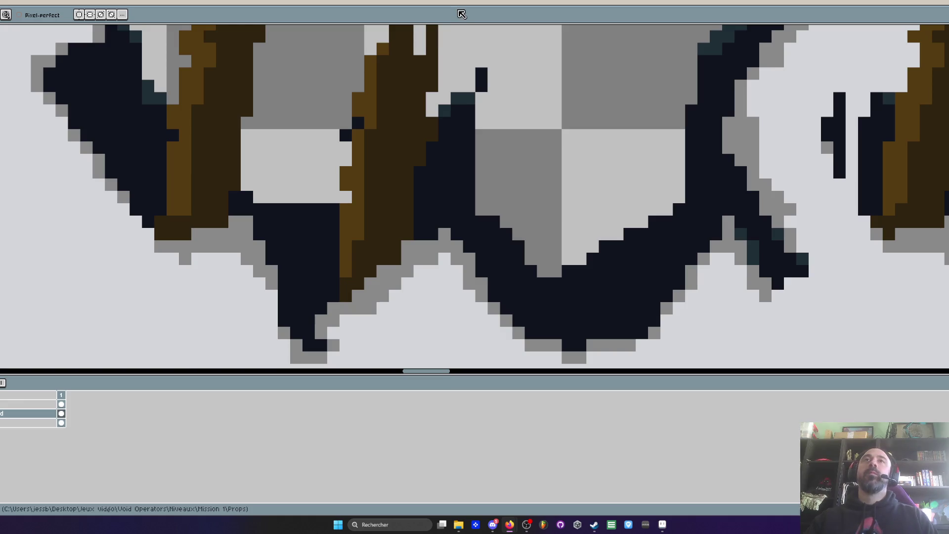
pyautogui.hotkey('alt', 'Tab')
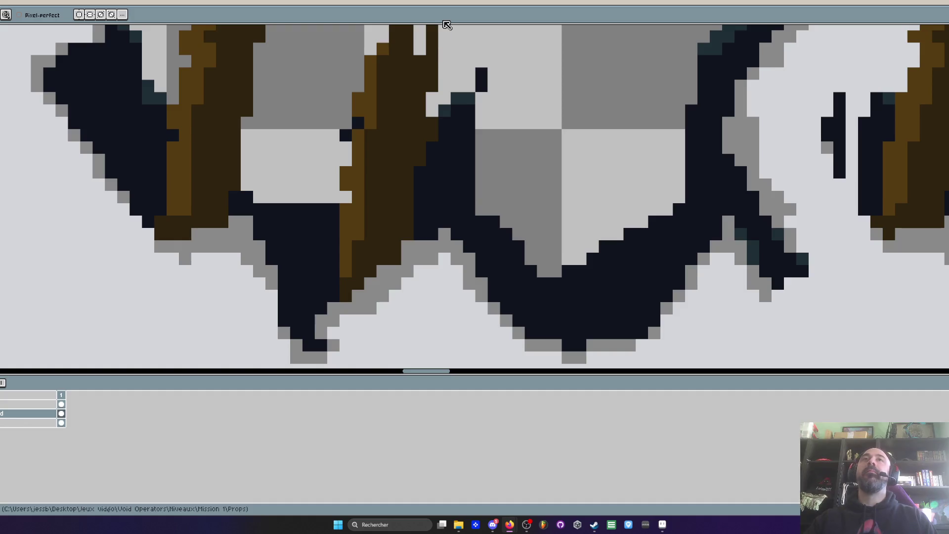
pyautogui.scroll(2, 496, 67)
pyautogui.moveTo(477, 92); pyautogui.dragTo(474, 161)
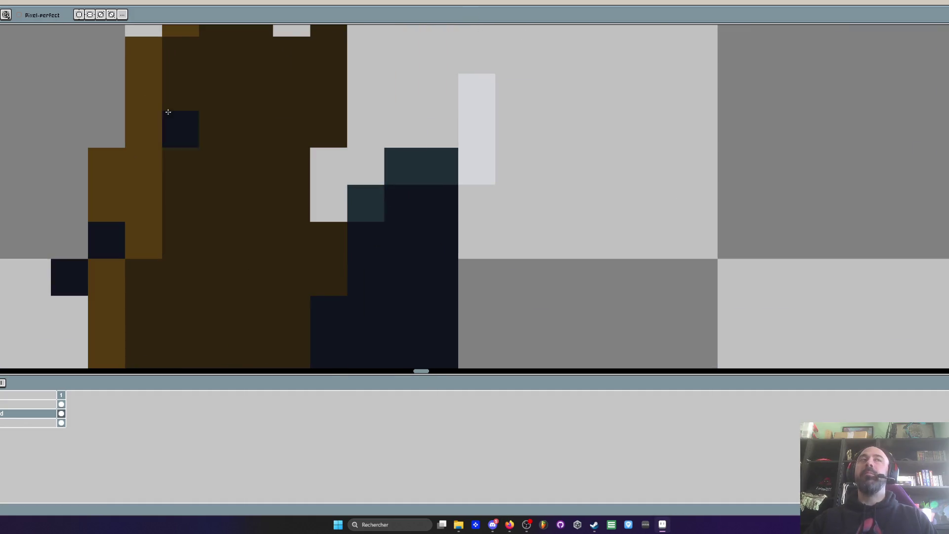
# Place dark-teal shading pixels along the inner edge of the hole's outline
pyautogui.scroll(-4, 484, 140)
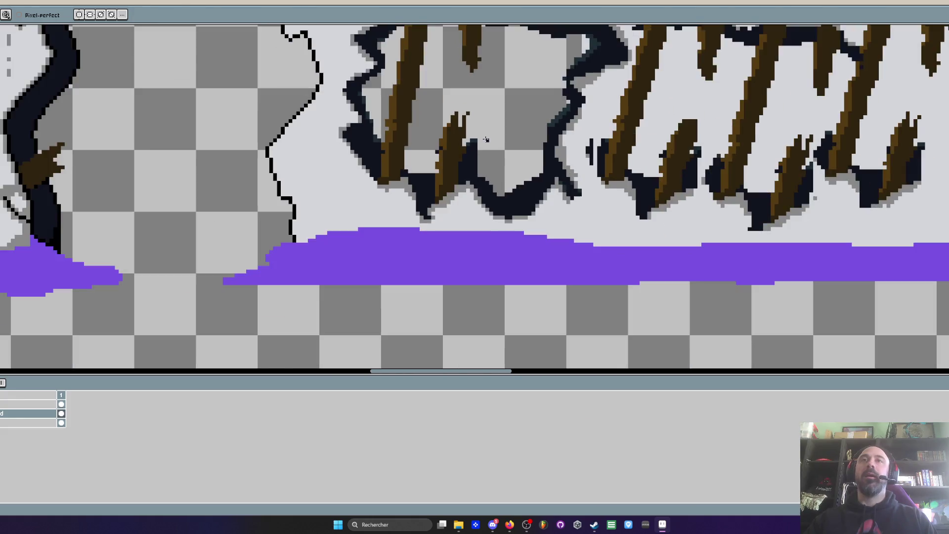
pyautogui.scroll(3, 462, 179)
pyautogui.scroll(-3, 462, 178)
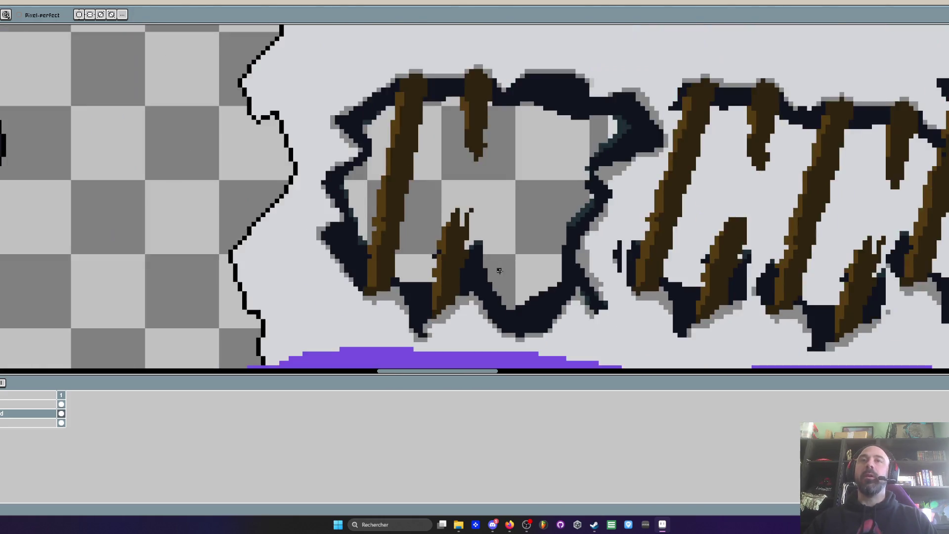
pyautogui.scroll(2, 458, 164)
pyautogui.scroll(1, 458, 163)
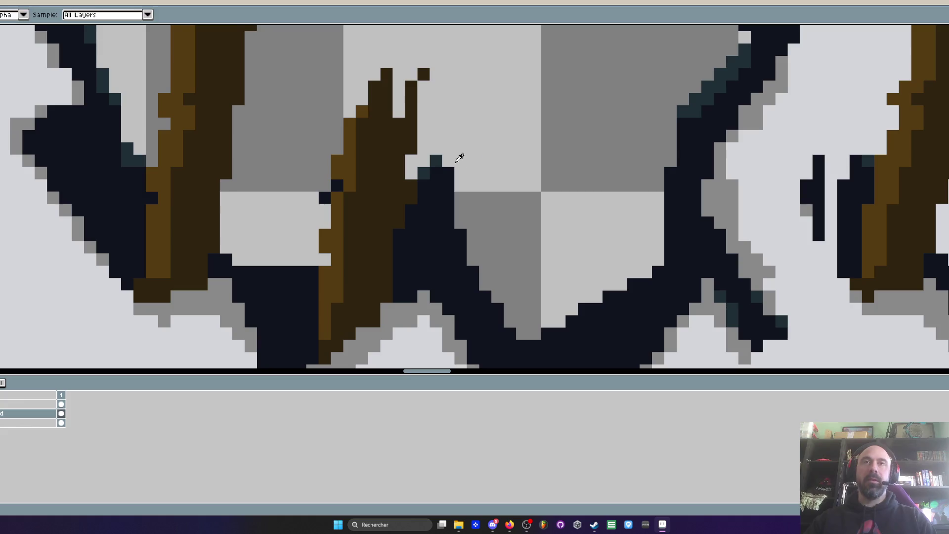
pyautogui.scroll(1, 448, 168)
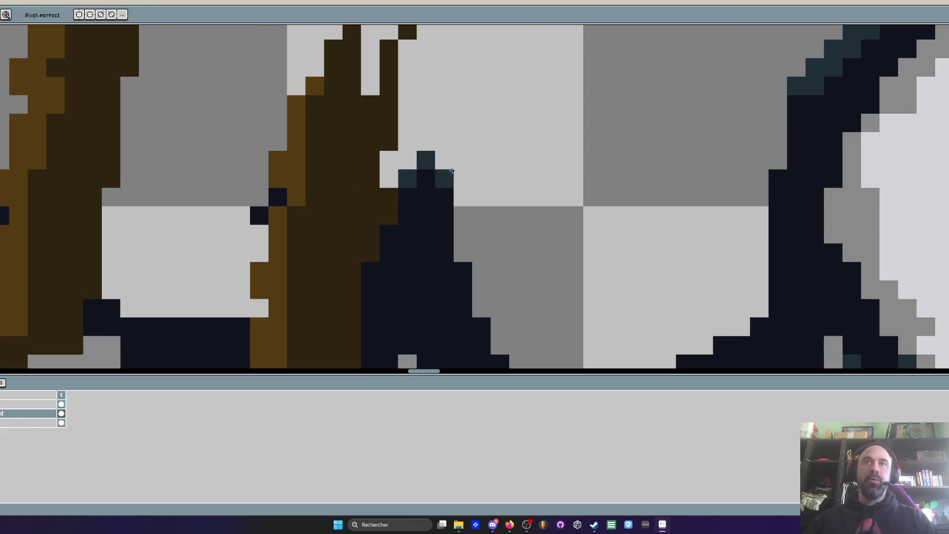
pyautogui.click(463, 253)
pyautogui.moveTo(479, 306); pyautogui.dragTo(474, 188)
pyautogui.click(476, 217)
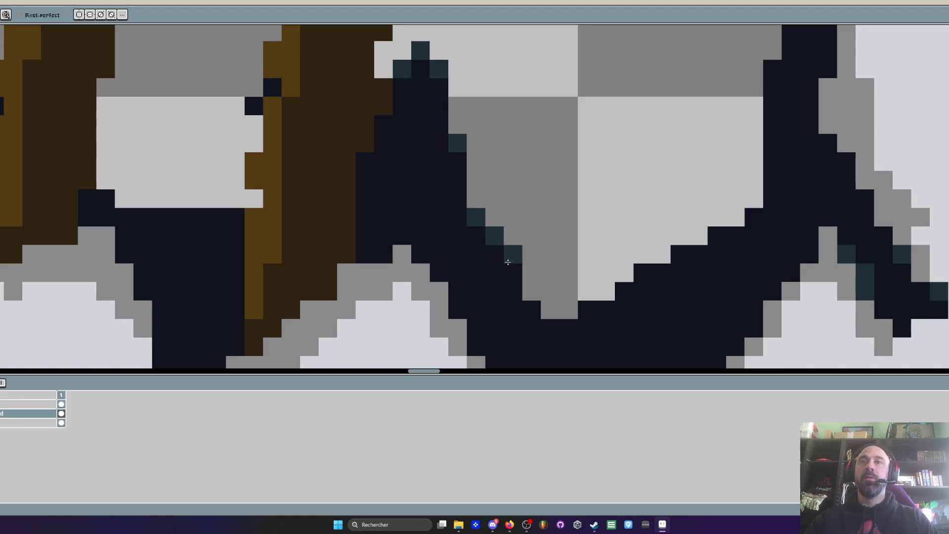
pyautogui.click(494, 254)
# Shade the outline's diagonal edge with dark-teal pixels running upward
pyautogui.moveTo(516, 266)
pyautogui.mouseDown()
pyautogui.moveTo(551, 310)
pyautogui.moveTo(625, 304)
pyautogui.moveTo(664, 256)
pyautogui.mouseUp()
pyautogui.click(680, 255)
pyautogui.click(717, 236)
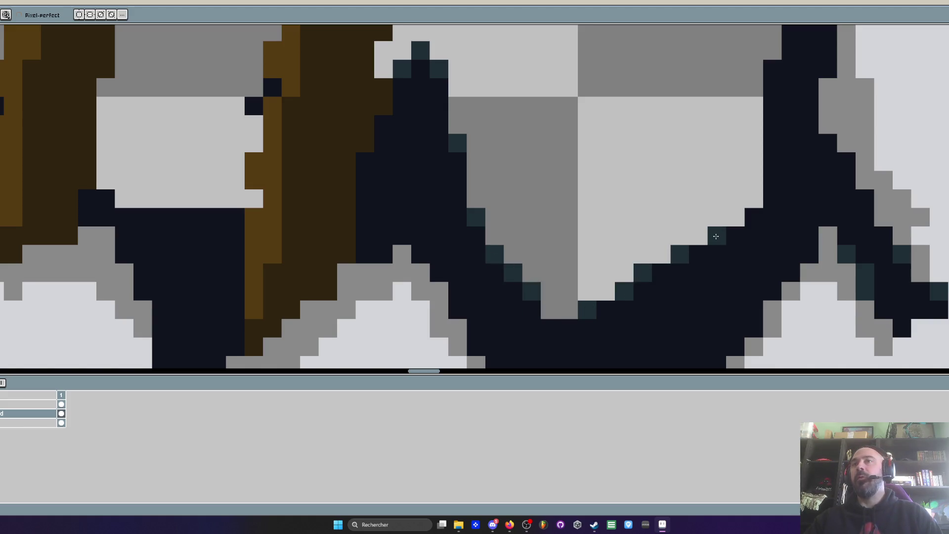
pyautogui.click(754, 217)
pyautogui.scroll(-5, 790, 58)
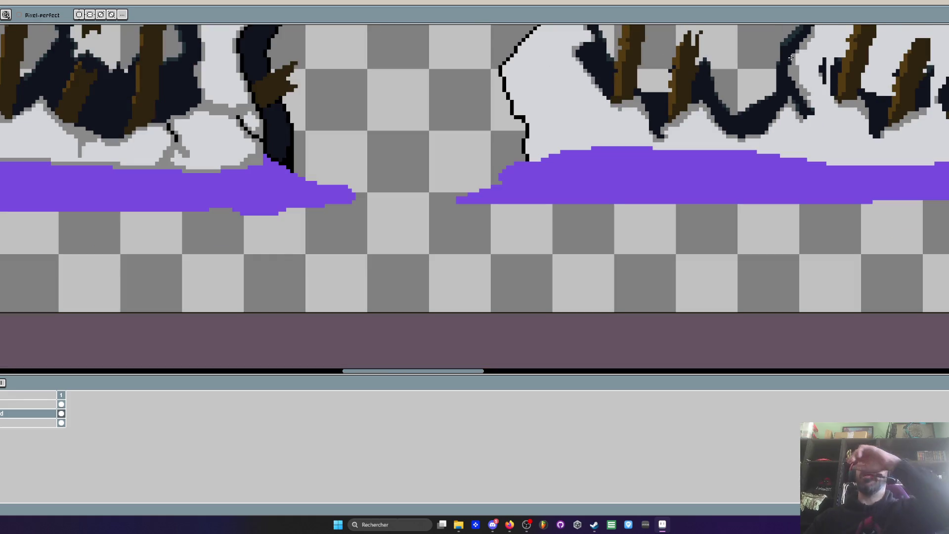
# Recolour a run of the hole's lower outline pixels to the teal shading
pyautogui.scroll(-3, 790, 58)
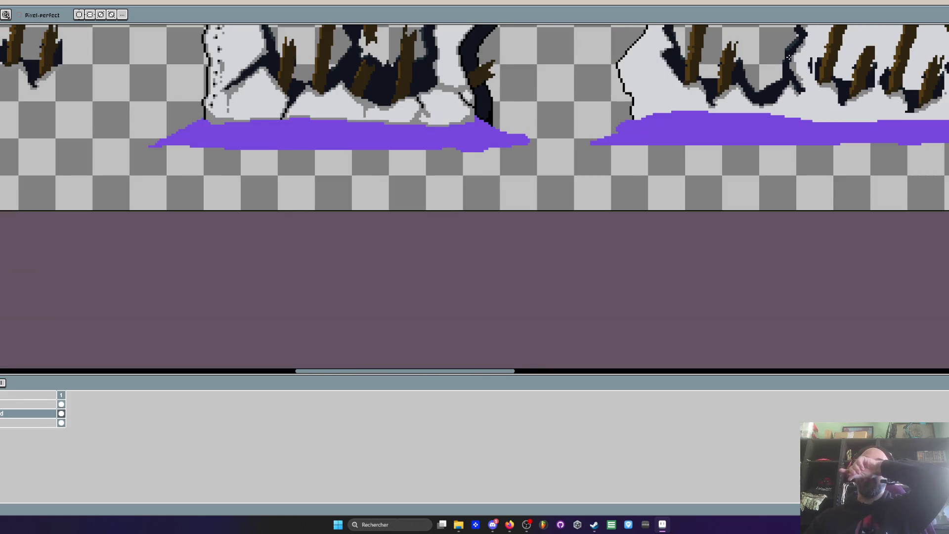
pyautogui.scroll(4, 791, 62)
pyautogui.scroll(-2, 764, 97)
pyautogui.scroll(5, 628, 212)
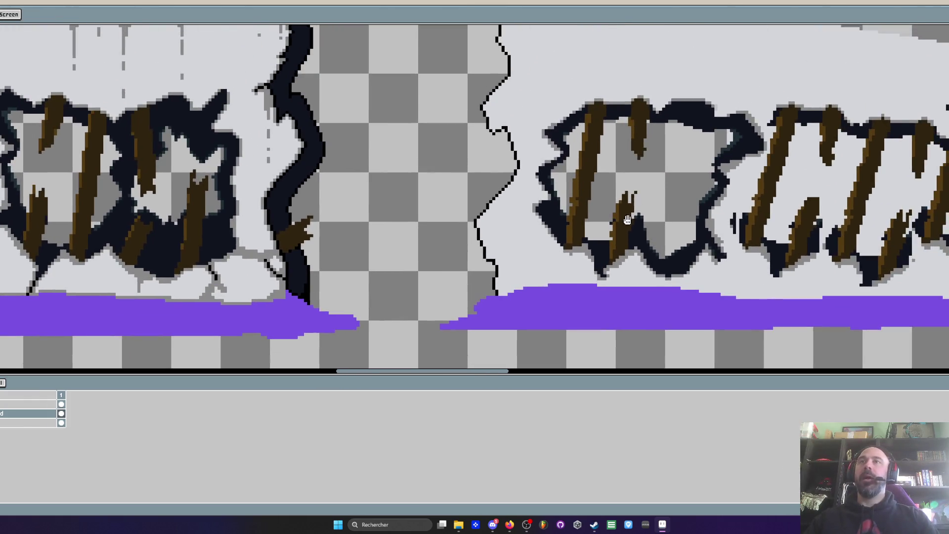
pyautogui.scroll(-3, 617, 221)
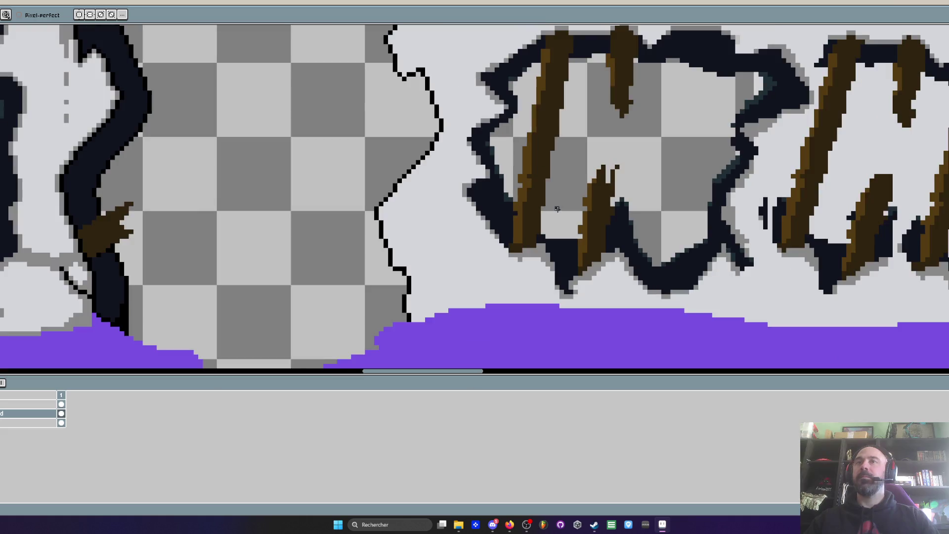
pyautogui.scroll(3, 623, 184)
pyautogui.scroll(-3, 615, 244)
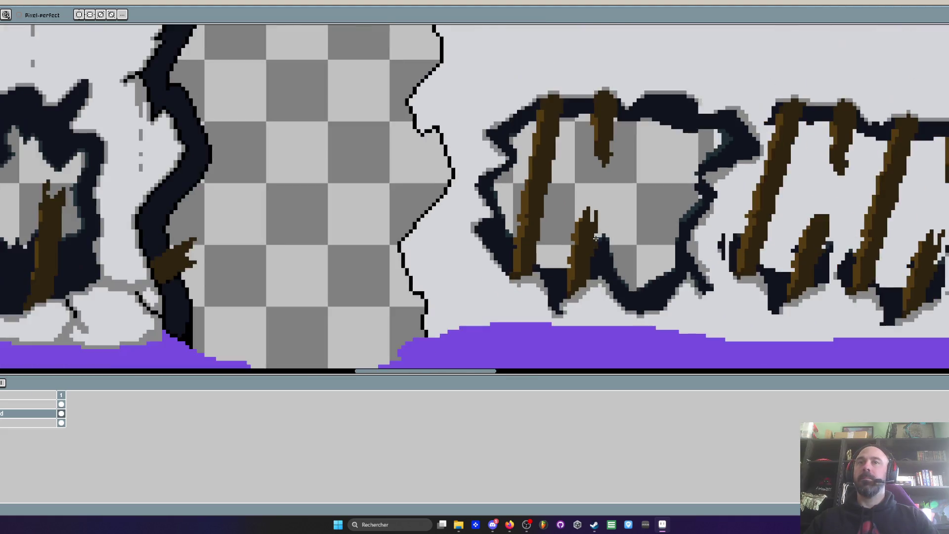
pyautogui.scroll(3, 559, 267)
pyautogui.click(548, 262)
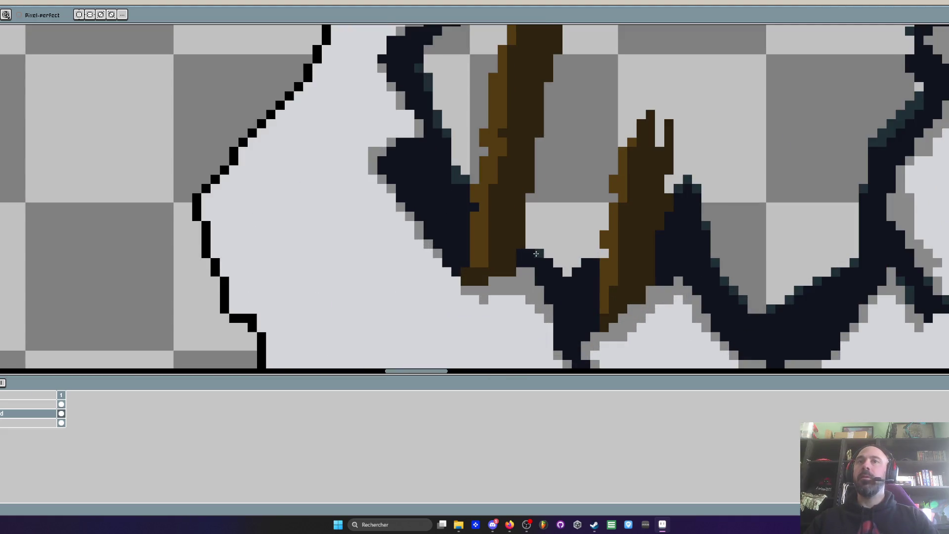
pyautogui.click(530, 254)
pyautogui.scroll(2, 552, 269)
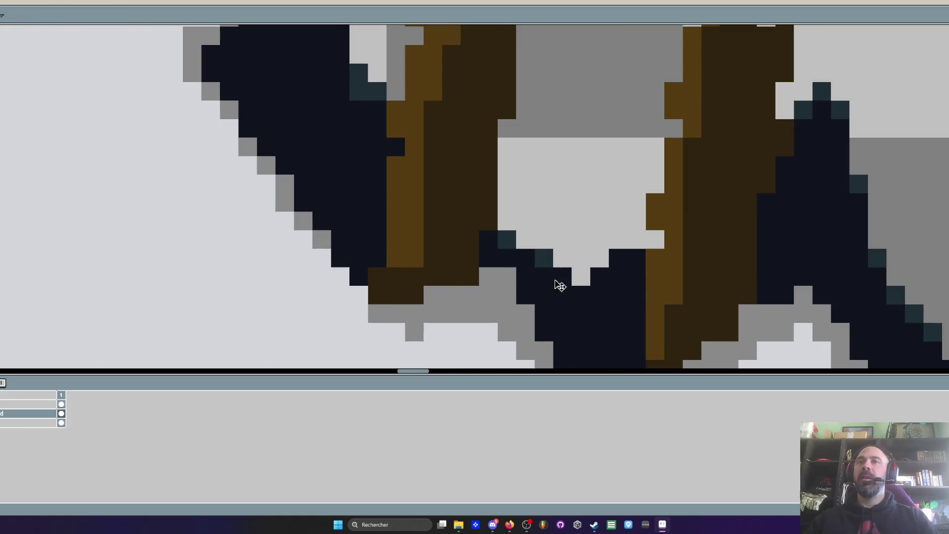
pyautogui.click(565, 281)
pyautogui.click(600, 277)
pyautogui.click(618, 258)
# Shade the hole's top-edge and right-edge outline pixels teal
pyautogui.scroll(-4, 619, 259)
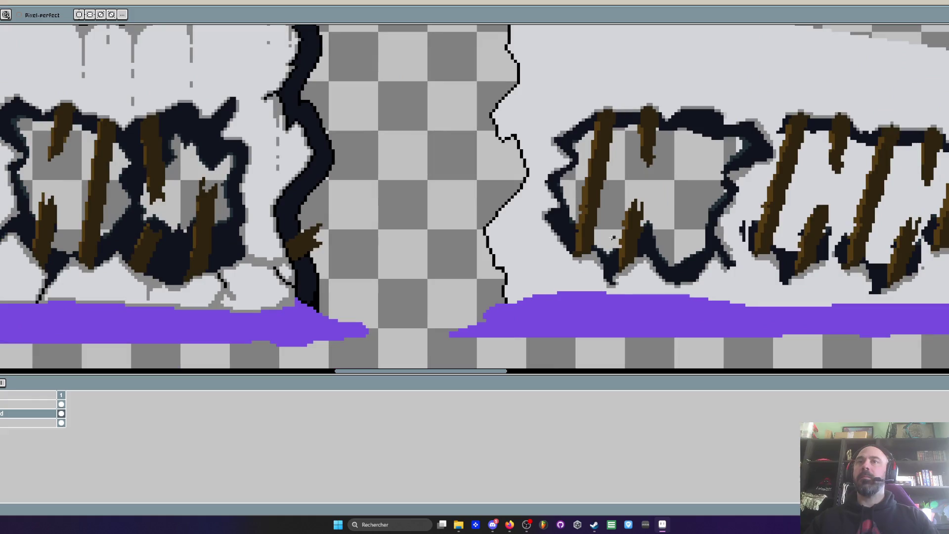
pyautogui.scroll(3, 706, 145)
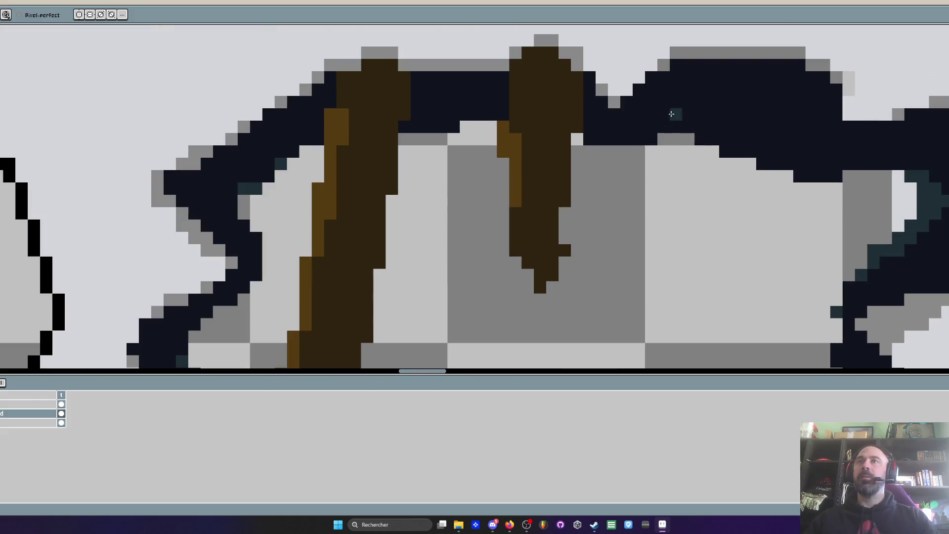
pyautogui.click(589, 139)
pyautogui.click(651, 139)
pyautogui.click(626, 140)
pyautogui.moveTo(625, 144); pyautogui.dragTo(639, 152)
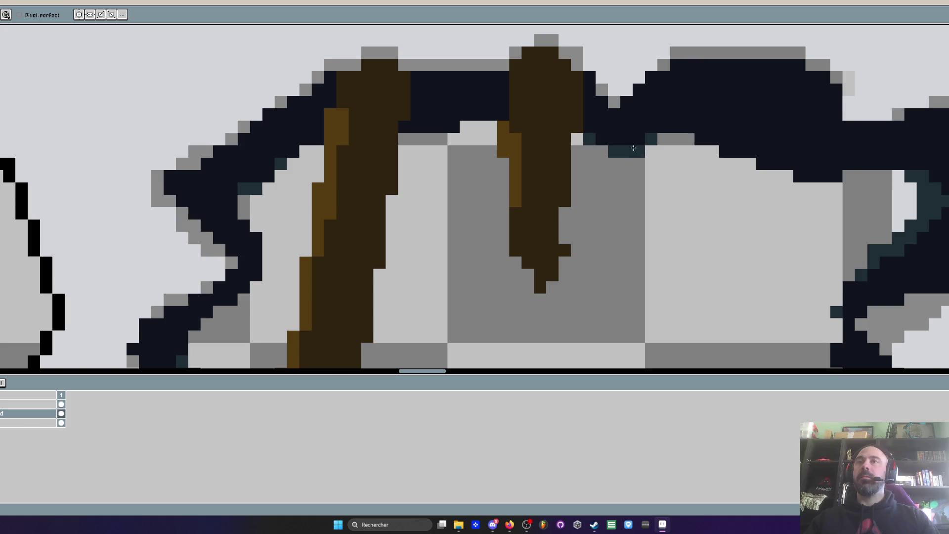
pyautogui.click(707, 139)
pyautogui.click(725, 152)
pyautogui.click(762, 163)
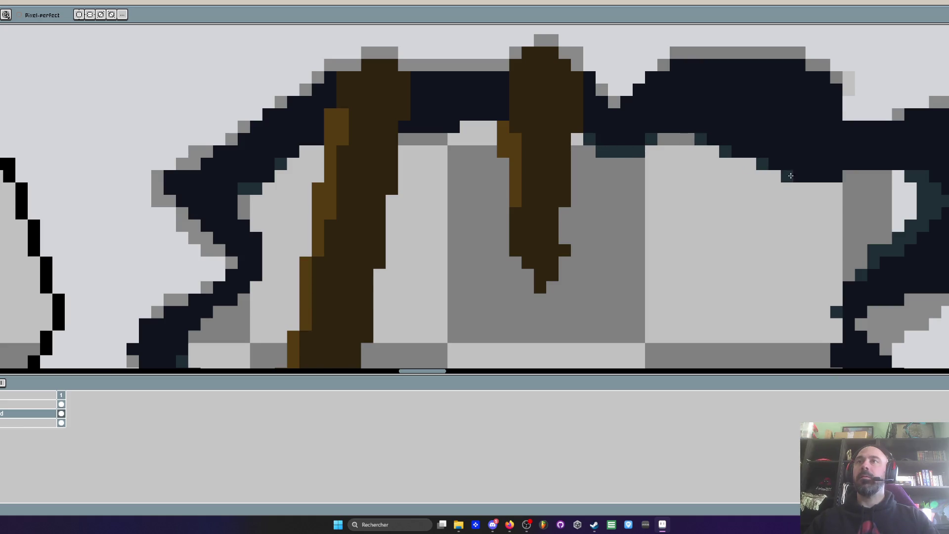
pyautogui.click(800, 176)
# Shade the left outline stroke teal from top to bottom
pyautogui.click(455, 126)
pyautogui.scroll(-3, 456, 122)
pyautogui.scroll(2, 399, 159)
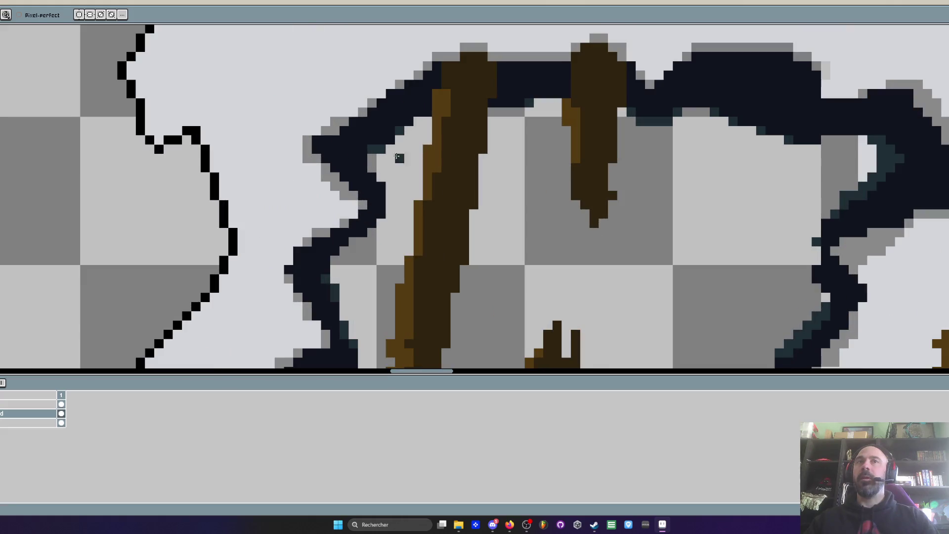
pyautogui.click(372, 177)
pyautogui.click(381, 188)
pyautogui.click(382, 214)
pyautogui.click(372, 223)
pyautogui.click(362, 232)
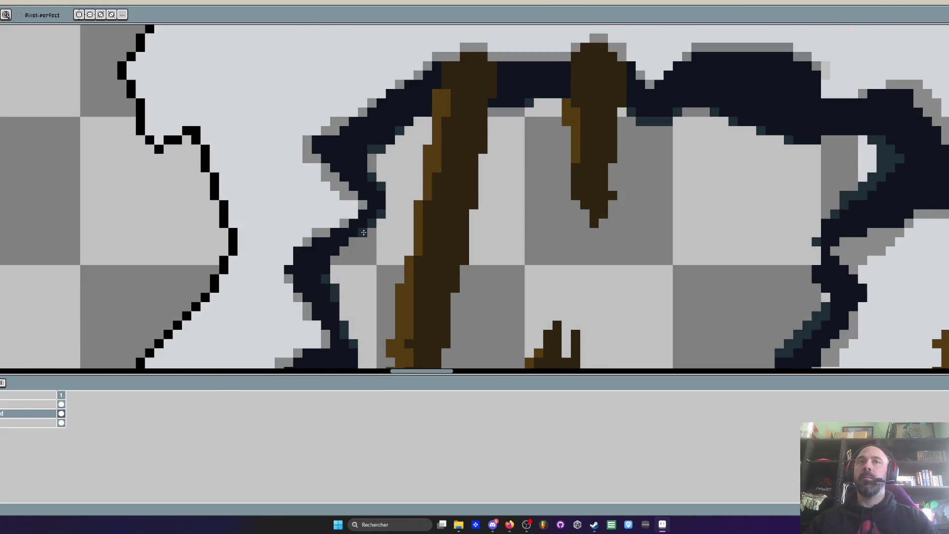
pyautogui.click(344, 242)
pyautogui.scroll(-3, 327, 268)
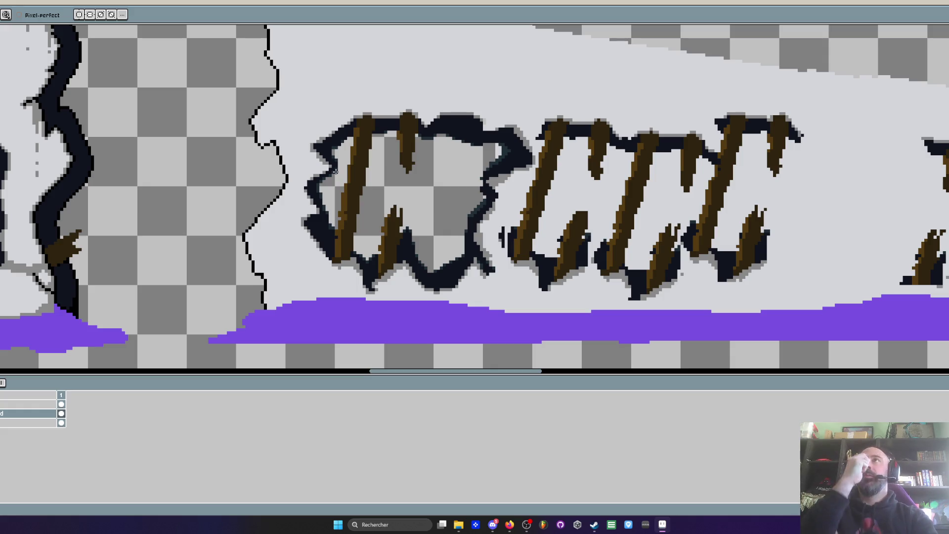
pyautogui.scroll(-1, 445, 183)
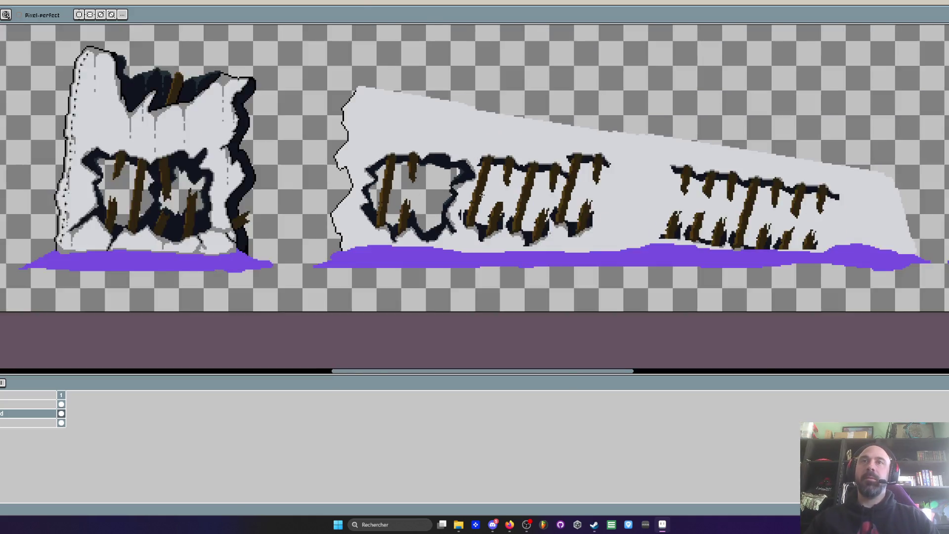
pyautogui.scroll(1, 460, 186)
pyautogui.scroll(-1, 464, 189)
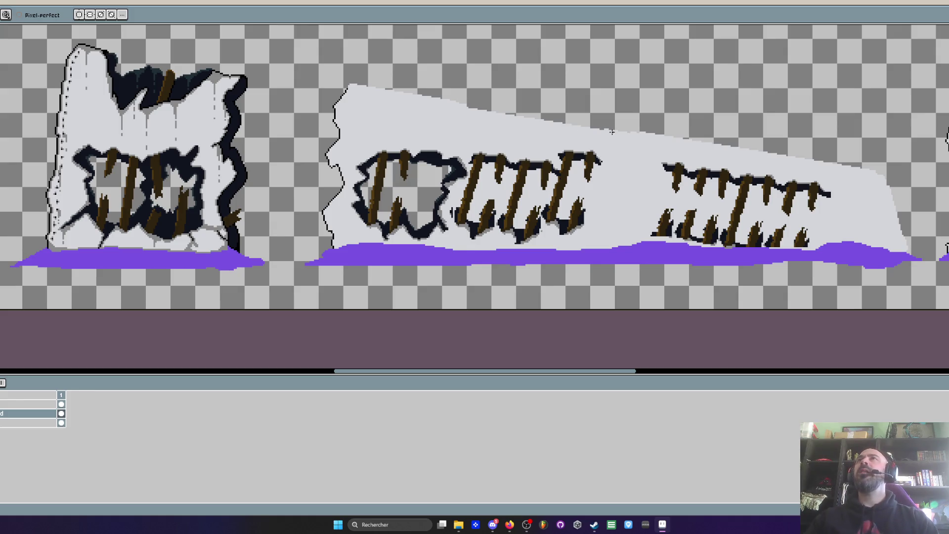
pyautogui.scroll(5, 600, 140)
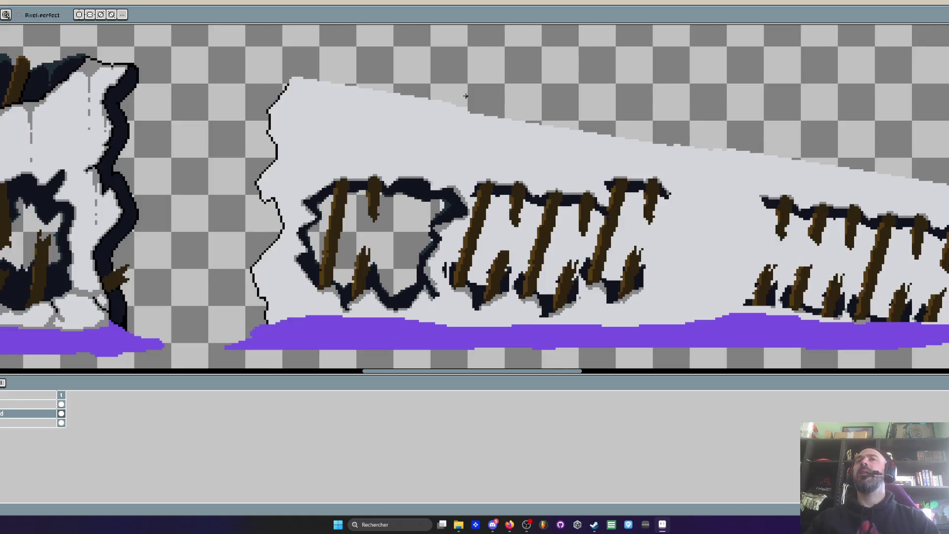
pyautogui.scroll(-1, 440, 95)
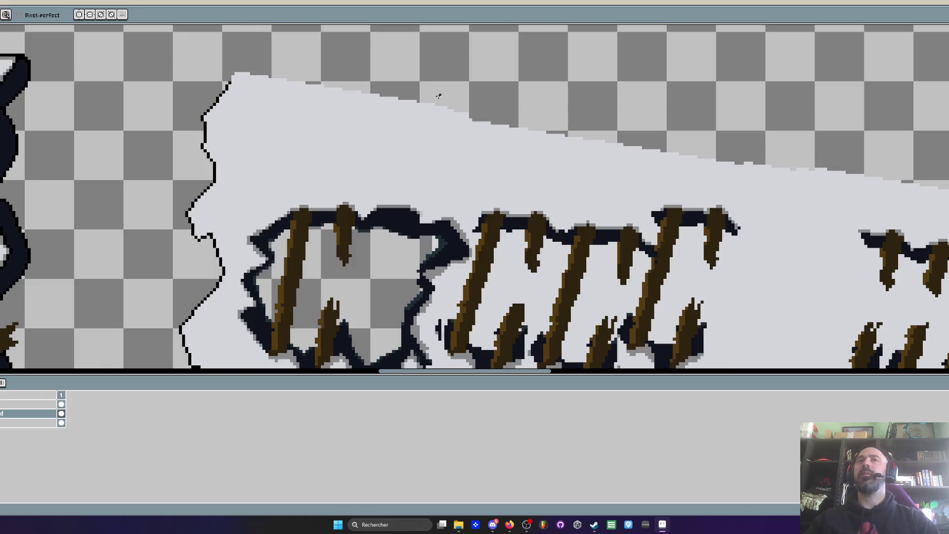
# Sample a colour from the artwork and add pixels above the top of the outline
pyautogui.press('space')
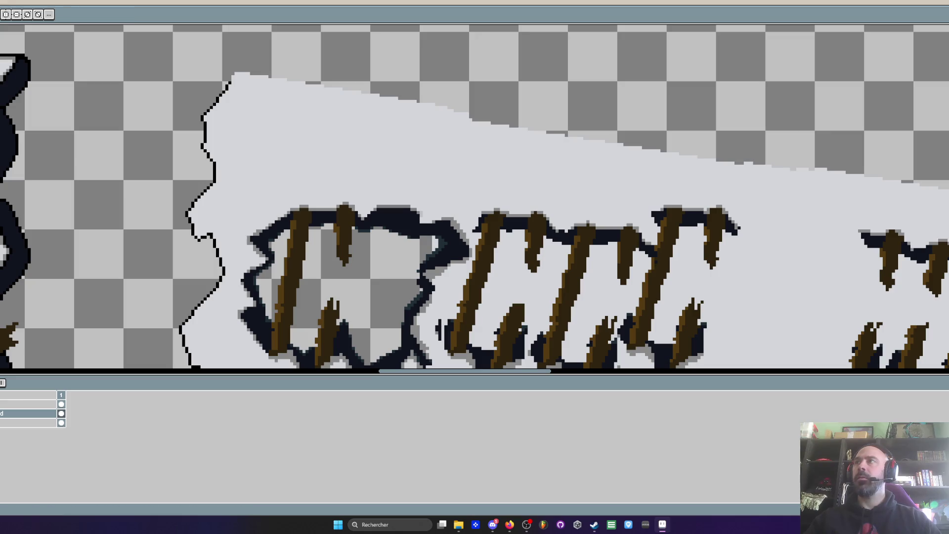
pyautogui.scroll(6, 271, 76)
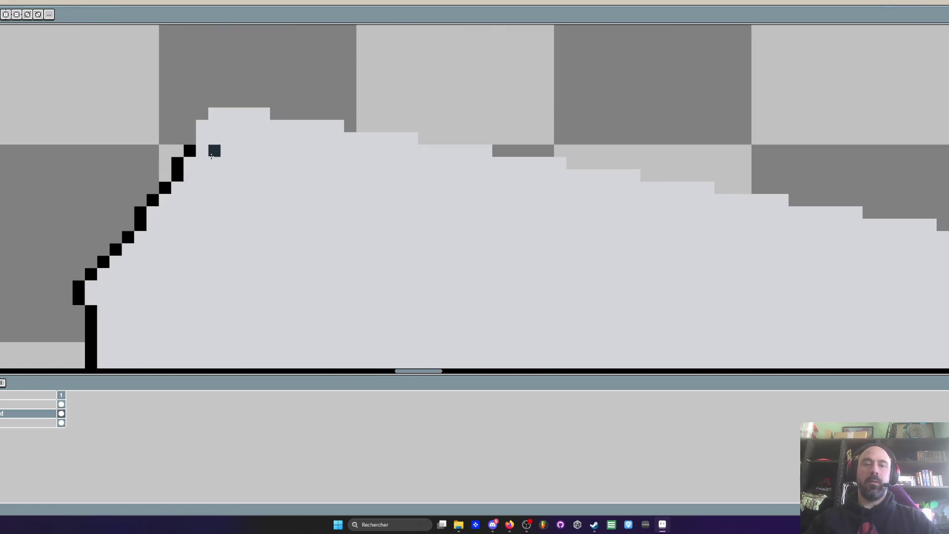
pyautogui.press('i')
pyautogui.scroll(-1, 174, 148)
pyautogui.press('b')
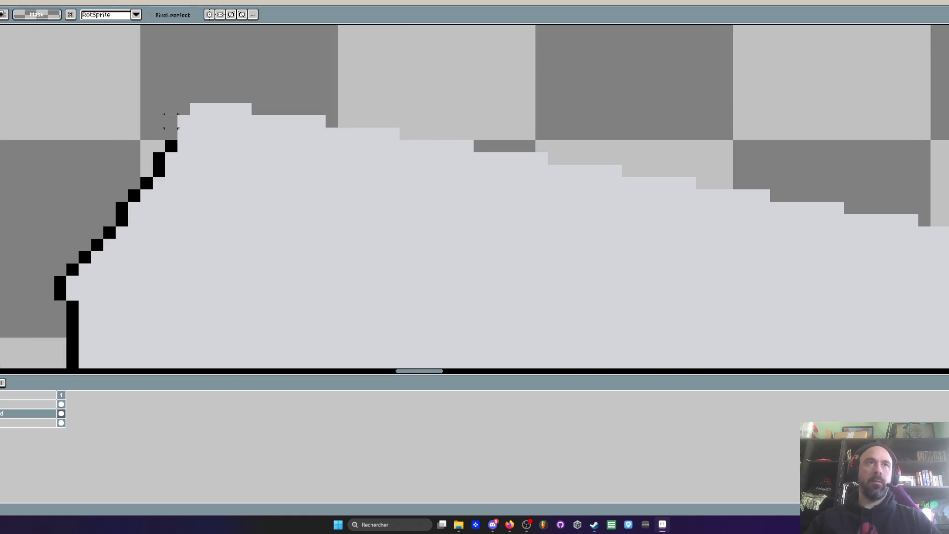
pyautogui.moveTo(171, 121); pyautogui.dragTo(171, 130)
# Extend the outline along the wall's top edge and apply a black Outline effect
pyautogui.scroll(-5, 171, 130)
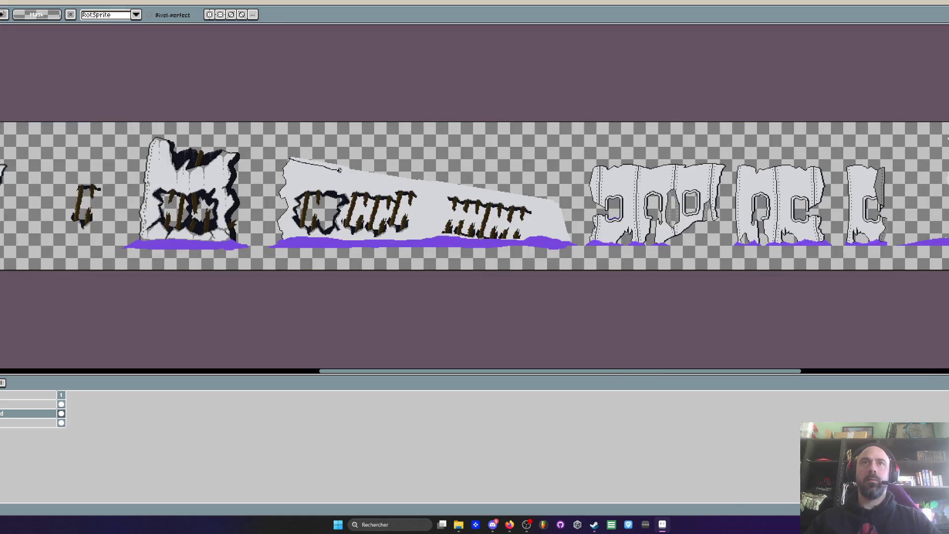
pyautogui.moveTo(452, 186)
pyautogui.mouseDown()
pyautogui.moveTo(564, 207)
pyautogui.moveTo(331, 150)
pyautogui.moveTo(295, 157)
pyautogui.mouseUp()
pyautogui.scroll(2, 304, 154)
pyautogui.hotkey('shift', 'o')
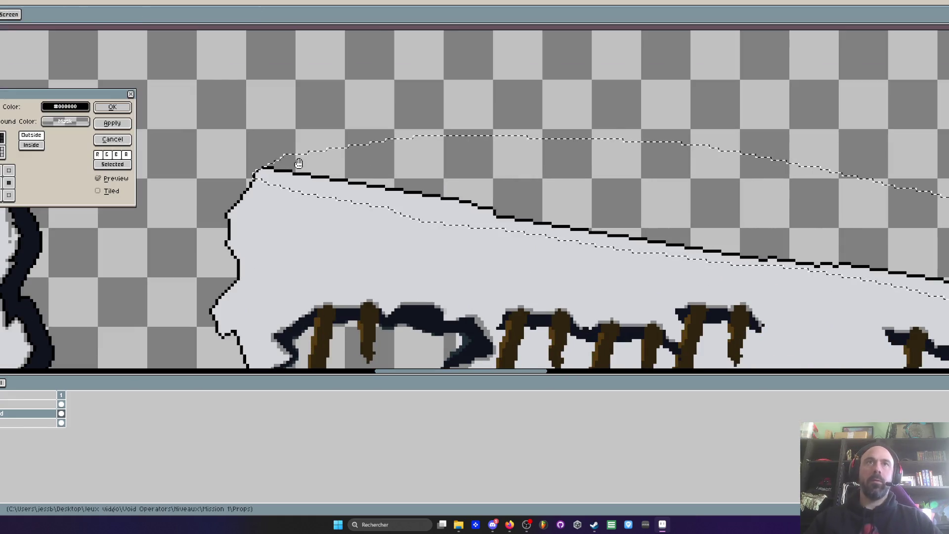
pyautogui.press('Return')
pyautogui.scroll(-2, 577, 186)
pyautogui.moveTo(577, 186); pyautogui.dragTo(408, 128)
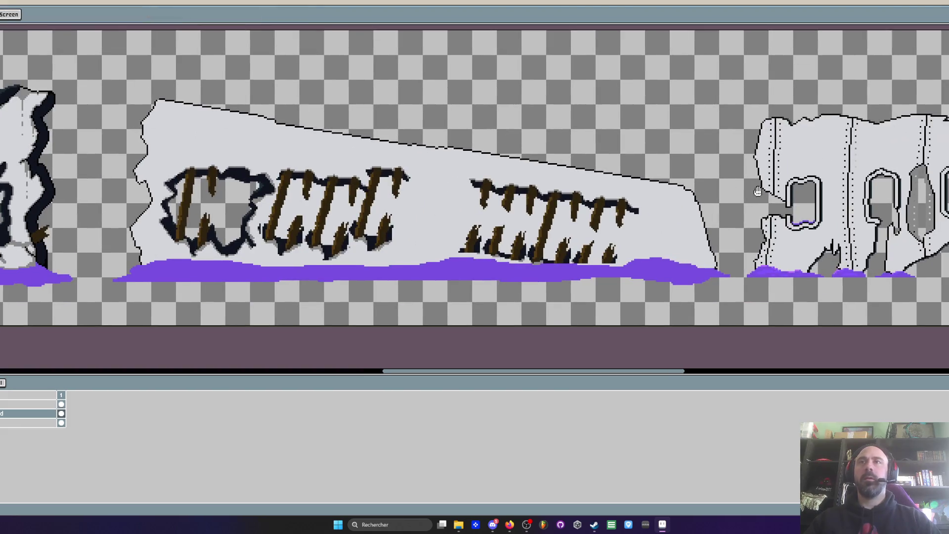
pyautogui.scroll(2, 704, 249)
pyautogui.scroll(3, 704, 250)
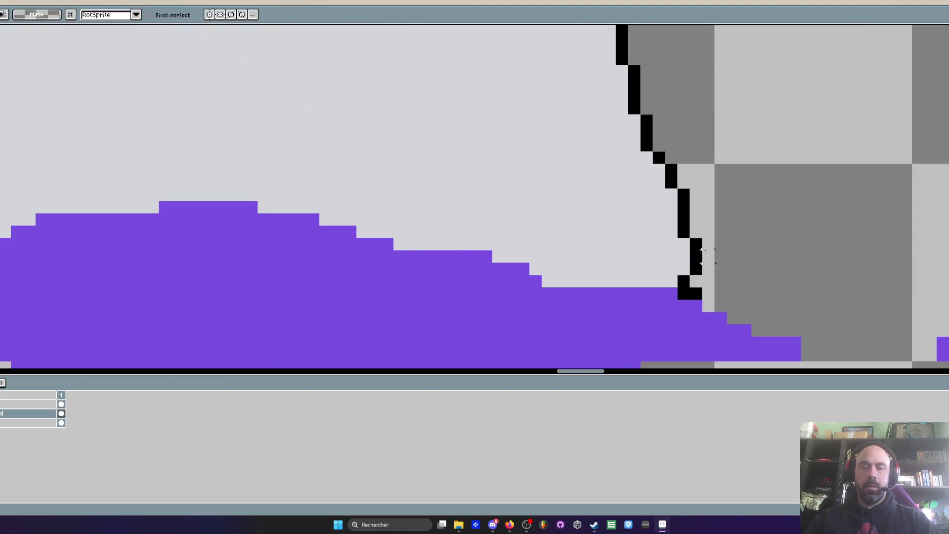
# Paint stray black outline pixels at the right end over in light wall grey
pyautogui.press('i')
pyautogui.scroll(1, 671, 254)
pyautogui.click(671, 253)
pyautogui.press('b')
pyautogui.moveTo(701, 307); pyautogui.dragTo(701, 331)
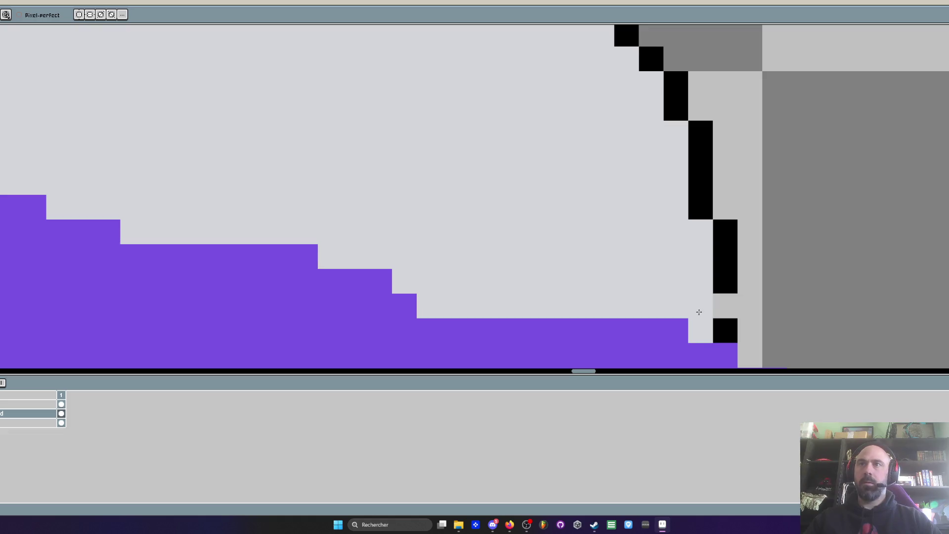
pyautogui.click(726, 330)
pyautogui.click(725, 306)
pyautogui.scroll(-1, 714, 305)
pyautogui.scroll(1, 714, 304)
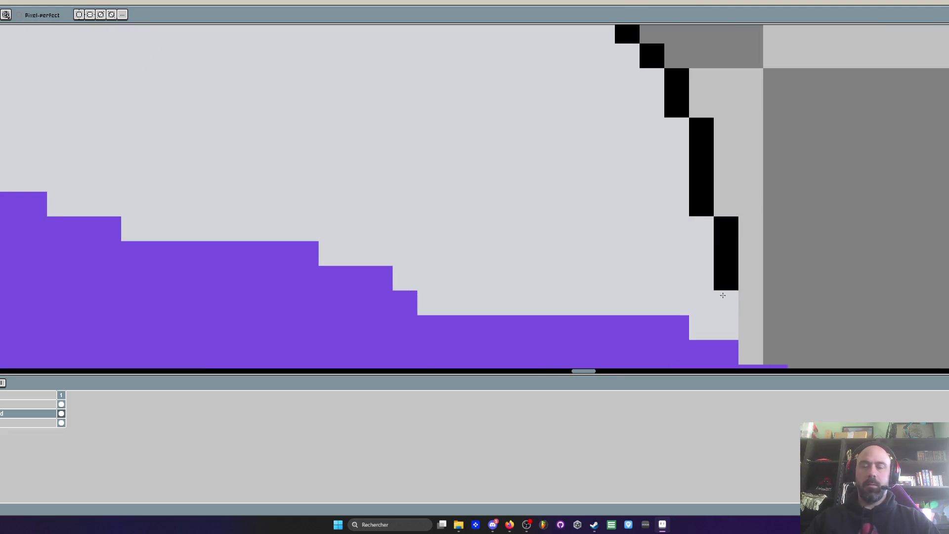
# Add black pixels below the outline and beside its vertical run
pyautogui.keyDown('alt'); pyautogui.click(728, 272); pyautogui.keyUp('alt')
pyautogui.click(725, 302)
pyautogui.click(725, 328)
pyautogui.scroll(-3, 723, 297)
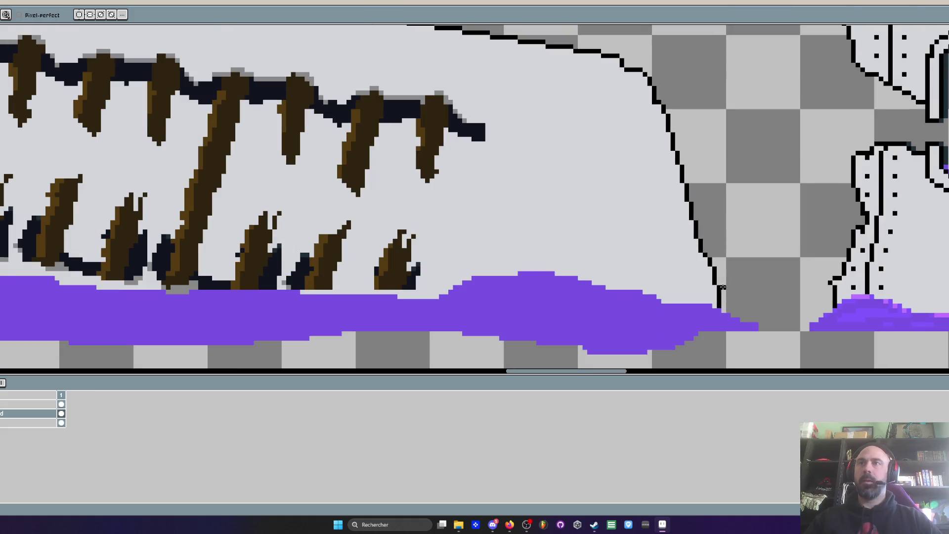
pyautogui.scroll(-2, 712, 260)
pyautogui.scroll(5, 637, 181)
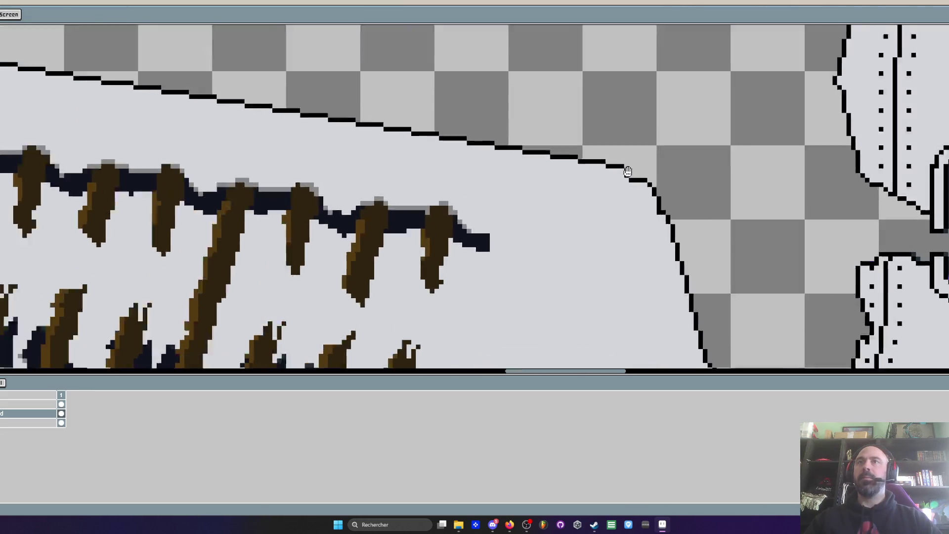
pyautogui.click(636, 181)
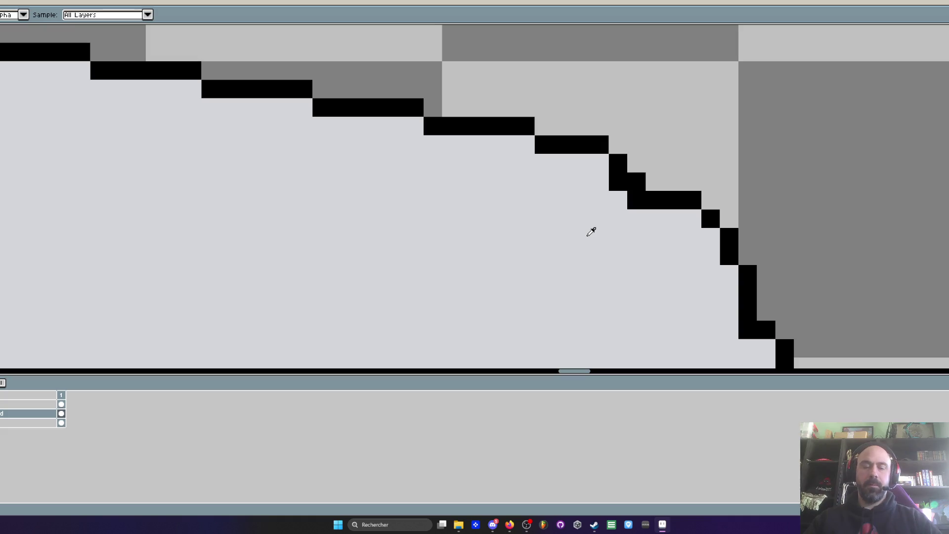
# Replace two corner outline pixels with wall grey and smooth the diagonal with a black pixel
pyautogui.rightClick(618, 181)
pyautogui.rightClick(636, 200)
pyautogui.scroll(-3, 637, 200)
pyautogui.scroll(2, 656, 248)
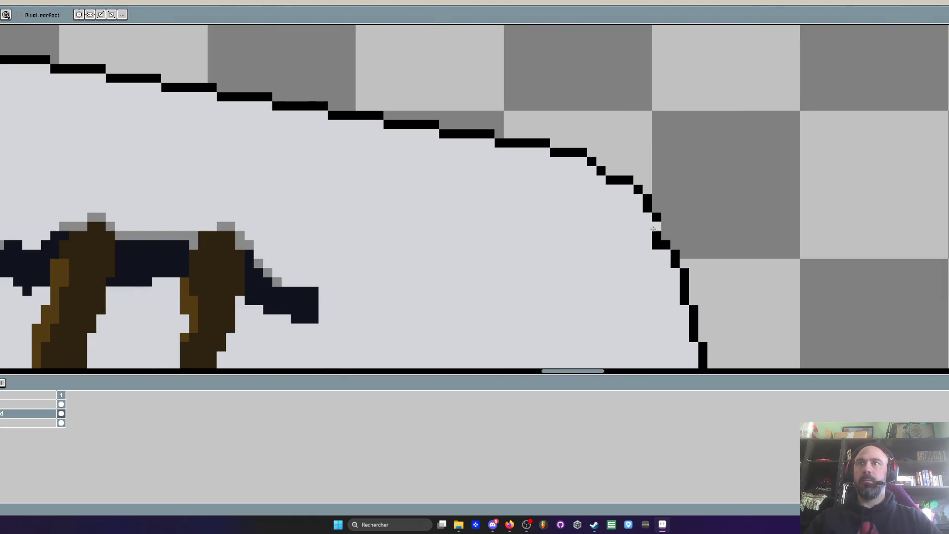
pyautogui.scroll(-3, 656, 247)
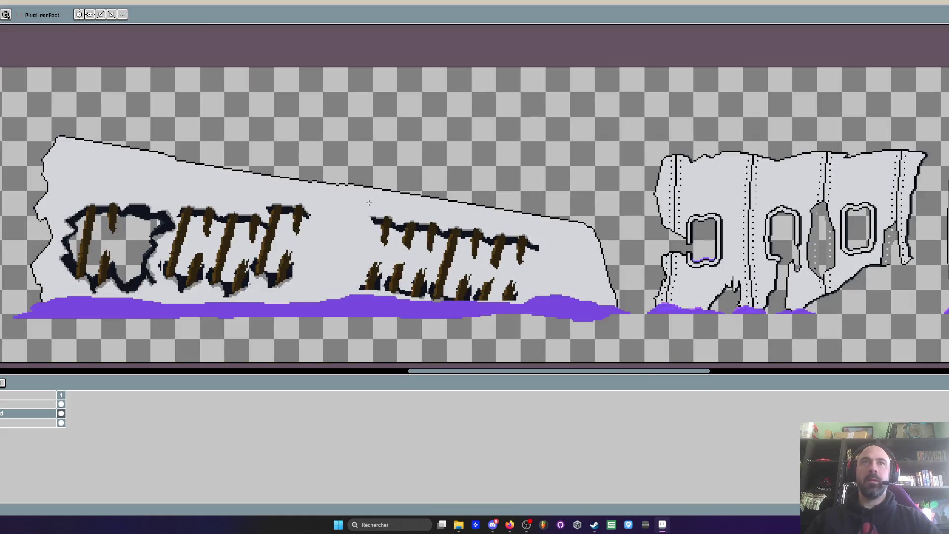
pyautogui.scroll(5, 176, 157)
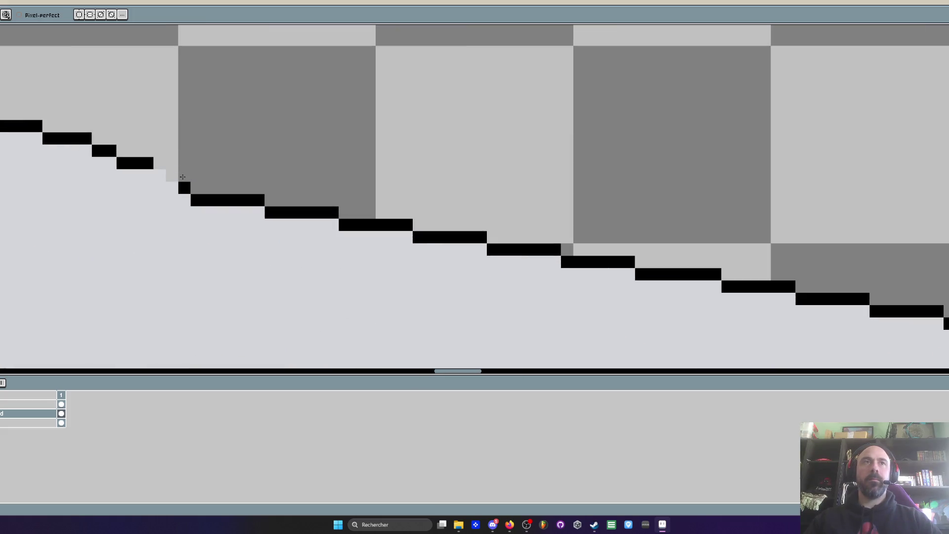
pyautogui.press('b')
pyautogui.click(142, 177)
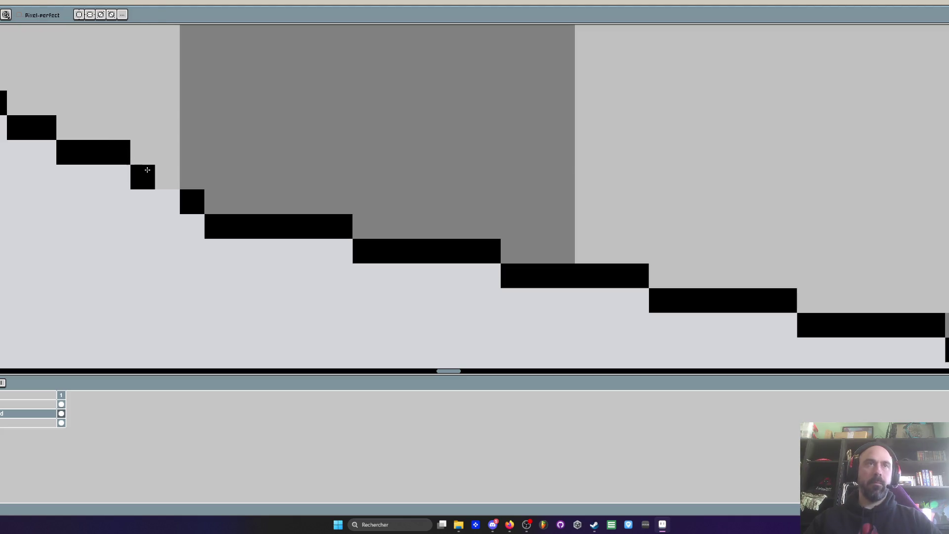
pyautogui.scroll(-4, 169, 190)
pyautogui.scroll(-5, 170, 189)
pyautogui.press('h')
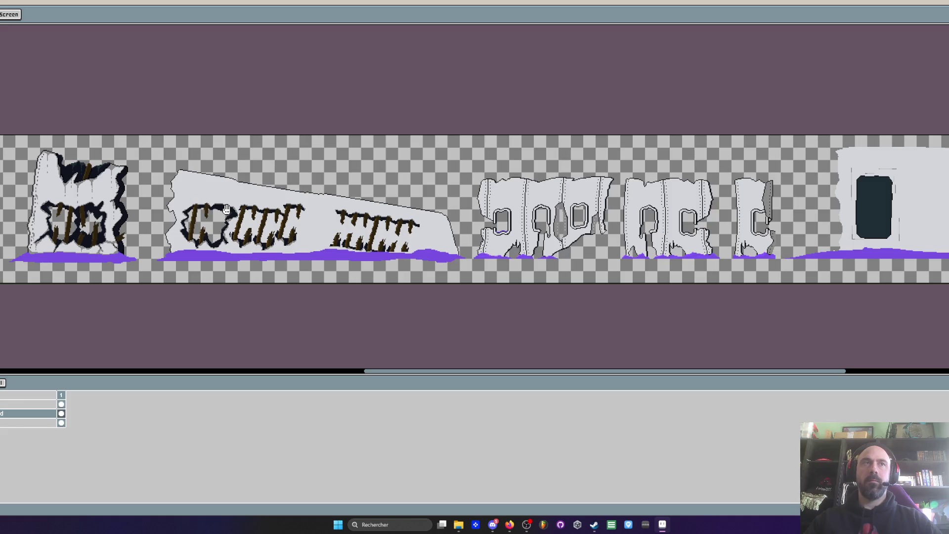
# On the top layer, marquee-select and delete the long wall's middle teeth
pyautogui.moveTo(227, 209); pyautogui.dragTo(561, 194)
pyautogui.scroll(3, 561, 194)
pyautogui.press('b')
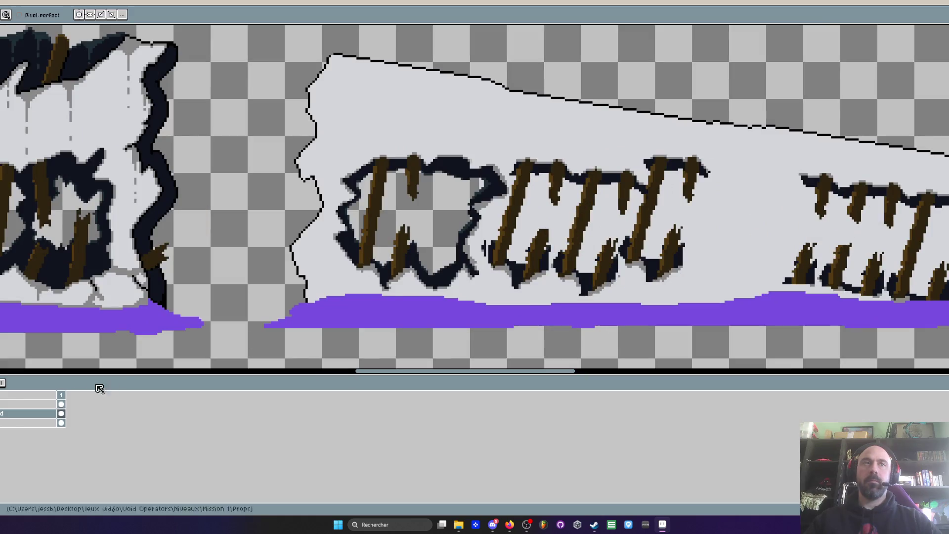
pyautogui.click(28, 404)
pyautogui.press('m')
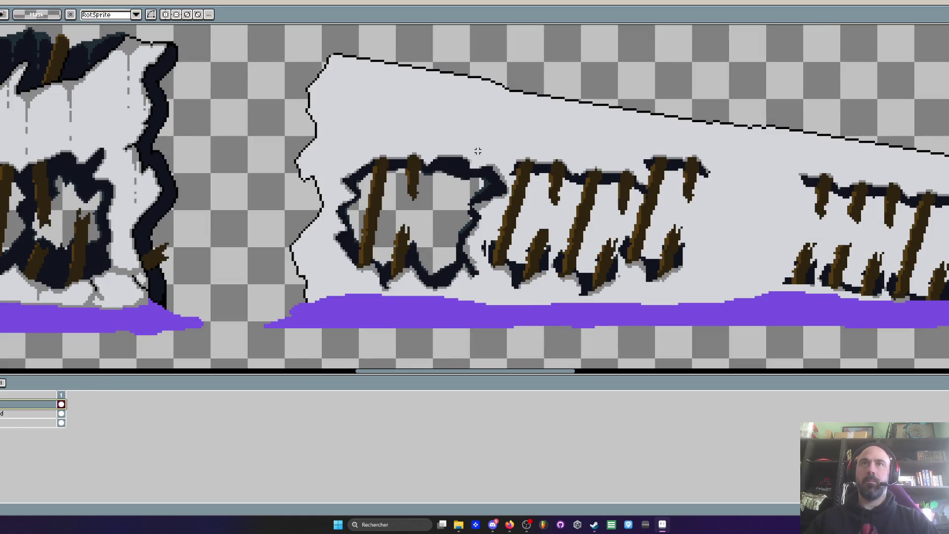
pyautogui.moveTo(477, 150)
pyautogui.mouseDown()
pyautogui.moveTo(763, 307)
pyautogui.moveTo(751, 320)
pyautogui.mouseUp()
pyautogui.press('Delete')
pyautogui.scroll(-1, 149, 202)
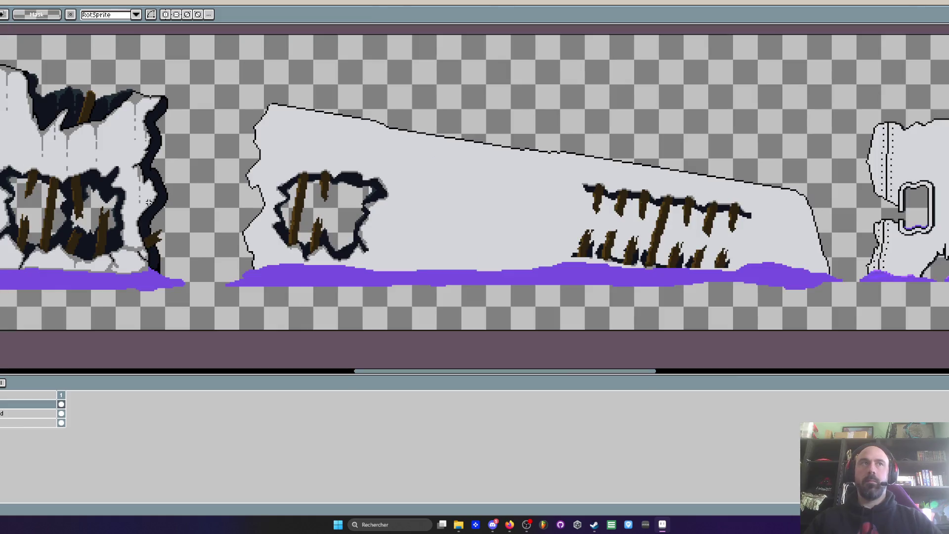
pyautogui.scroll(1, 5, 178)
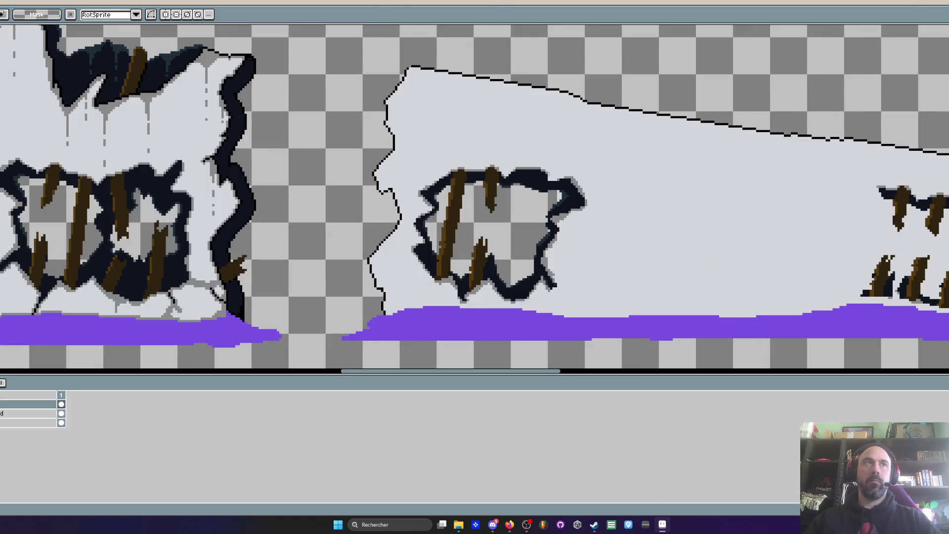
# On the middle layer, lasso the planked hole and move it up above the long wall
pyautogui.click(25, 413)
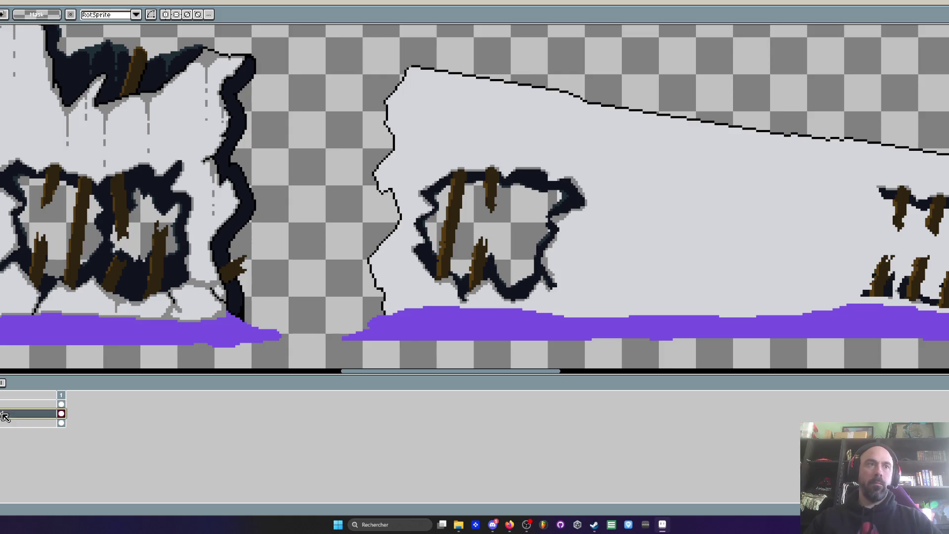
pyautogui.press('b')
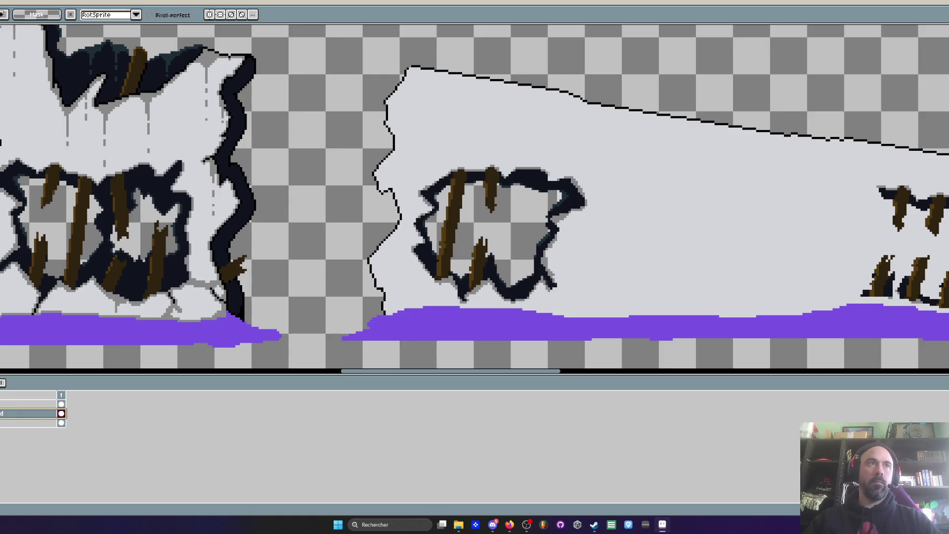
pyautogui.moveTo(15, 312)
pyautogui.mouseDown()
pyautogui.moveTo(132, 327)
pyautogui.moveTo(192, 282)
pyautogui.moveTo(198, 201)
pyautogui.moveTo(176, 146)
pyautogui.moveTo(4, 143)
pyautogui.mouseUp()
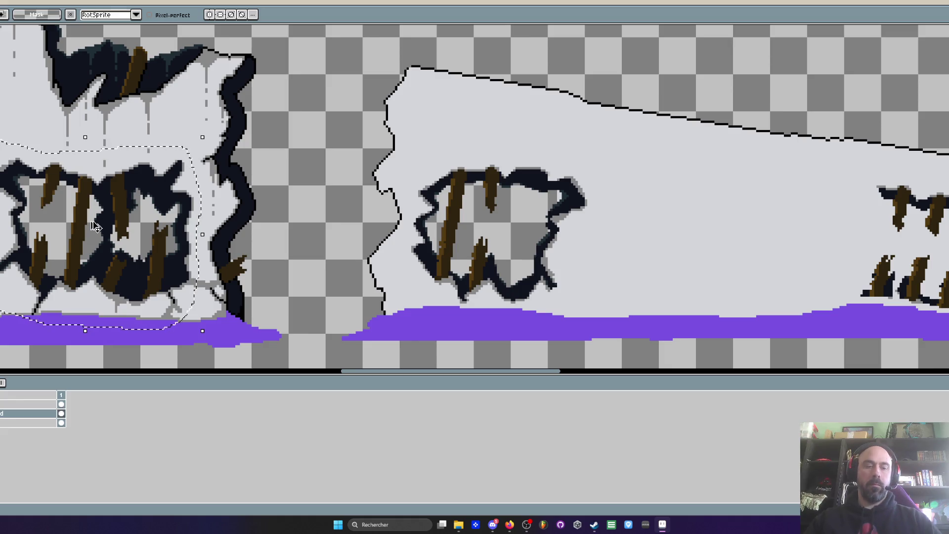
pyautogui.moveTo(104, 234)
pyautogui.mouseDown()
pyautogui.moveTo(714, 236)
pyautogui.moveTo(836, 133)
pyautogui.moveTo(710, 242)
pyautogui.moveTo(881, 165)
pyautogui.moveTo(948, 106)
pyautogui.mouseUp()
pyautogui.scroll(-1, 717, 234)
pyautogui.hscroll(4, 474, 205)
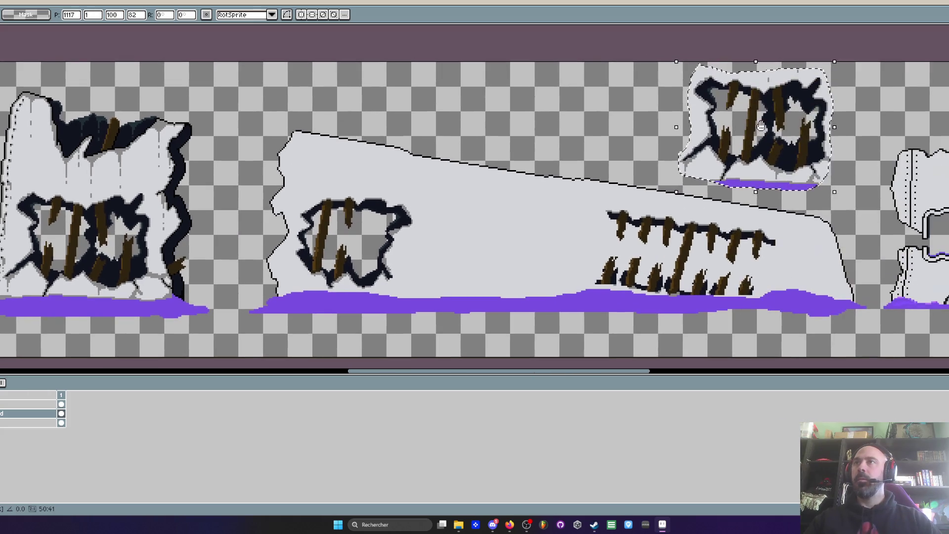
pyautogui.press('Return')
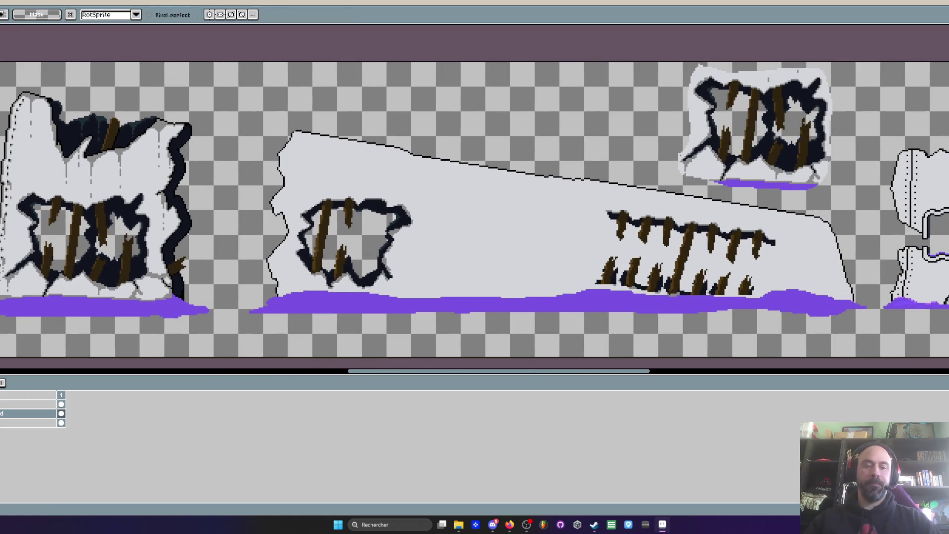
# Flood-fill away the pale background and purple strip around the moved hole
pyautogui.press('g')
pyautogui.click(734, 89)
pyautogui.click(769, 170)
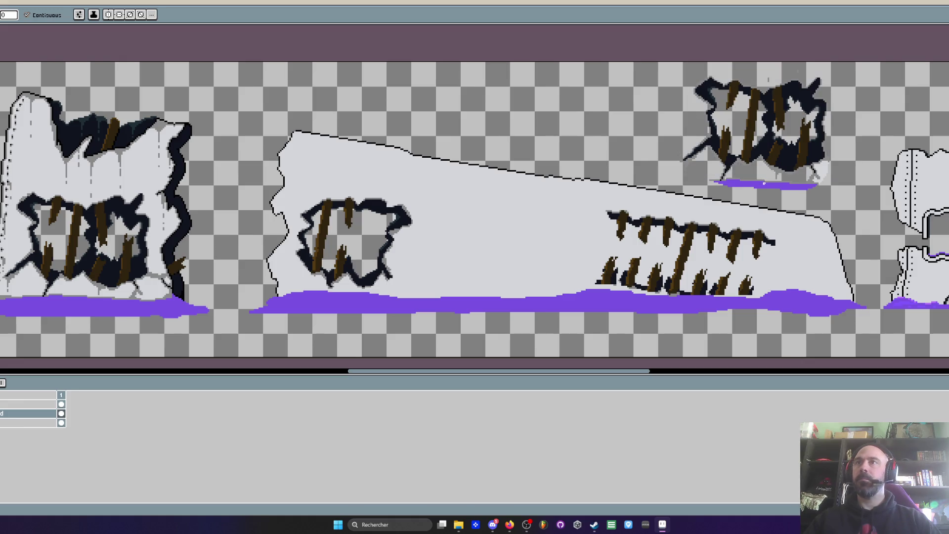
pyautogui.click(766, 185)
pyautogui.scroll(3, 811, 177)
# Erase the leftover pixels and small grey marks under the detached hole with a larger brush
pyautogui.press('b')
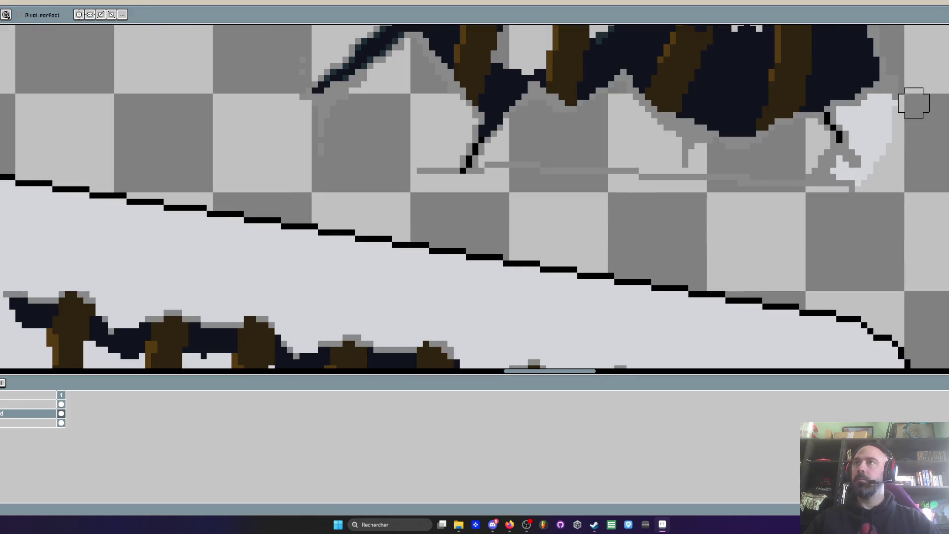
pyautogui.press('e')
pyautogui.moveTo(875, 109)
pyautogui.mouseDown()
pyautogui.moveTo(841, 140)
pyautogui.moveTo(834, 128)
pyautogui.moveTo(882, 105)
pyautogui.moveTo(826, 180)
pyautogui.moveTo(307, 163)
pyautogui.moveTo(320, 127)
pyautogui.moveTo(290, 54)
pyautogui.mouseUp()
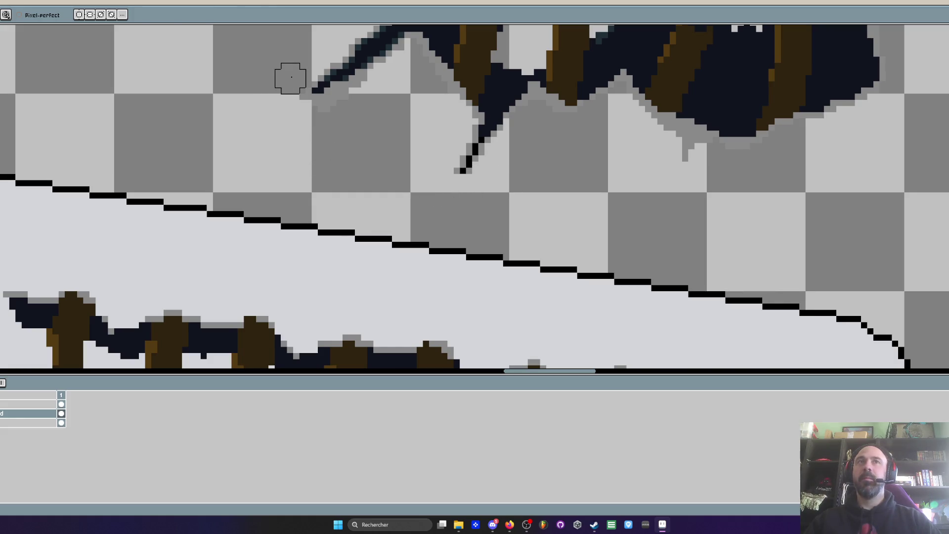
pyautogui.scroll(-4, 296, 240)
pyautogui.scroll(2, 433, 142)
pyautogui.click(413, 169)
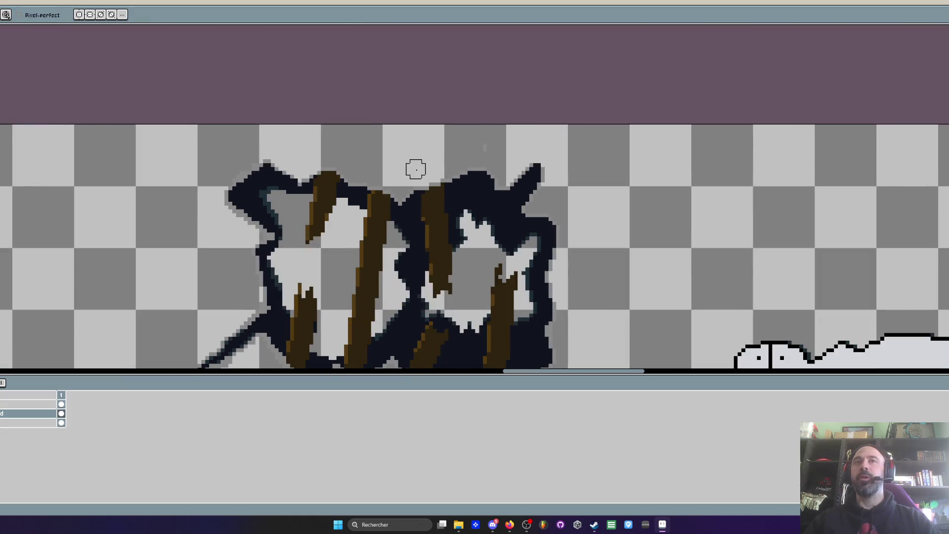
pyautogui.click(484, 145)
pyautogui.scroll(-4, 474, 144)
pyautogui.scroll(3, 465, 137)
# Lasso-select the detached planked hole
pyautogui.press('e')
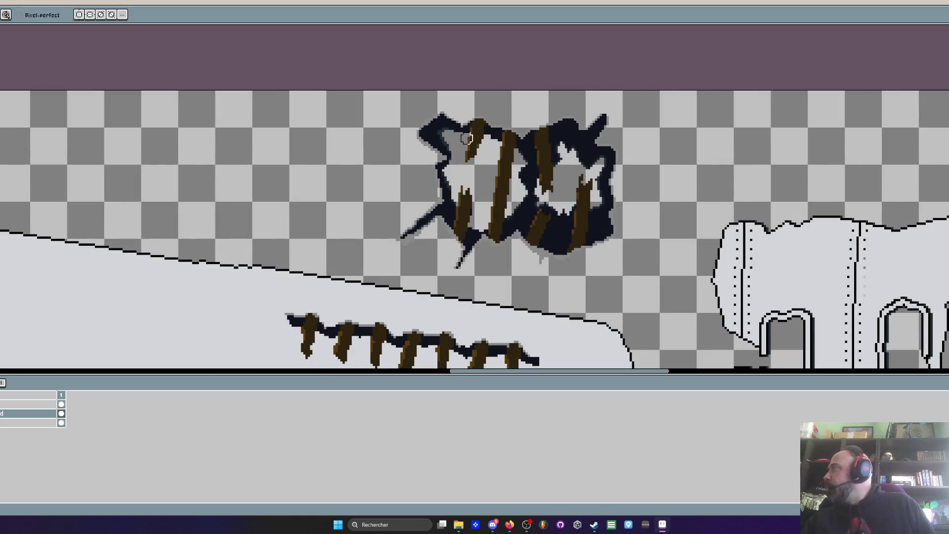
pyautogui.scroll(1, 477, 168)
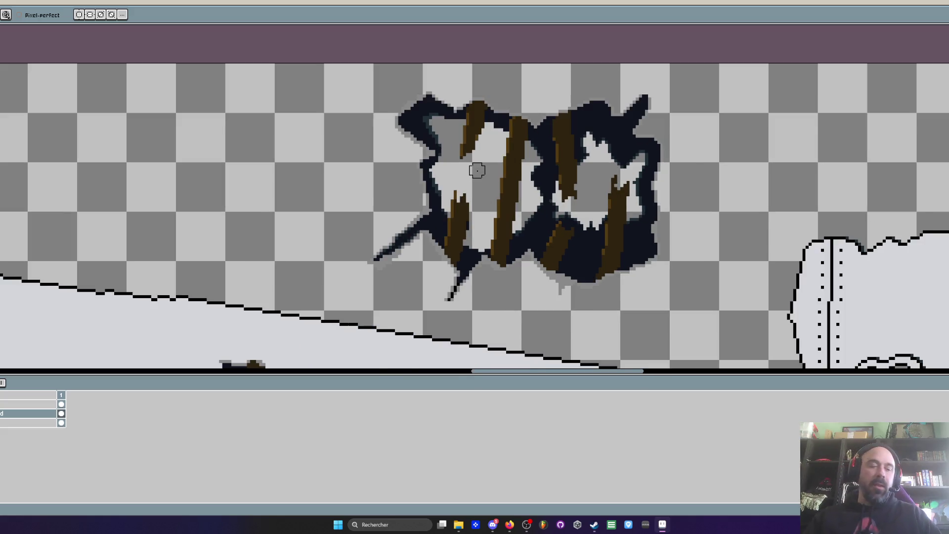
pyautogui.scroll(-2, 476, 166)
pyautogui.press('m')
pyautogui.moveTo(482, 123)
pyautogui.mouseDown()
pyautogui.moveTo(402, 189)
pyautogui.moveTo(452, 243)
pyautogui.moveTo(589, 221)
pyautogui.moveTo(558, 121)
pyautogui.moveTo(492, 123)
pyautogui.mouseUp()
# Move the hole onto the wall, flip it, lower it one pixel and drop it
pyautogui.moveTo(606, 112)
pyautogui.mouseDown()
pyautogui.moveTo(341, 230)
pyautogui.moveTo(337, 242)
pyautogui.mouseUp()
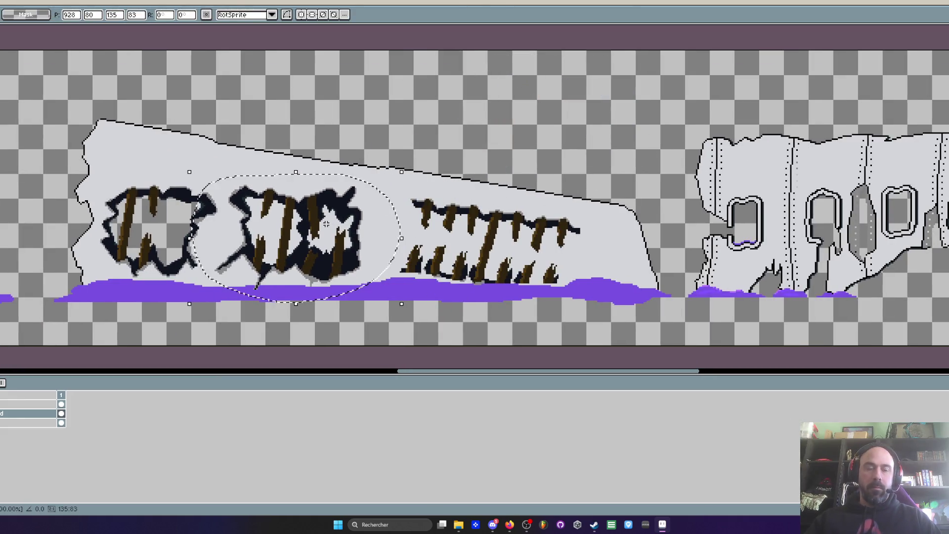
pyautogui.press('x')
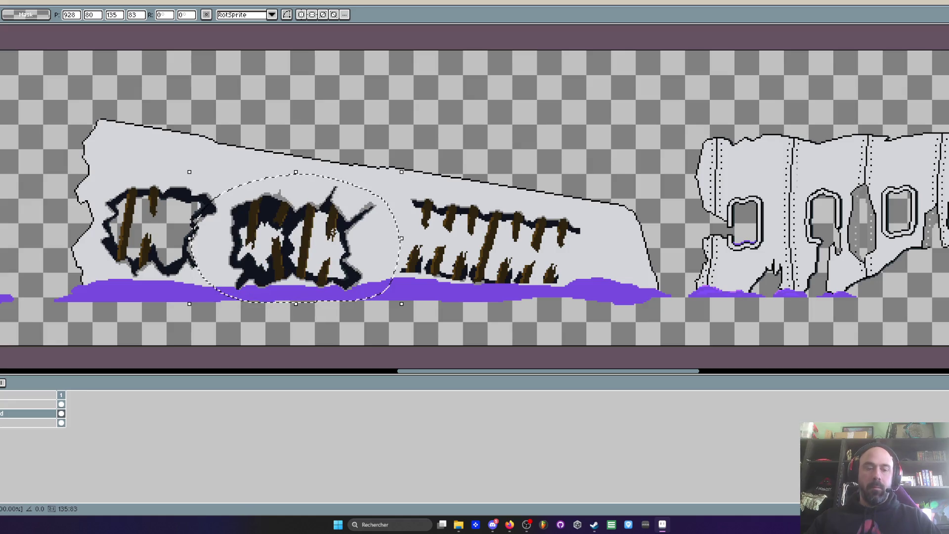
pyautogui.press('y')
pyautogui.scroll(1, 334, 230)
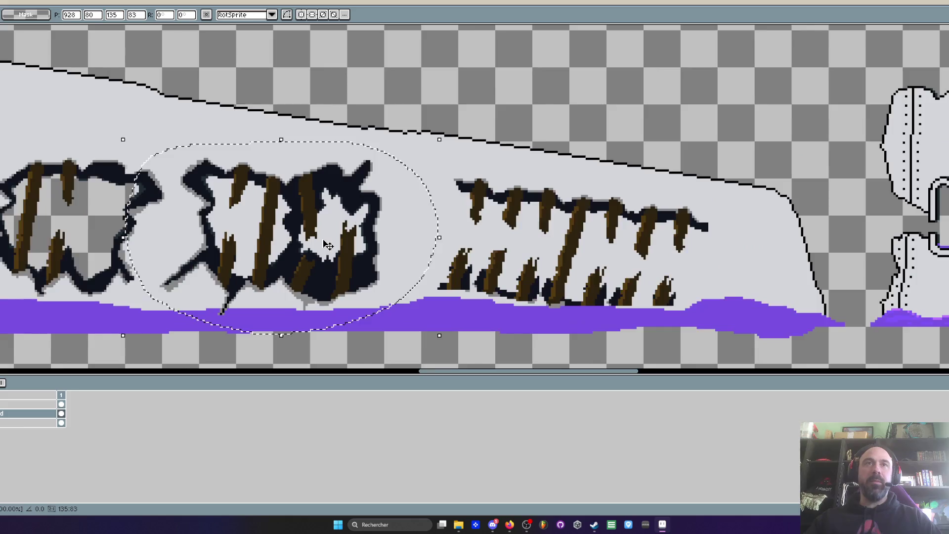
pyautogui.moveTo(334, 230); pyautogui.dragTo(322, 250)
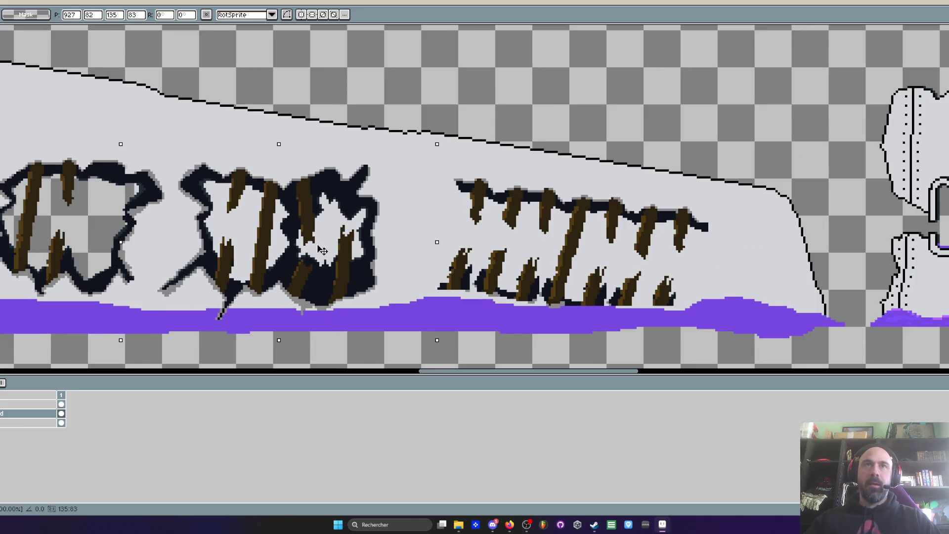
pyautogui.moveTo(322, 250); pyautogui.dragTo(322, 253)
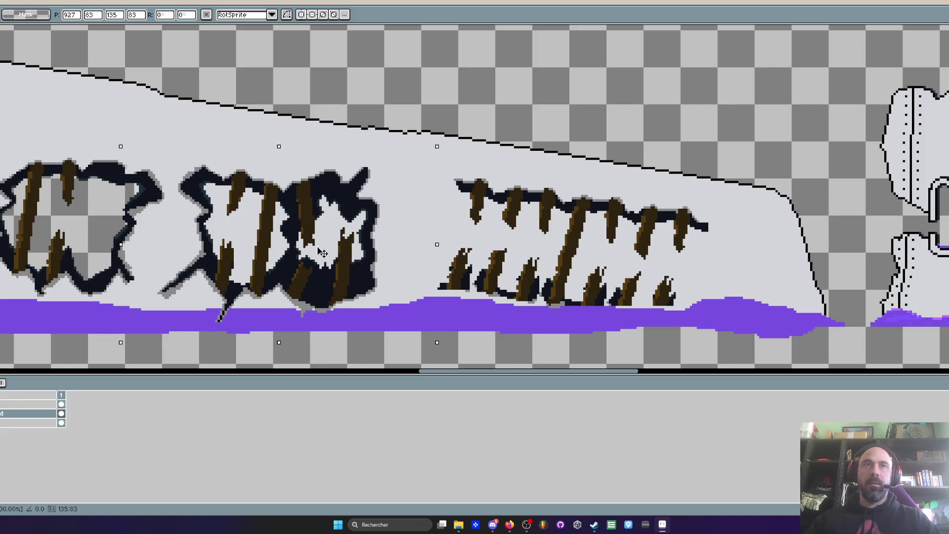
pyautogui.press('Return')
# Fill-clear the white gap inside the middle hole
pyautogui.scroll(2, 198, 311)
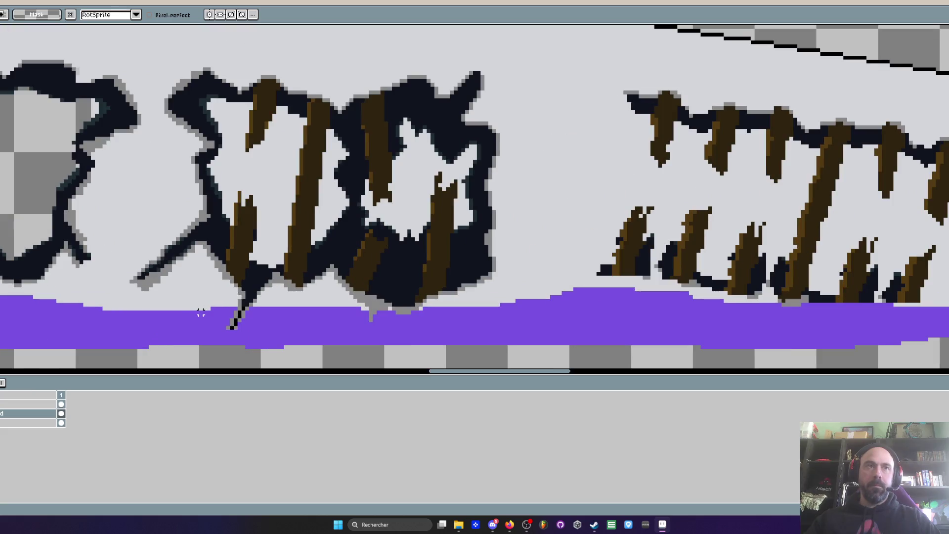
pyautogui.scroll(-1, 197, 311)
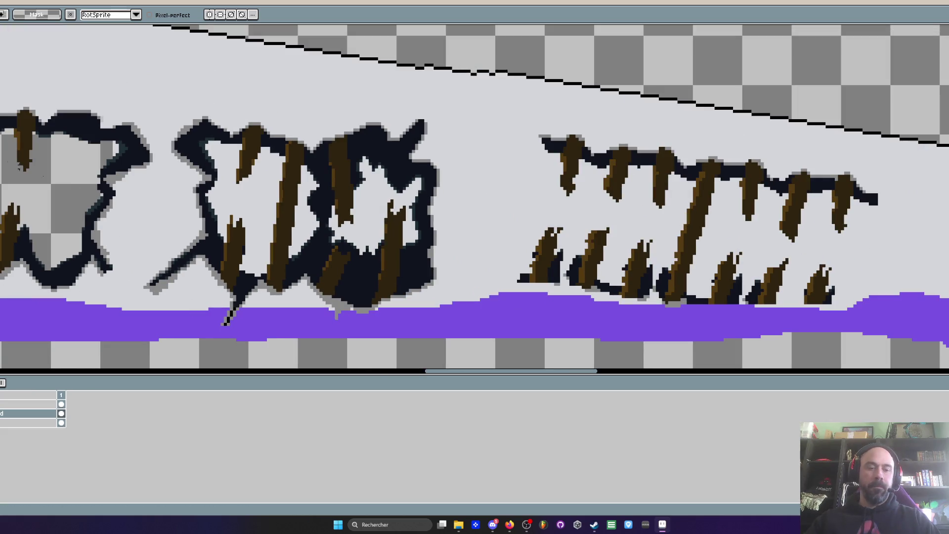
pyautogui.press('g')
pyautogui.click(247, 208)
# Fill the last white gaps inside the middle hole with transparency
pyautogui.click(304, 212)
pyautogui.click(355, 217)
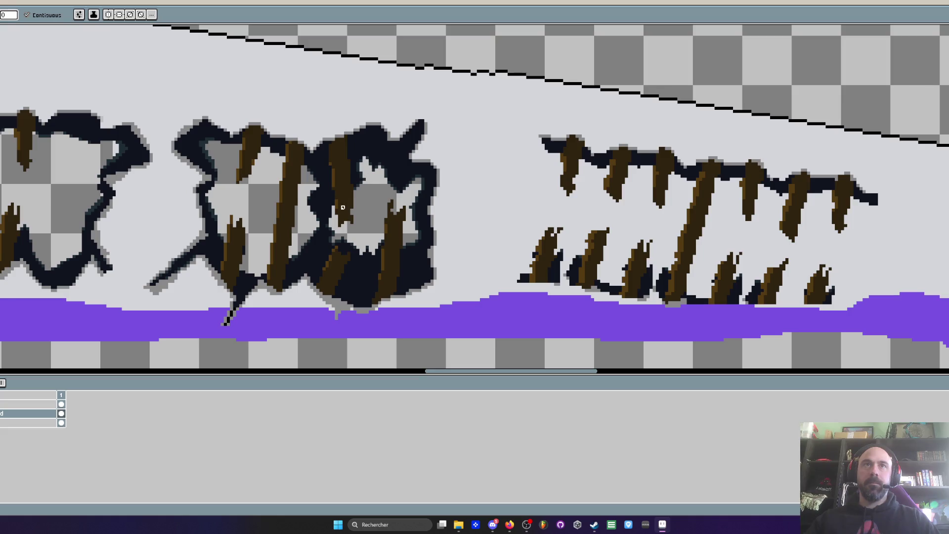
pyautogui.scroll(-4, 343, 208)
pyautogui.scroll(3, 269, 281)
# Eyedrop the purple glow and paint over the stray black pixels in the glow band
pyautogui.press('b')
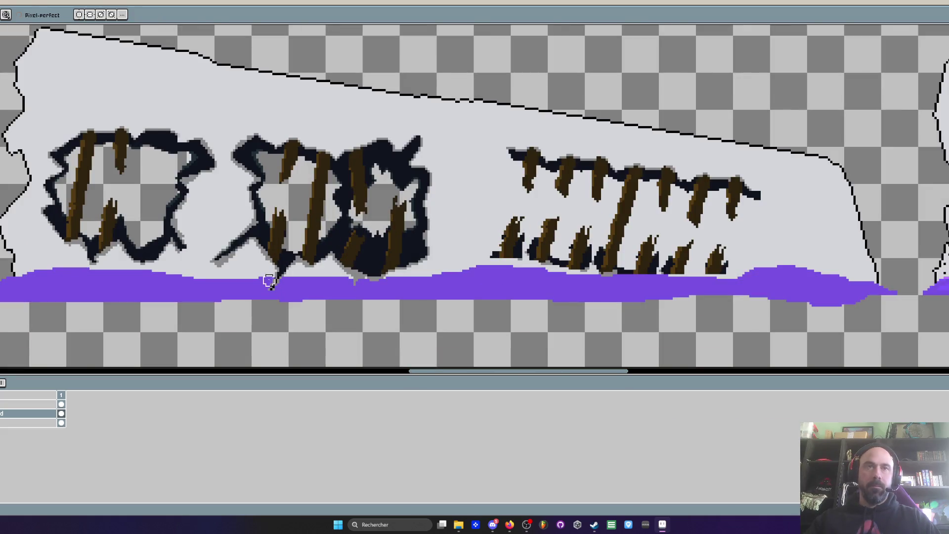
pyautogui.scroll(2, 269, 281)
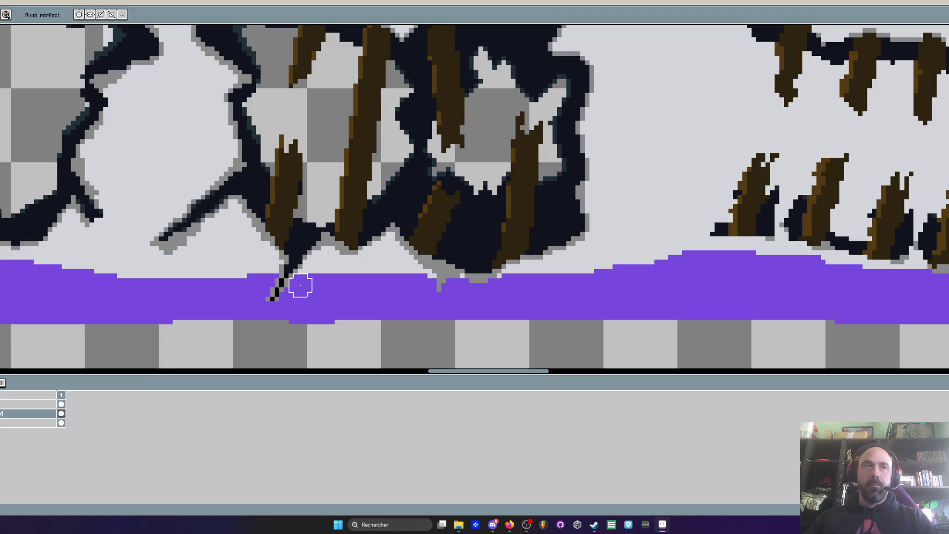
pyautogui.scroll(-1, 214, 324)
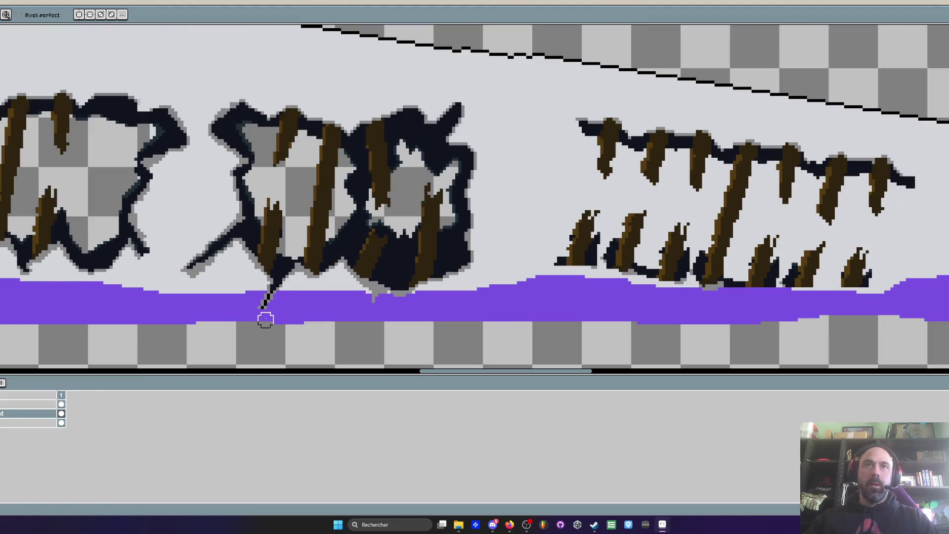
pyautogui.scroll(1, 266, 320)
pyautogui.press('i')
pyautogui.scroll(1, 292, 301)
pyautogui.scroll(1, 297, 302)
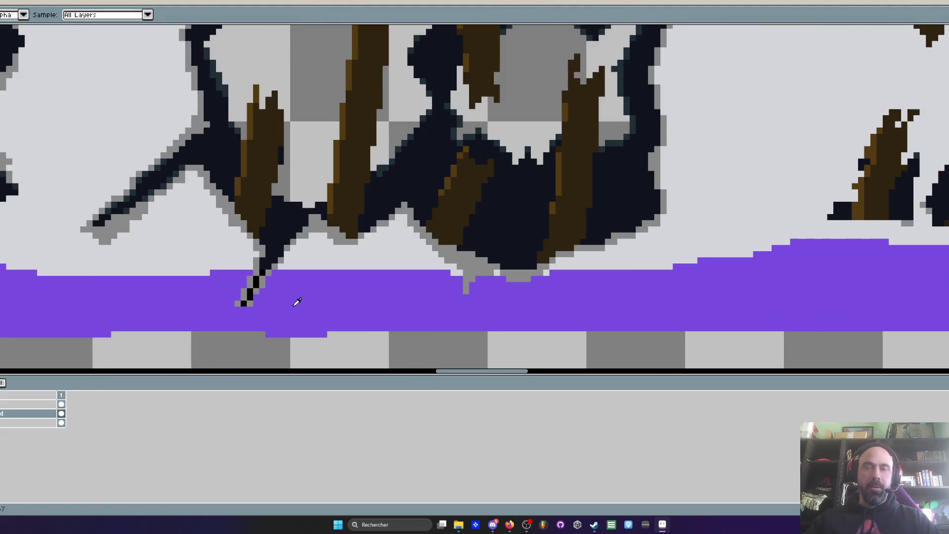
pyautogui.press('b')
pyautogui.moveTo(264, 271)
pyautogui.mouseDown()
pyautogui.moveTo(242, 303)
pyautogui.moveTo(274, 267)
pyautogui.moveTo(306, 267)
pyautogui.mouseUp()
# Paint the grey drip pixels under the hole purple
pyautogui.moveTo(465, 292)
pyautogui.mouseDown()
pyautogui.moveTo(534, 277)
pyautogui.moveTo(504, 272)
pyautogui.mouseUp()
pyautogui.scroll(-6, 488, 303)
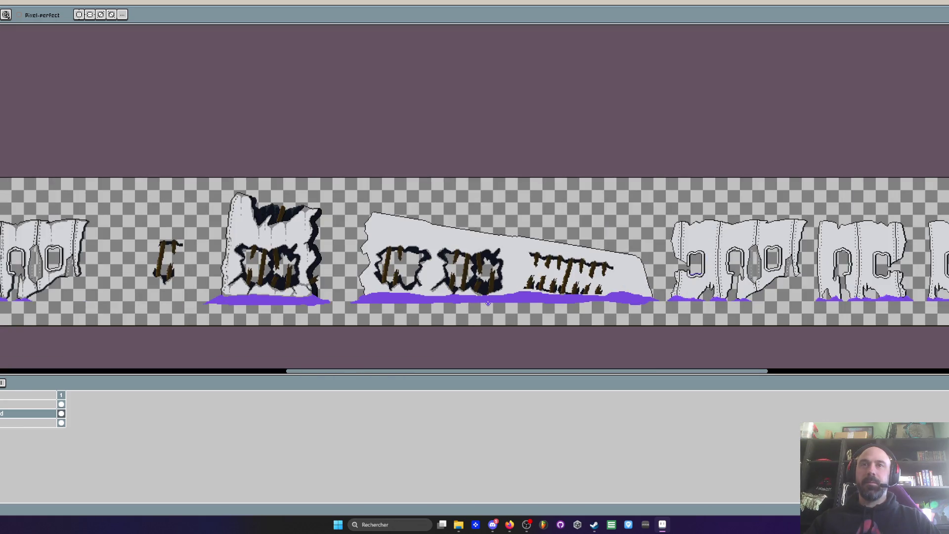
pyautogui.scroll(2, 488, 303)
pyautogui.scroll(-2, 520, 298)
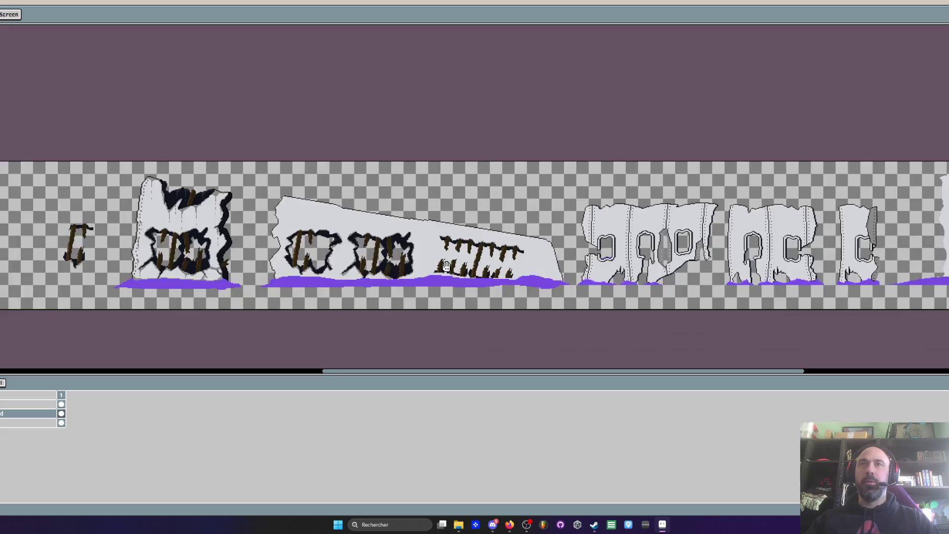
pyautogui.scroll(4, 547, 273)
pyautogui.scroll(1, 346, 265)
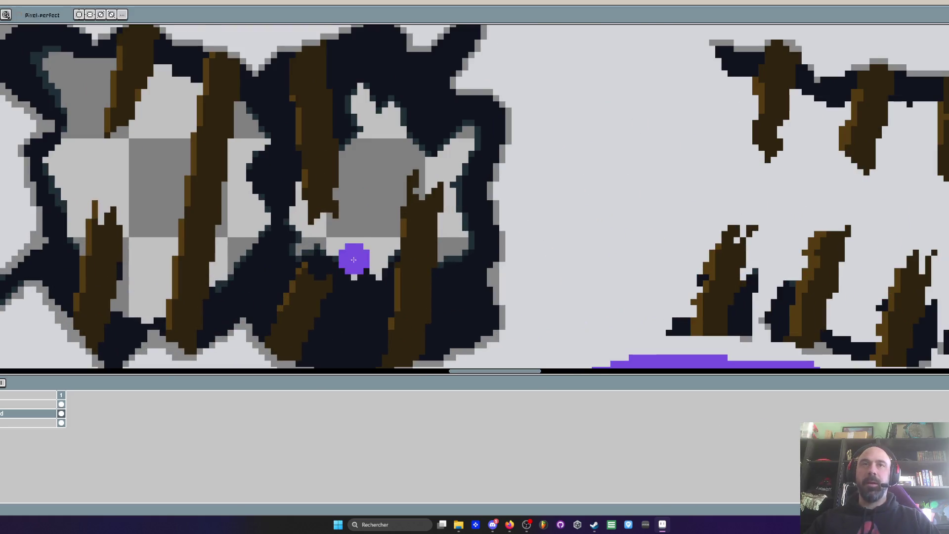
pyautogui.scroll(-2, 364, 267)
pyautogui.scroll(-1, 365, 267)
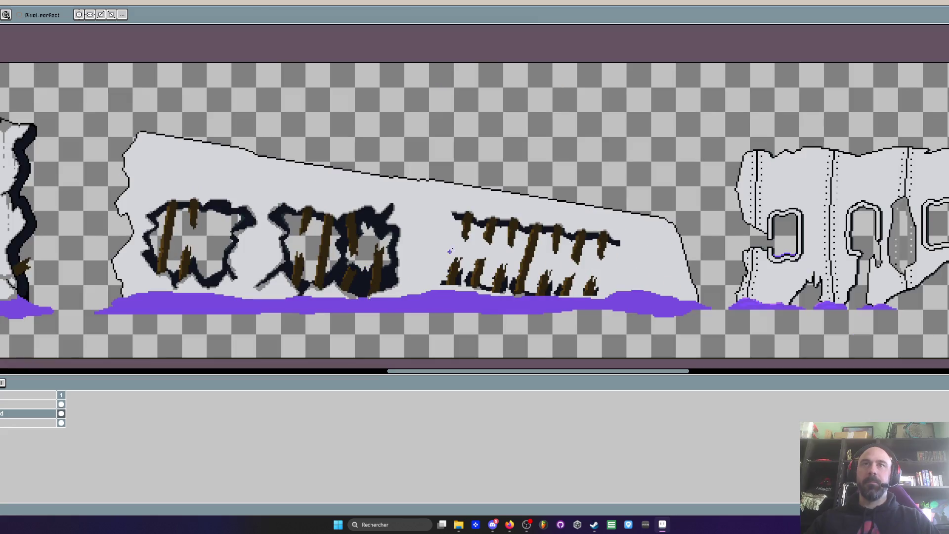
pyautogui.scroll(-2, 454, 251)
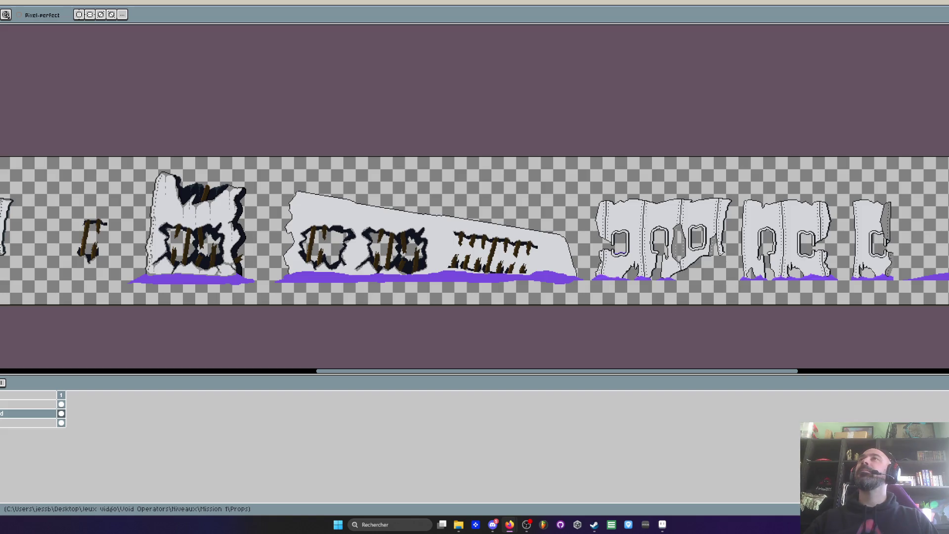
# Rectangular-select the small torn hole on the first wall piece
pyautogui.scroll(-2, 314, 142)
pyautogui.scroll(2, 314, 142)
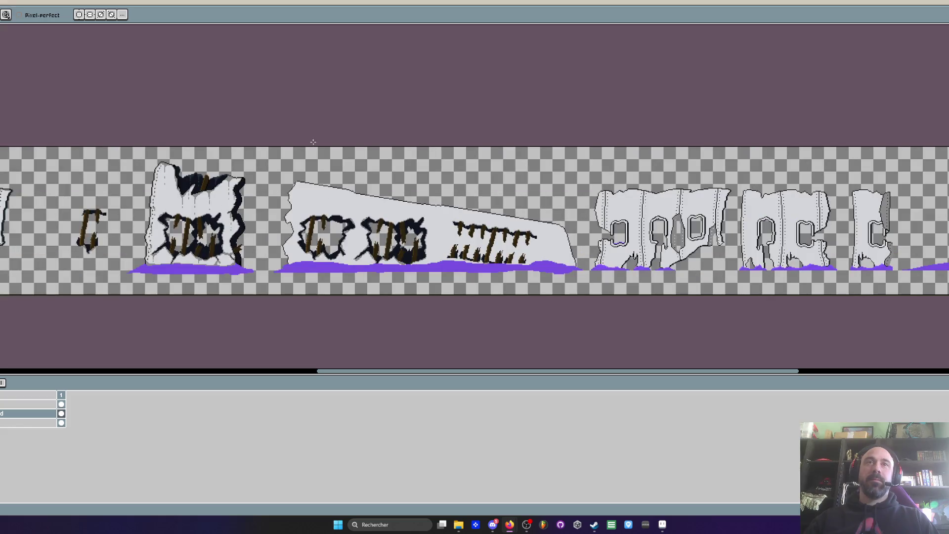
pyautogui.scroll(-2, 314, 142)
pyautogui.scroll(5, 332, 196)
pyautogui.scroll(-4, 316, 196)
pyautogui.scroll(3, 272, 203)
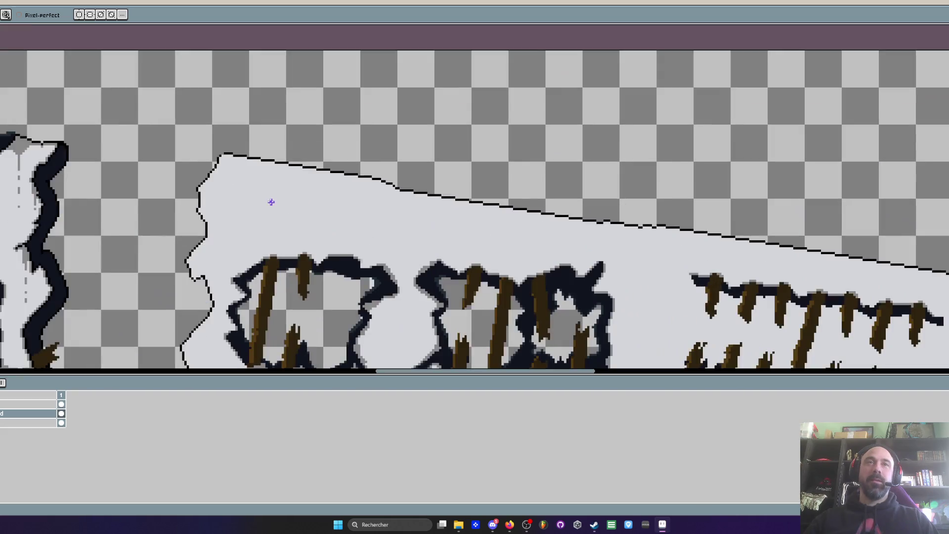
pyautogui.scroll(-5, 282, 213)
pyautogui.scroll(2, 400, 169)
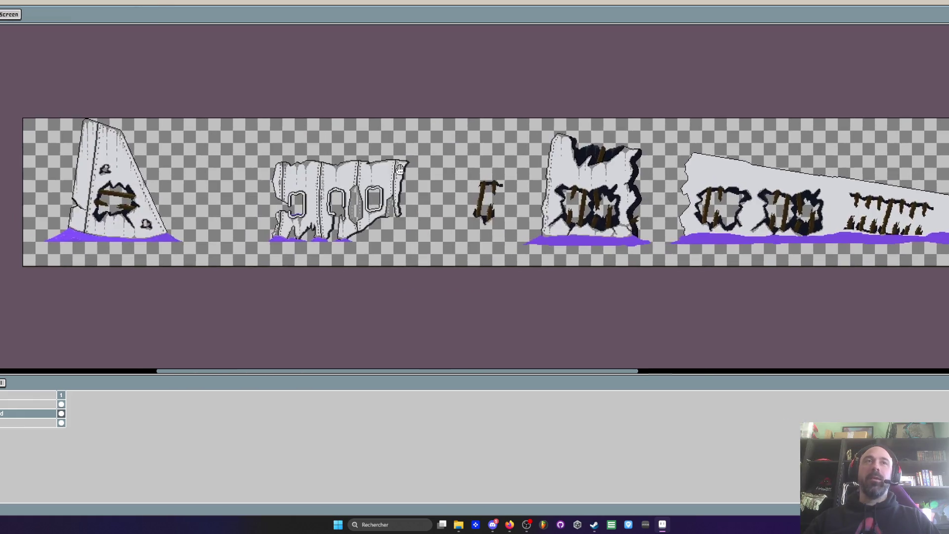
pyautogui.scroll(3, 154, 157)
pyautogui.scroll(2, 154, 157)
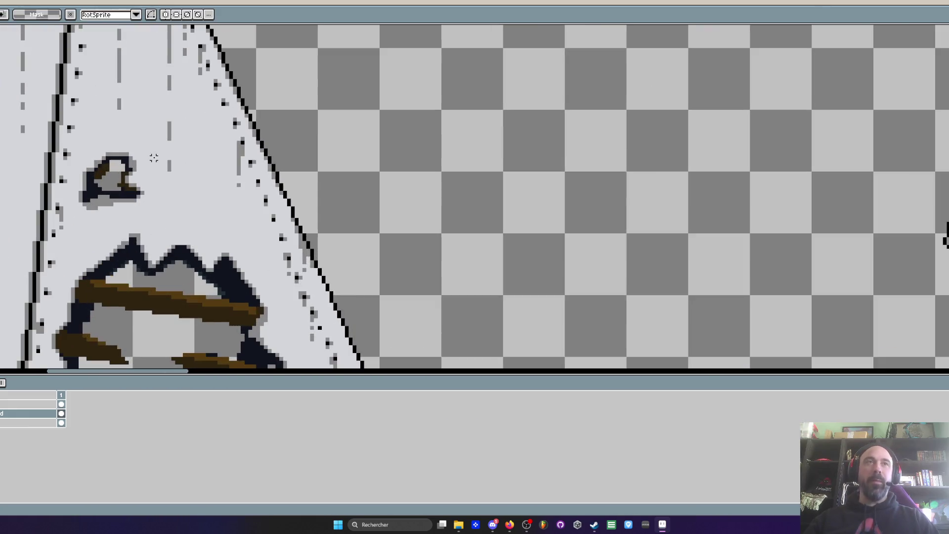
pyautogui.moveTo(74, 144)
pyautogui.mouseDown()
pyautogui.moveTo(136, 213)
pyautogui.moveTo(204, 222)
pyautogui.mouseUp()
# Move the selected hole onto the top-left corner of the long slanted wall
pyautogui.scroll(-1, 130, 203)
pyautogui.hscroll(5, 937, 289)
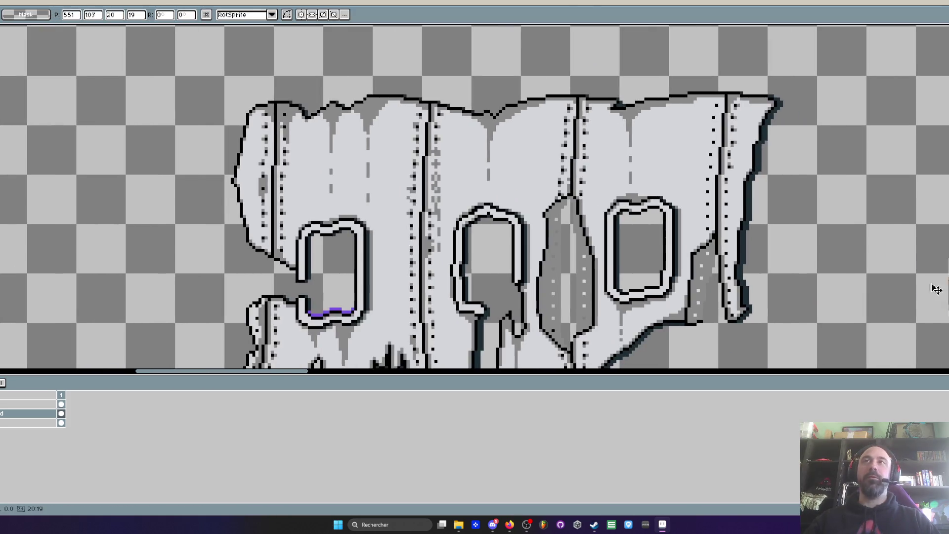
pyautogui.moveTo(936, 289)
pyautogui.mouseDown()
pyautogui.moveTo(782, 138)
pyautogui.moveTo(807, 169)
pyautogui.moveTo(817, 162)
pyautogui.moveTo(802, 143)
pyautogui.mouseUp()
pyautogui.scroll(-3, 807, 170)
pyautogui.scroll(3, 817, 162)
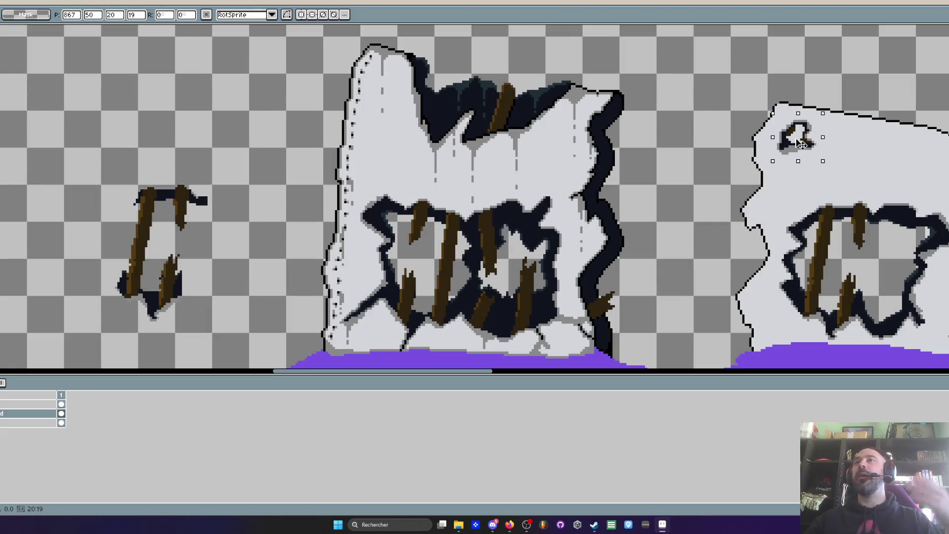
pyautogui.scroll(3, 802, 143)
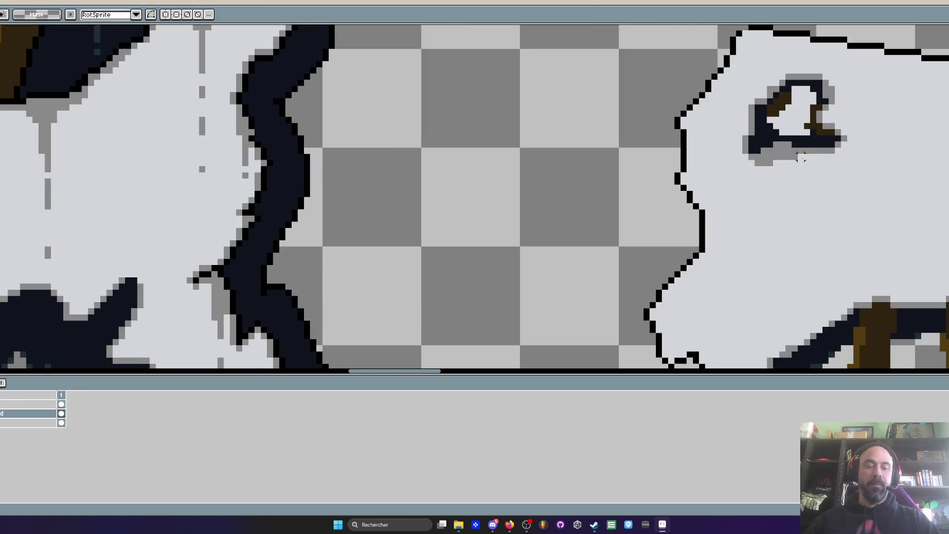
# Touch up the moved hole with the Pencil and Paint Bucket
pyautogui.press('b')
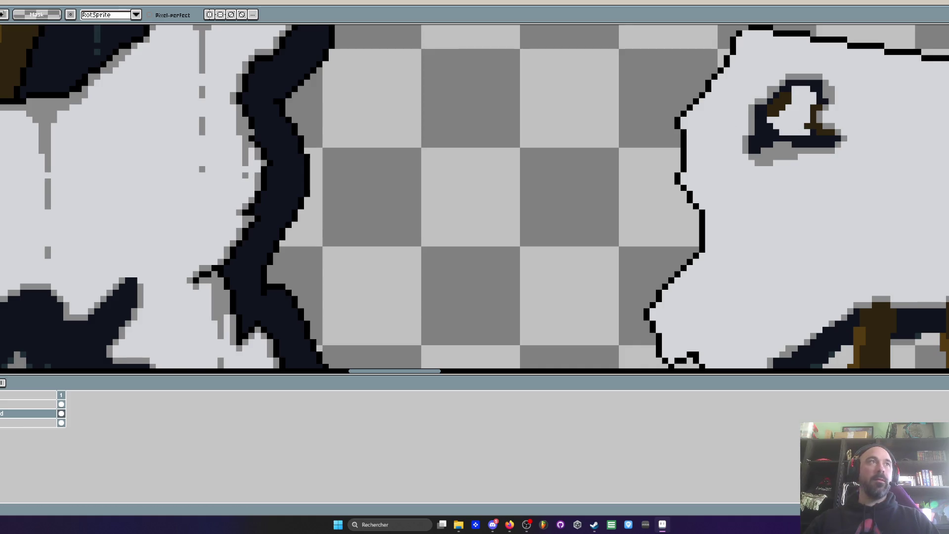
pyautogui.press('h')
pyautogui.scroll(-1, 796, 113)
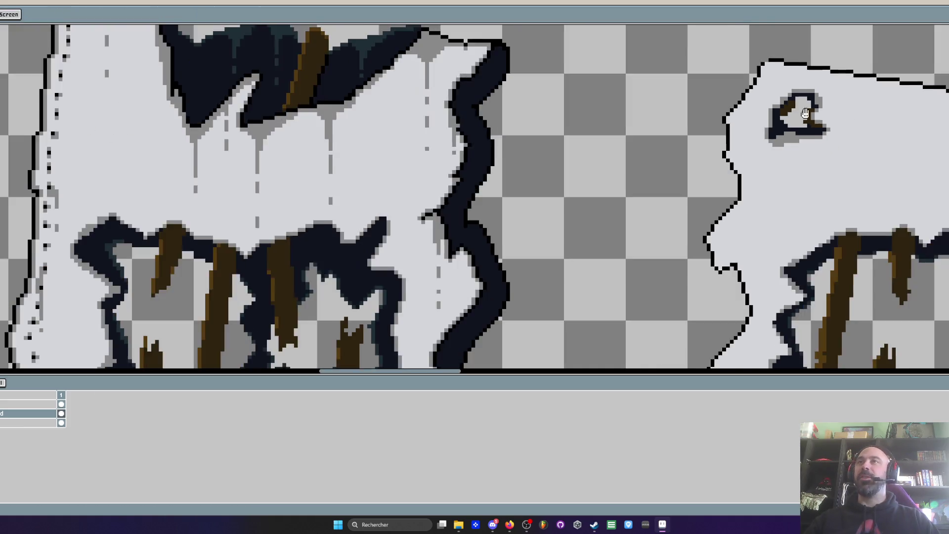
pyautogui.scroll(1, 704, 124)
pyautogui.press('g')
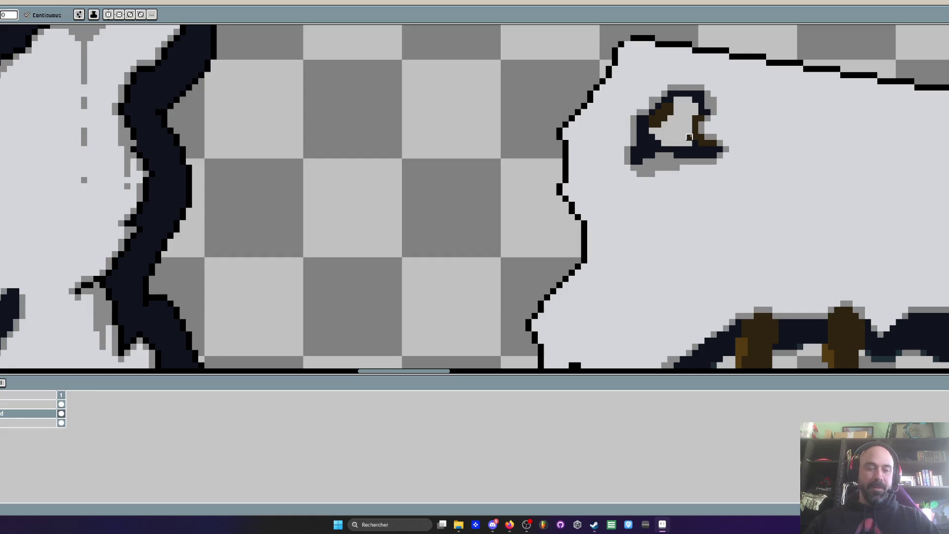
pyautogui.scroll(2, 690, 137)
pyautogui.scroll(-4, 668, 128)
pyautogui.press('h')
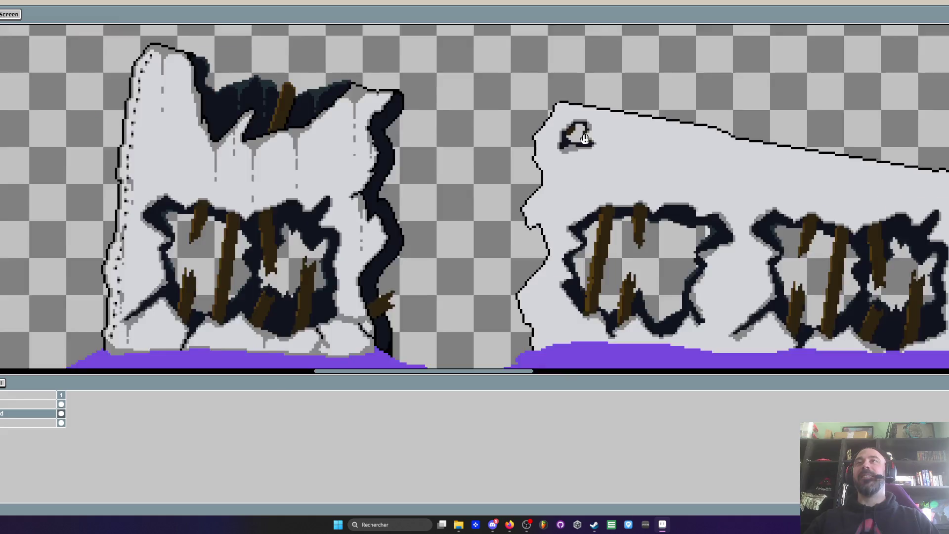
pyautogui.scroll(-1, 585, 139)
pyautogui.moveTo(666, 159); pyautogui.dragTo(630, 153)
pyautogui.press('m')
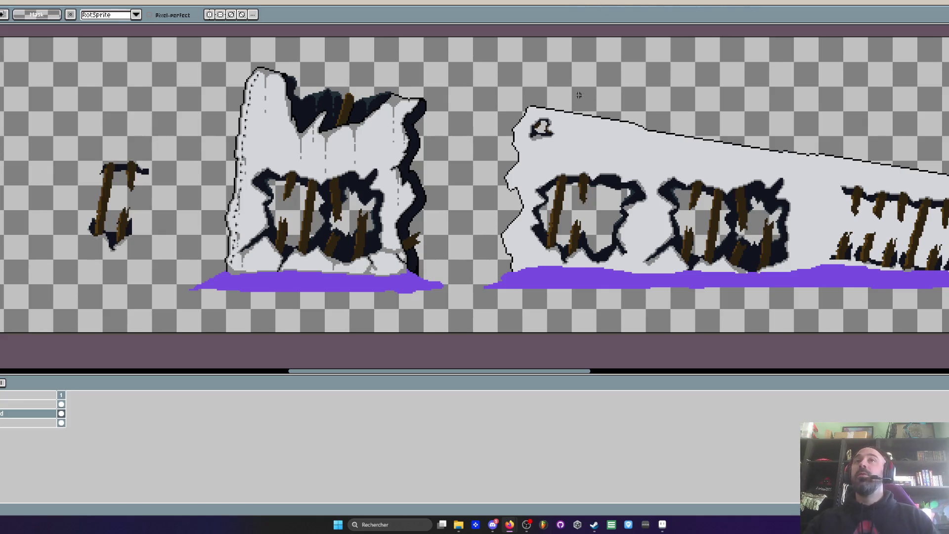
# Lasso-select the right part of the slanted wall piece, then deselect it
pyautogui.scroll(1, 518, 138)
pyautogui.scroll(-3, 532, 102)
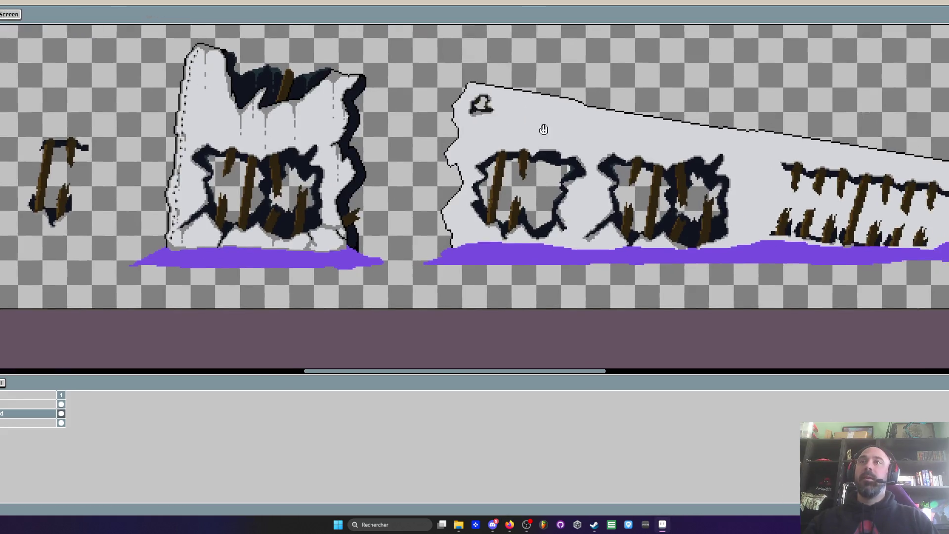
pyautogui.scroll(3, 564, 166)
pyautogui.scroll(-3, 564, 166)
pyautogui.press('m')
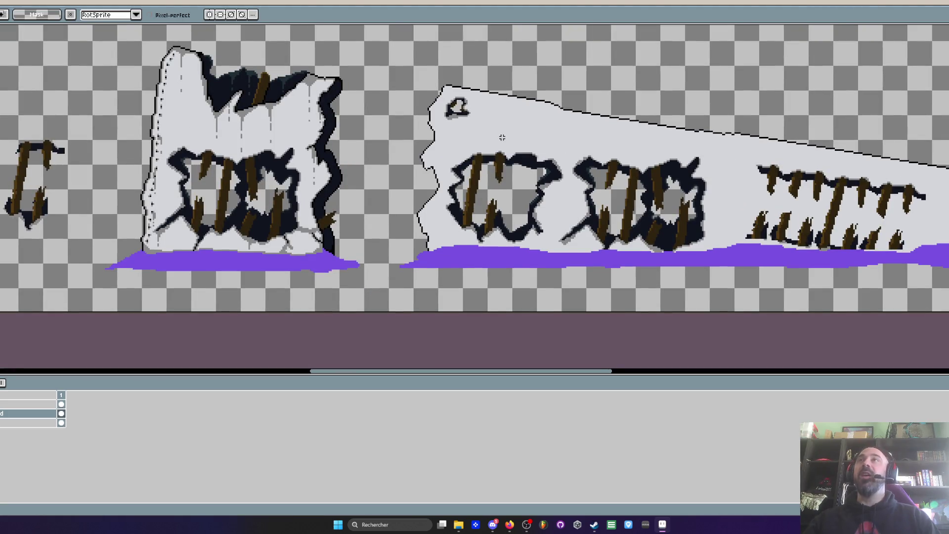
pyautogui.scroll(3, 445, 132)
pyautogui.scroll(2, 440, 92)
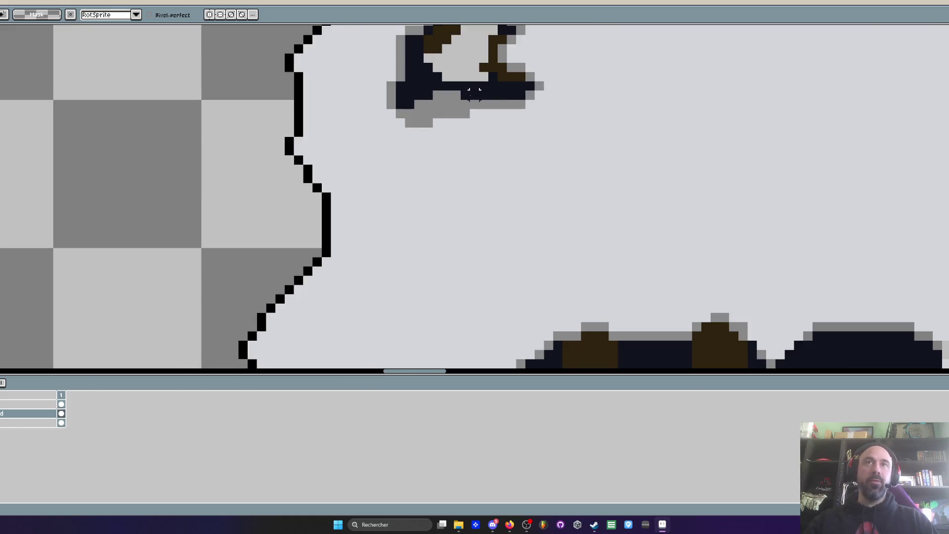
pyautogui.moveTo(441, 92)
pyautogui.mouseDown()
pyautogui.moveTo(426, 121)
pyautogui.moveTo(539, 183)
pyautogui.moveTo(462, 90)
pyautogui.moveTo(425, 118)
pyautogui.mouseUp()
pyautogui.scroll(-3, 514, 129)
pyautogui.hotkey('ctrl', 'd')
# Paste the copied row of broken stakes onto the slanted wall with Ctrl+V
pyautogui.press('h')
pyautogui.scroll(2, 445, 104)
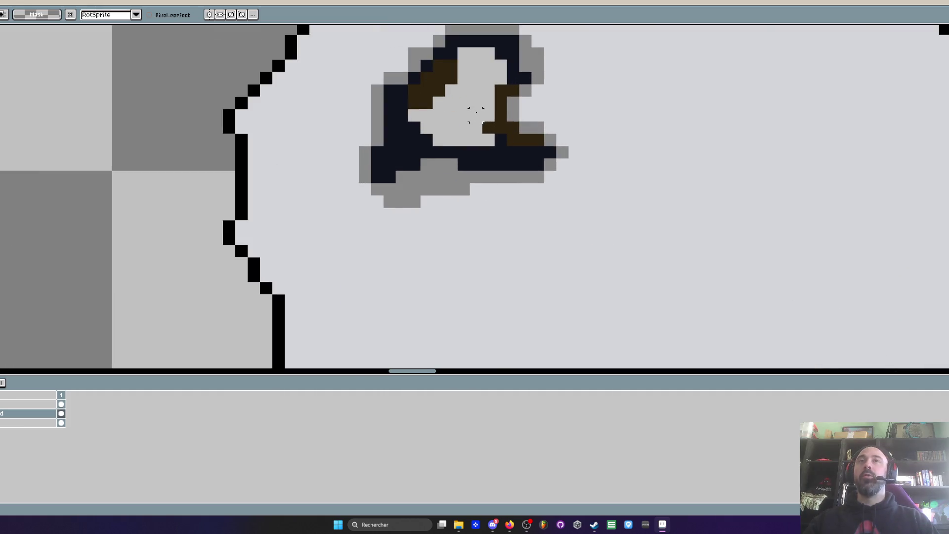
pyautogui.scroll(-2, 426, 88)
pyautogui.scroll(-2, 427, 88)
pyautogui.press('q')
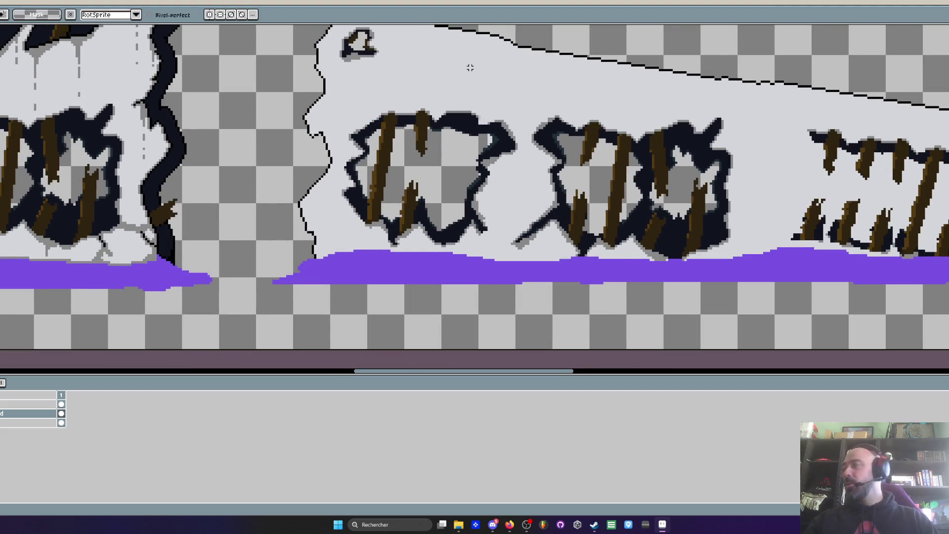
pyautogui.scroll(-1, 471, 68)
pyautogui.press('h')
pyautogui.hscroll(2, 282, 350)
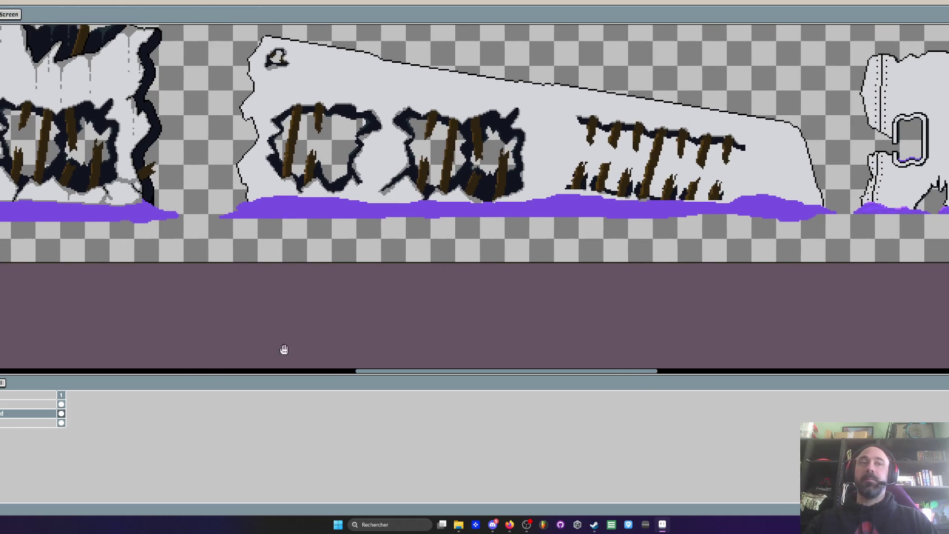
pyautogui.hotkey('ctrl', 'v')
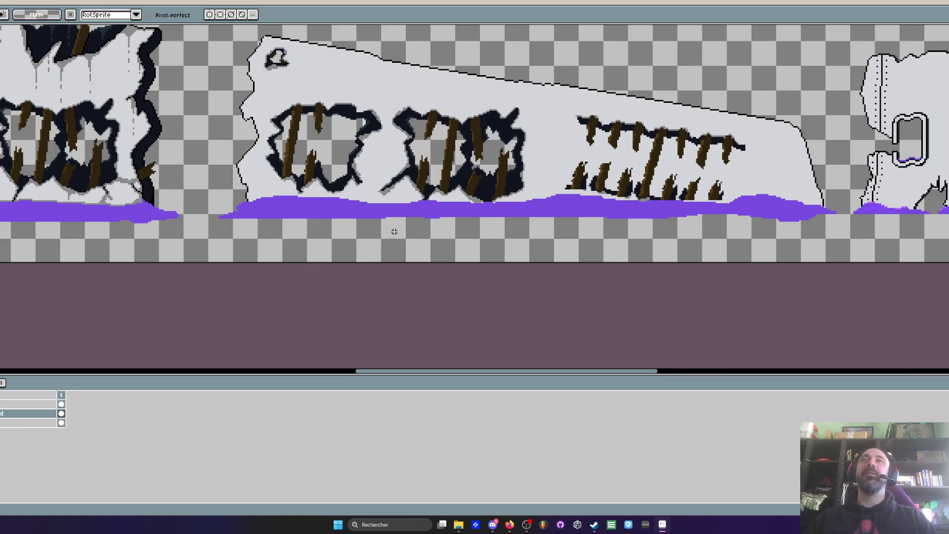
# Undo the pasted stakes, redo to compare, then undo them again
pyautogui.scroll(1, 597, 99)
pyautogui.scroll(1, 596, 100)
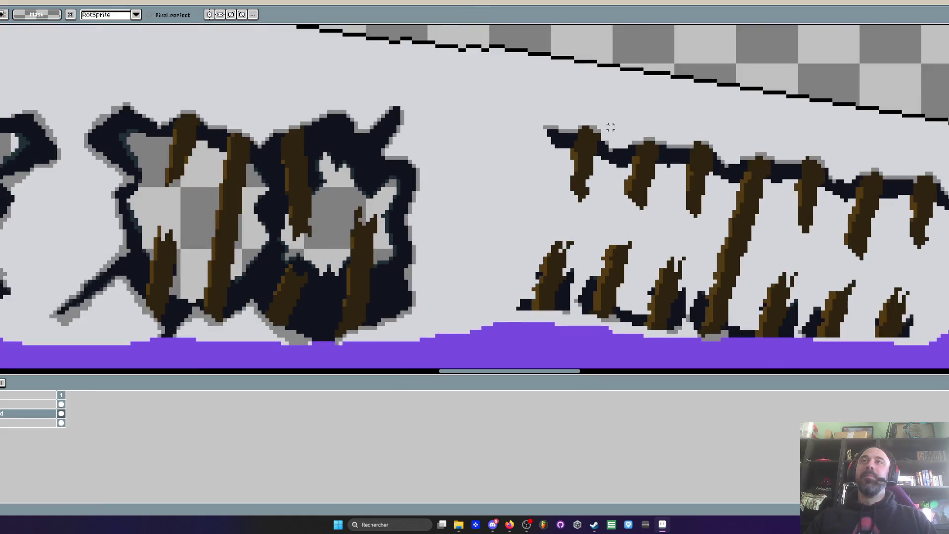
pyautogui.scroll(-1, 553, 148)
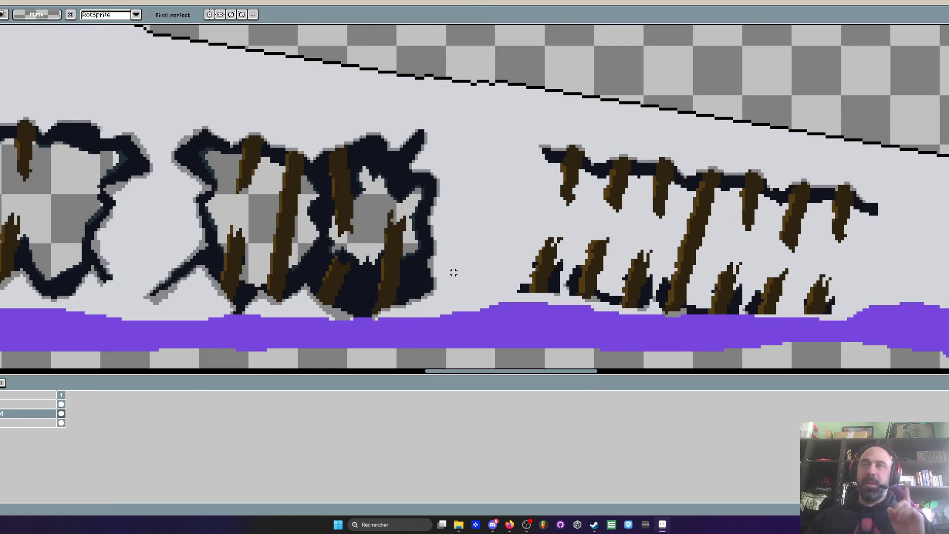
pyautogui.scroll(-1, 454, 272)
pyautogui.scroll(1, 597, 186)
pyautogui.scroll(-2, 597, 186)
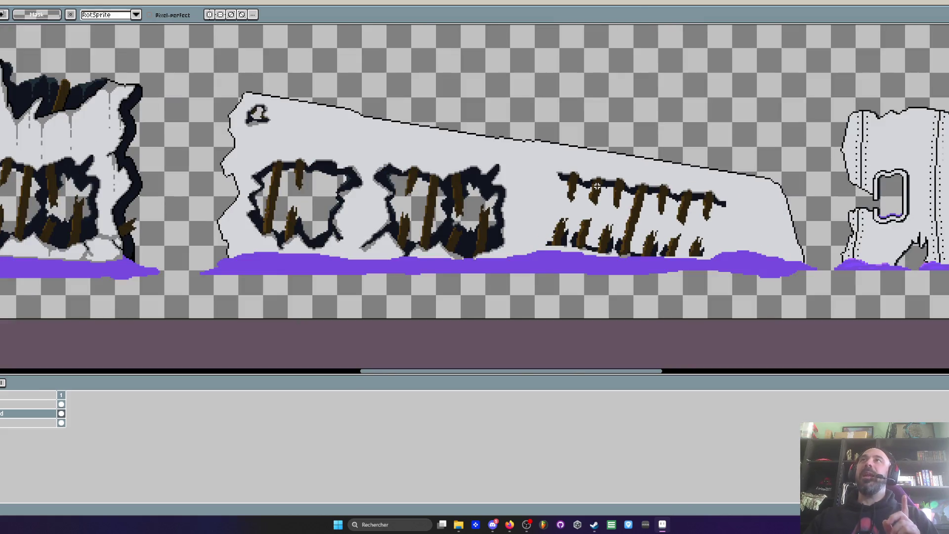
pyautogui.scroll(1, 597, 186)
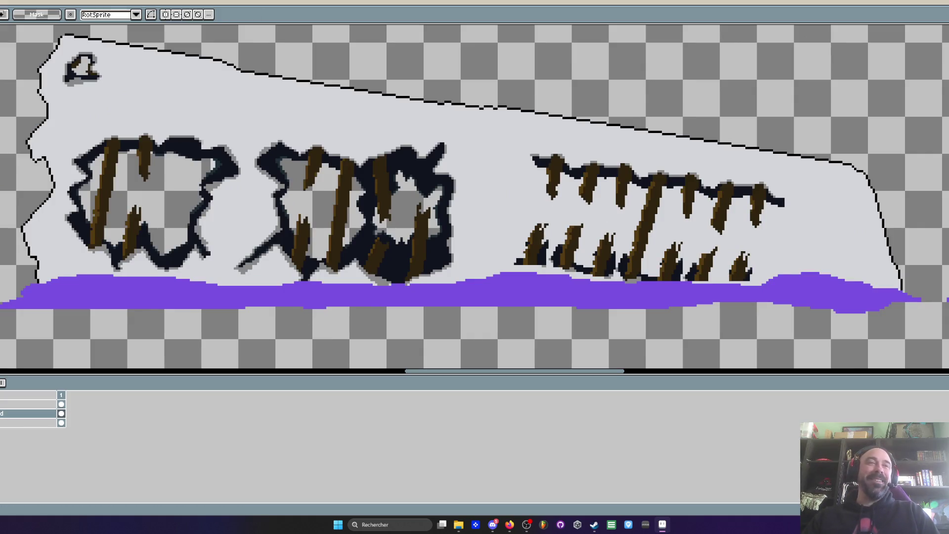
pyautogui.hotkey('ctrl', 'z')
pyautogui.hotkey('ctrl', 'y')
pyautogui.hotkey('ctrl', 'z')
# Look over the slanted wall to confirm only its two holes remain
pyautogui.scroll(-1, 540, 183)
pyautogui.scroll(2, 541, 182)
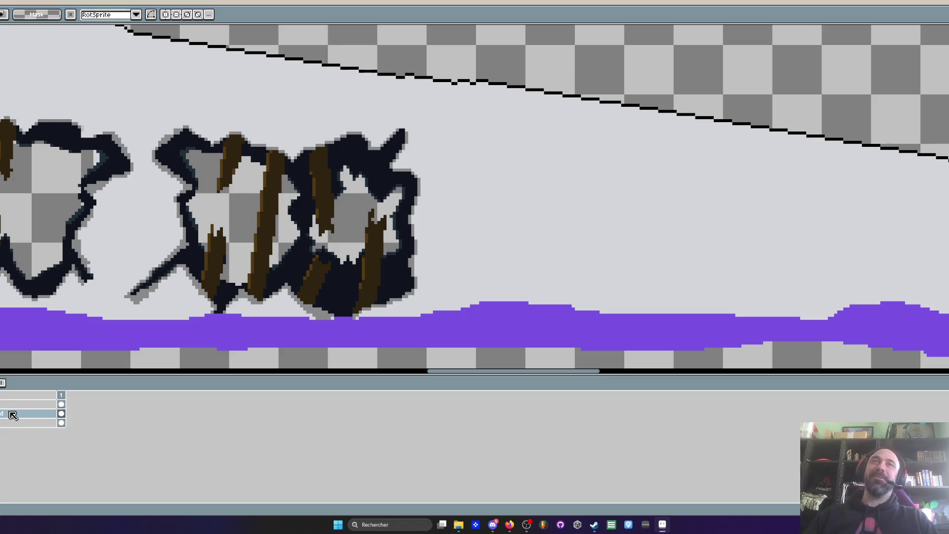
pyautogui.scroll(-3, 401, 82)
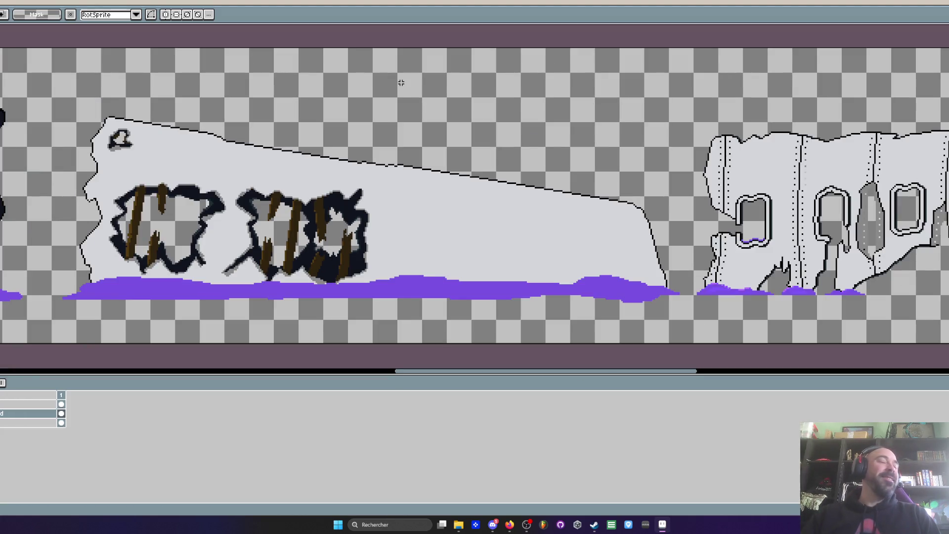
pyautogui.scroll(-3, 478, 167)
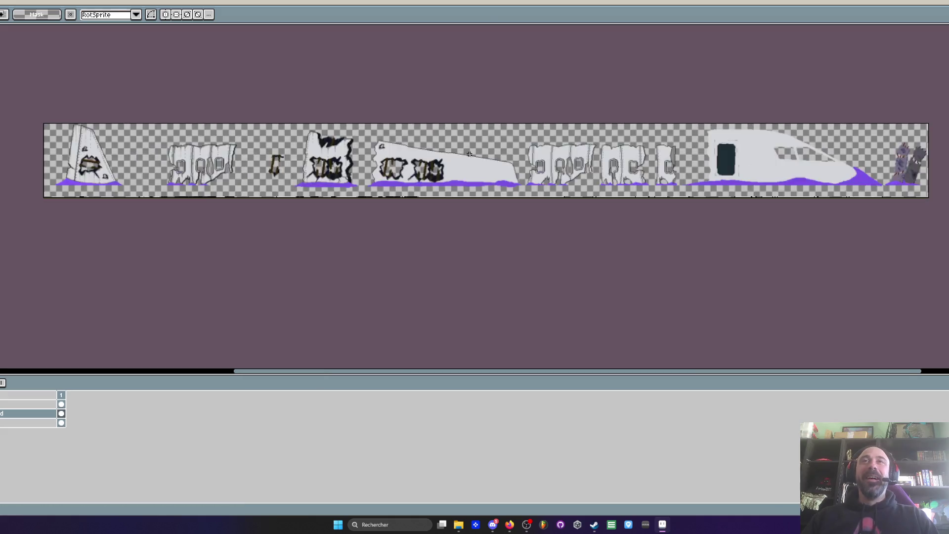
pyautogui.scroll(5, 479, 168)
pyautogui.scroll(-3, 440, 106)
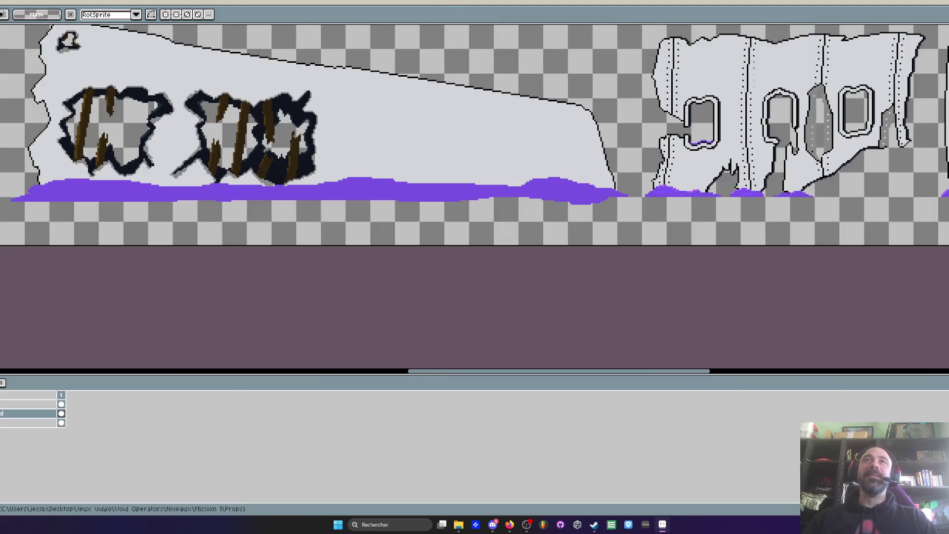
pyautogui.scroll(4, 418, 138)
pyautogui.scroll(2, 418, 138)
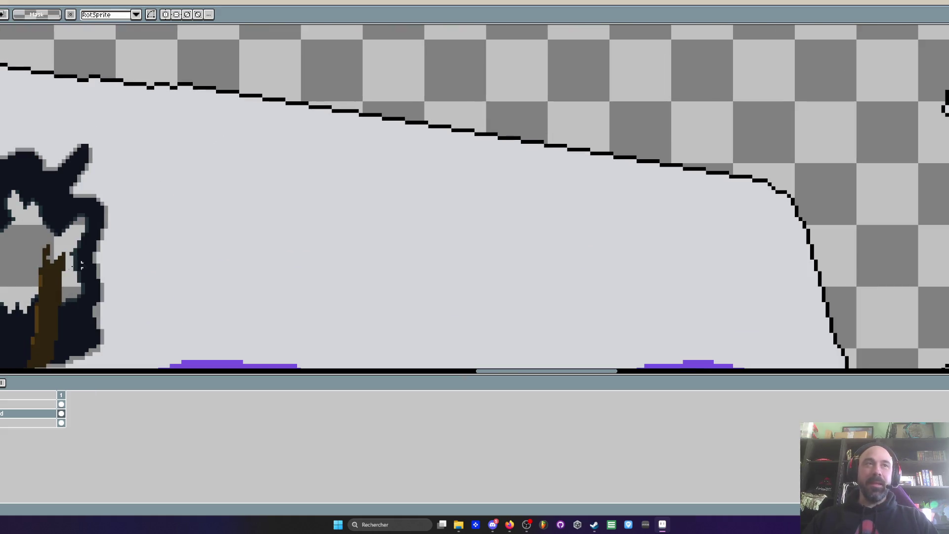
# On the chosen layer, try a dark brown post with a larger pencil brush, then undo it
pyautogui.click(28, 413)
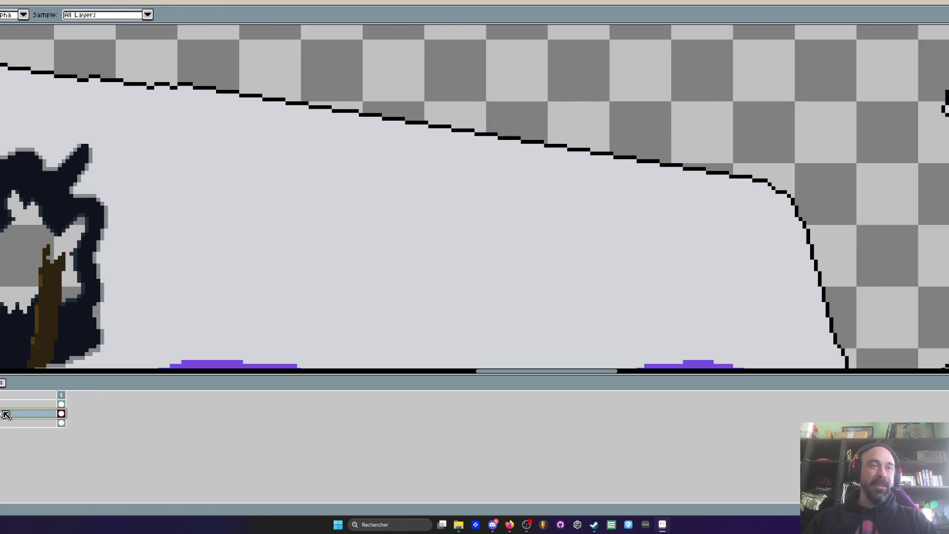
pyautogui.press('b')
pyautogui.press('+')
pyautogui.scroll(-2, 503, 198)
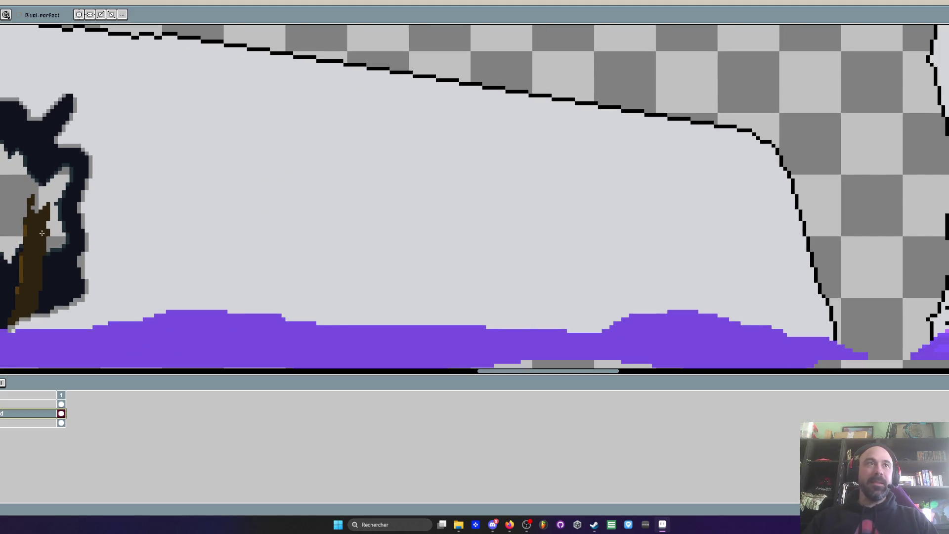
pyautogui.press('v')
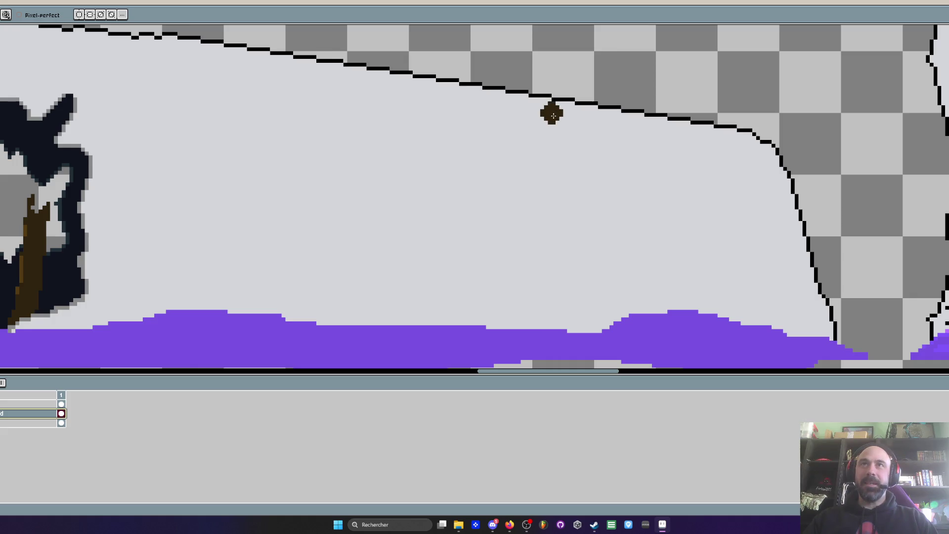
pyautogui.moveTo(548, 117); pyautogui.dragTo(529, 292)
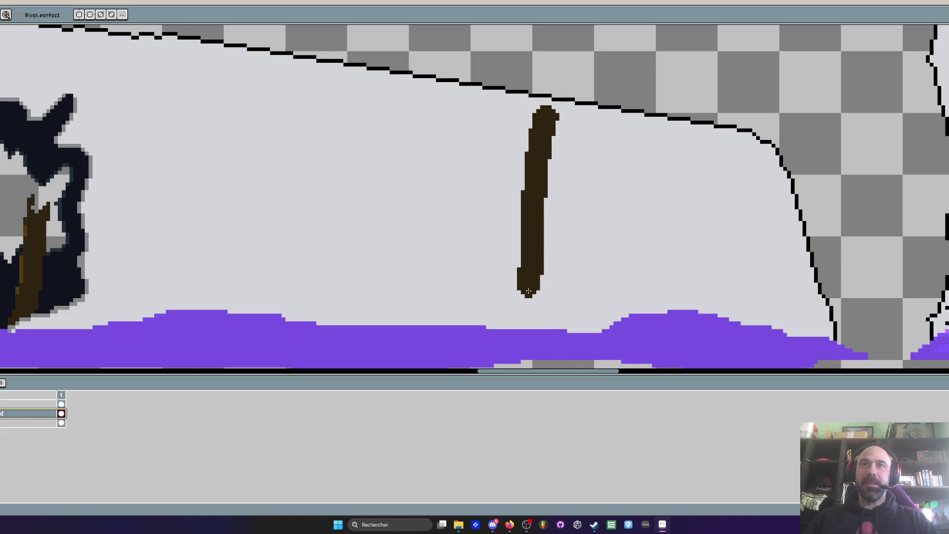
pyautogui.hotkey('ctrl', 'z')
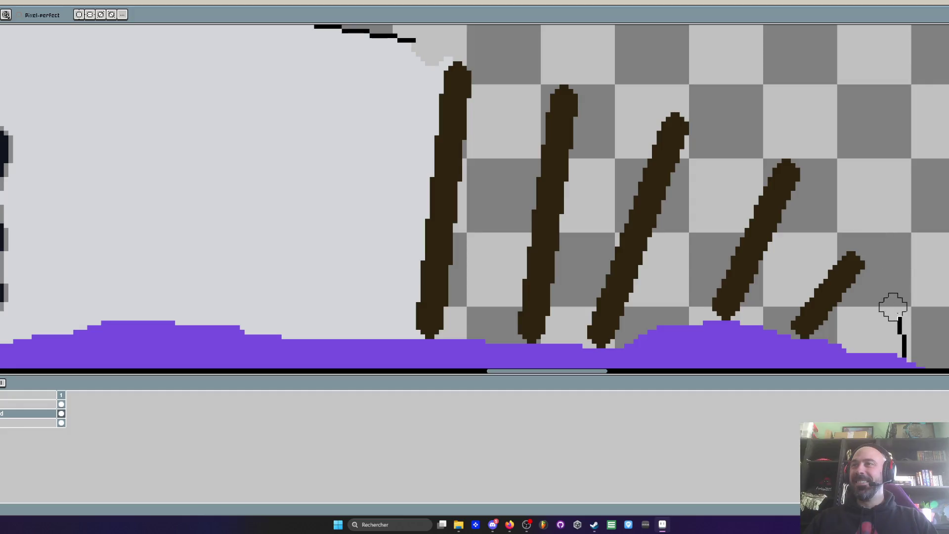
# Eyedrop the dark outline colour and draw a thin line linking the three posts
pyautogui.scroll(-3, 841, 233)
pyautogui.scroll(3, 782, 202)
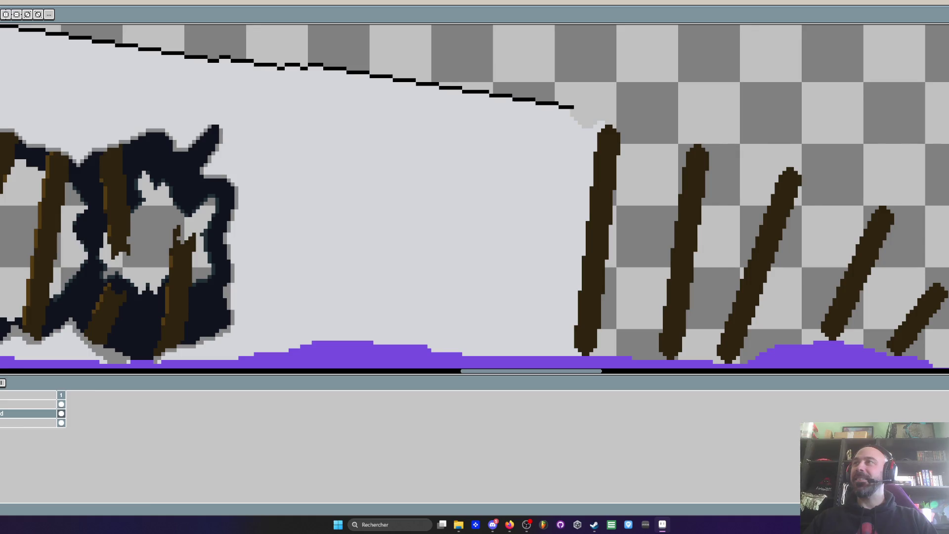
pyautogui.scroll(1, 609, 159)
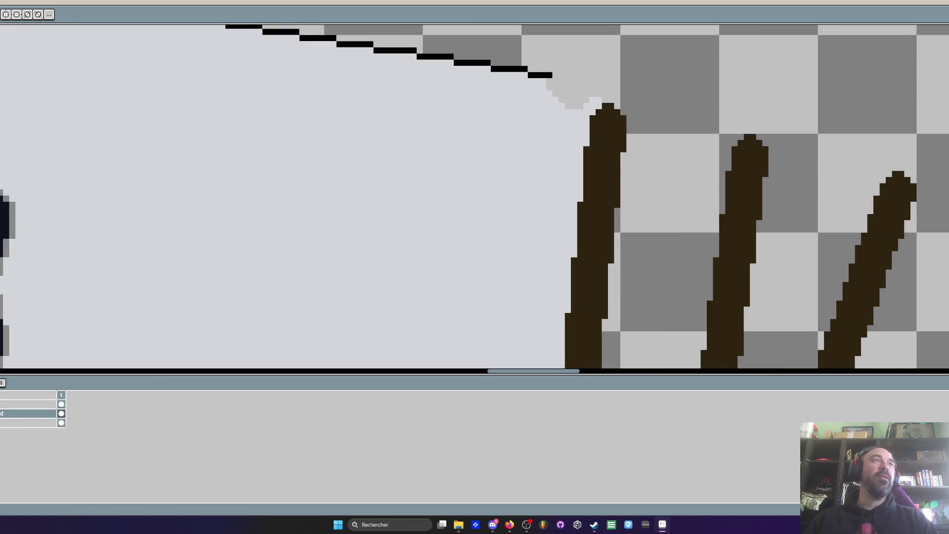
pyautogui.scroll(-1, 511, 92)
pyautogui.press('i')
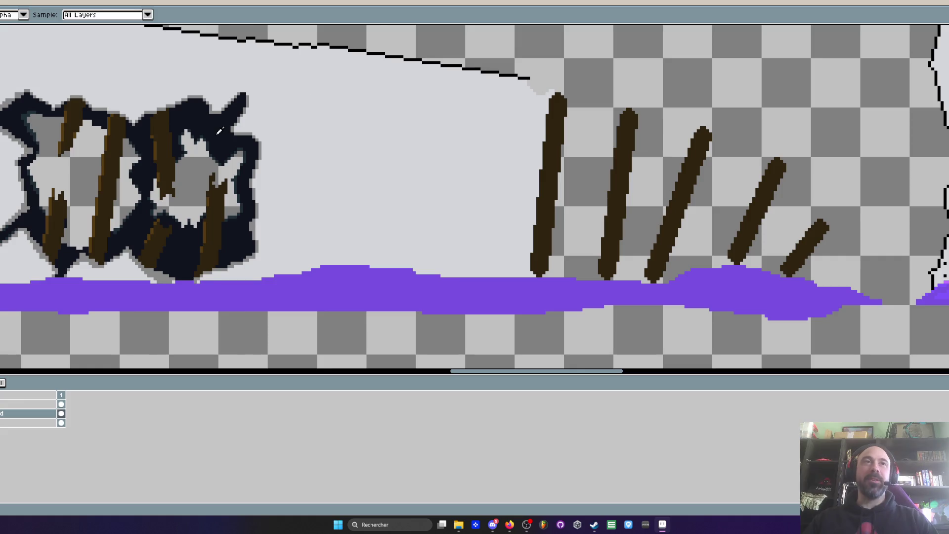
pyautogui.press('b')
pyautogui.scroll(1, 565, 138)
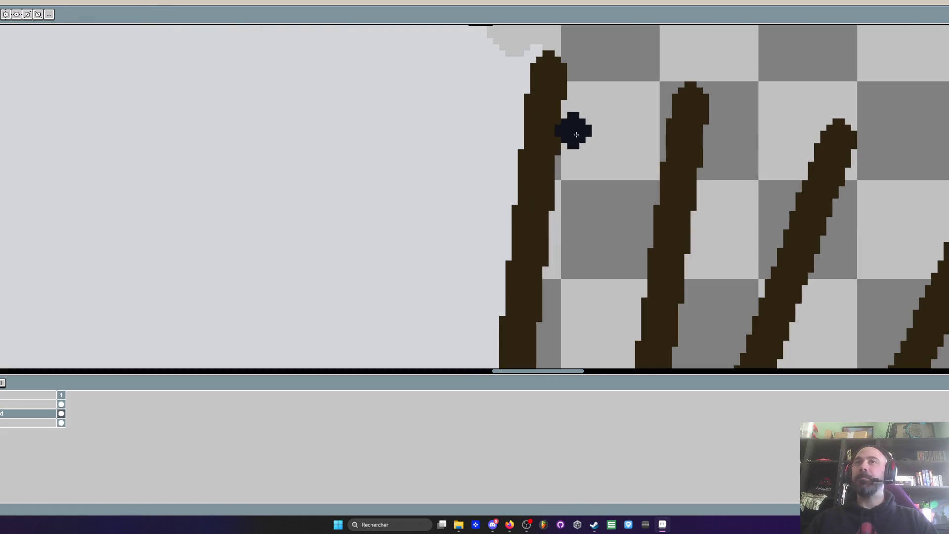
pyautogui.moveTo(574, 88); pyautogui.dragTo(664, 116)
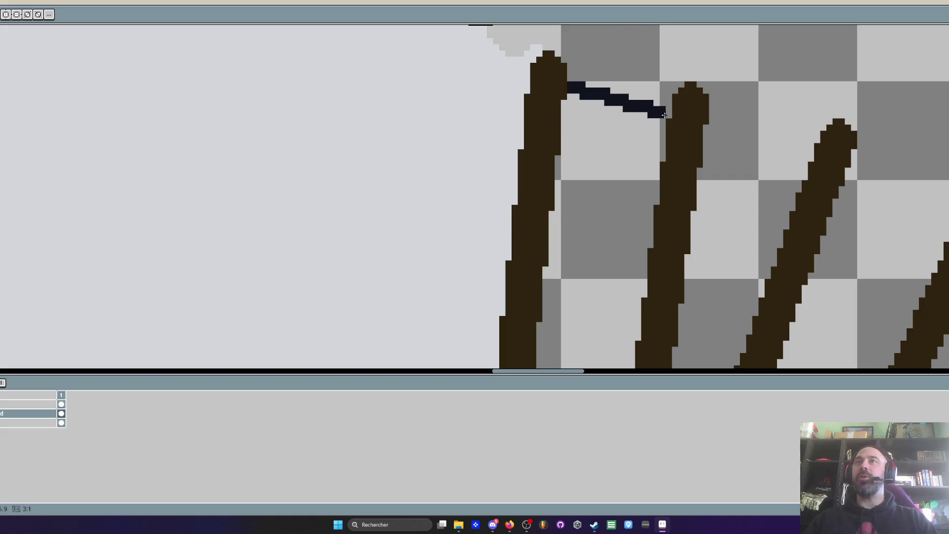
pyautogui.moveTo(713, 134)
pyautogui.mouseDown()
pyautogui.moveTo(773, 271)
pyautogui.moveTo(630, 145)
pyautogui.moveTo(745, 233)
pyautogui.moveTo(846, 240)
pyautogui.moveTo(867, 251)
pyautogui.mouseUp()
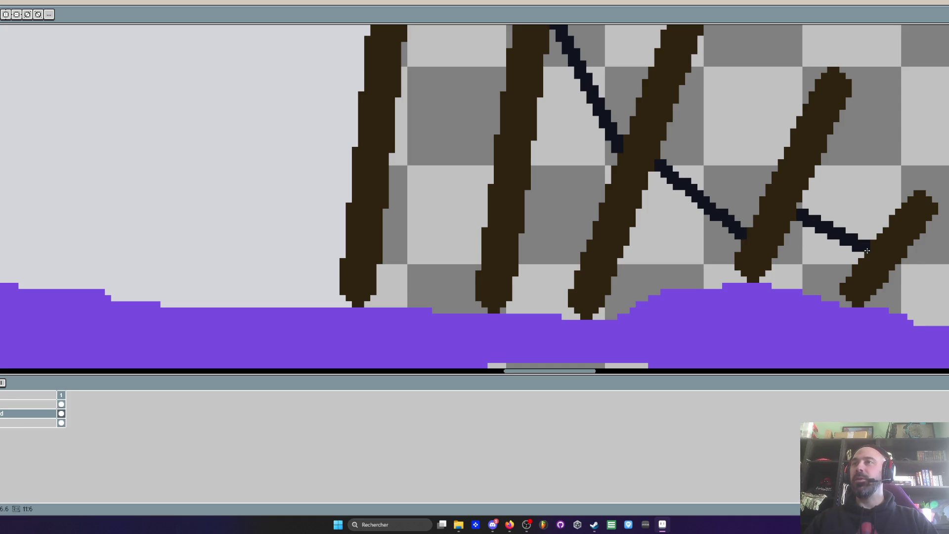
pyautogui.scroll(-5, 942, 296)
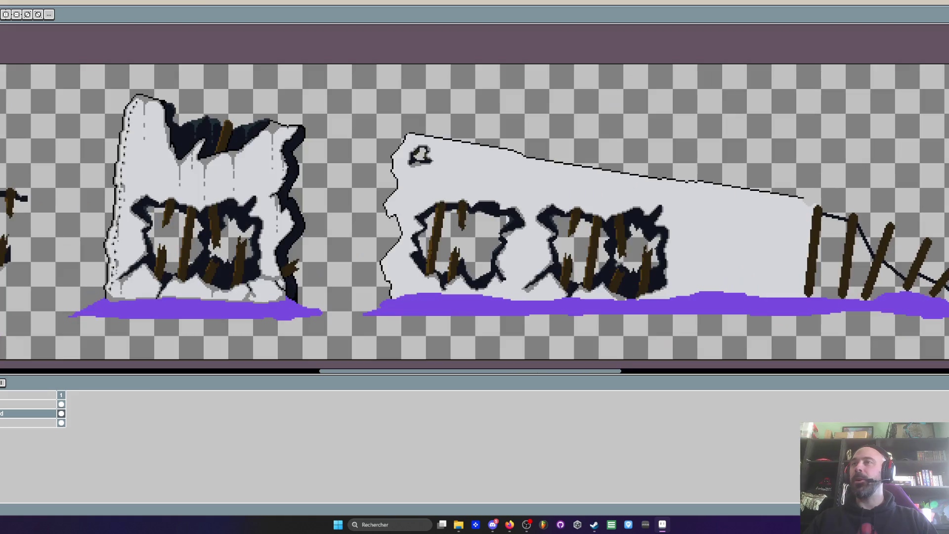
pyautogui.scroll(1, 942, 297)
# Fill the four gaps between the brown posts with the dark colour
pyautogui.click(772, 247)
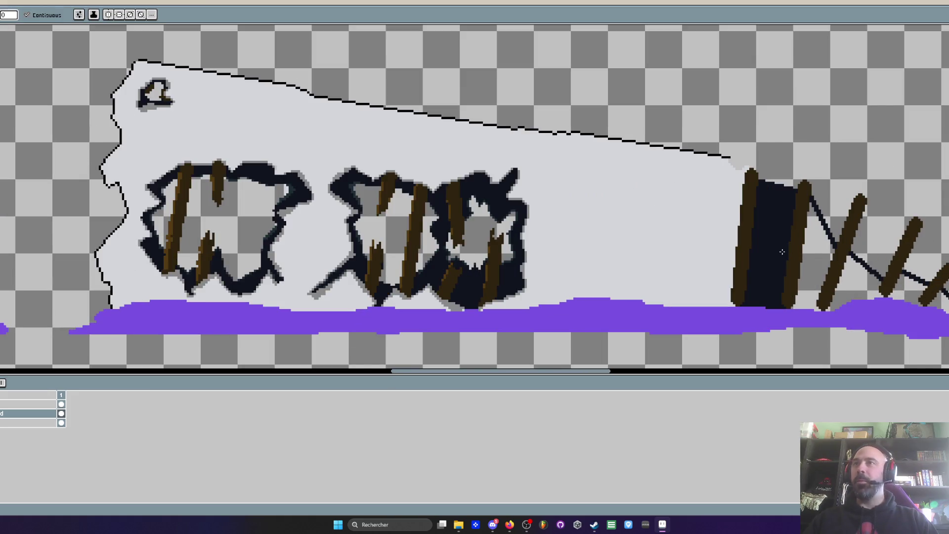
pyautogui.click(816, 267)
pyautogui.click(862, 291)
pyautogui.click(903, 297)
pyautogui.scroll(1, 767, 248)
pyautogui.scroll(-1, 746, 240)
pyautogui.scroll(1, 734, 233)
pyautogui.scroll(-3, 734, 233)
pyautogui.scroll(3, 739, 211)
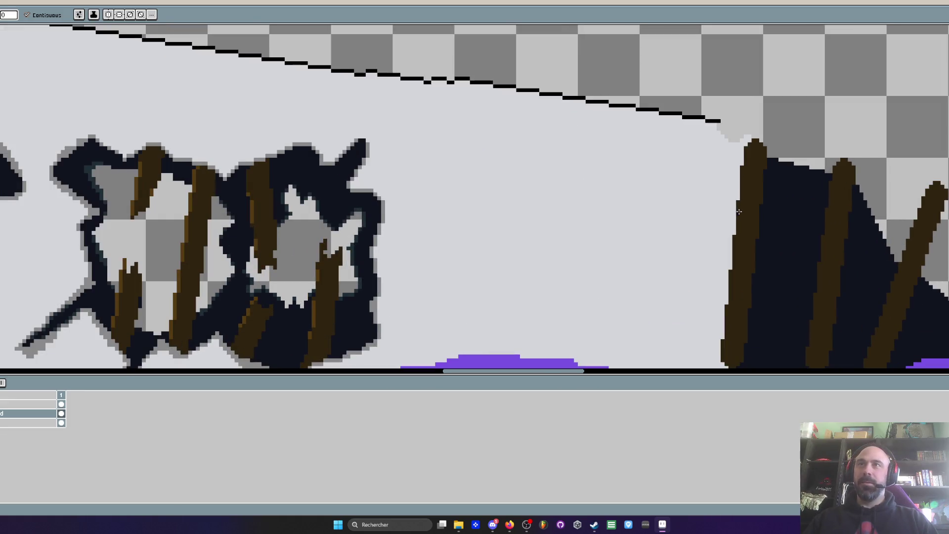
# Extend the dark hole downward and left, forming a pointed bulge on its left edge
pyautogui.press('b')
pyautogui.scroll(1, 726, 169)
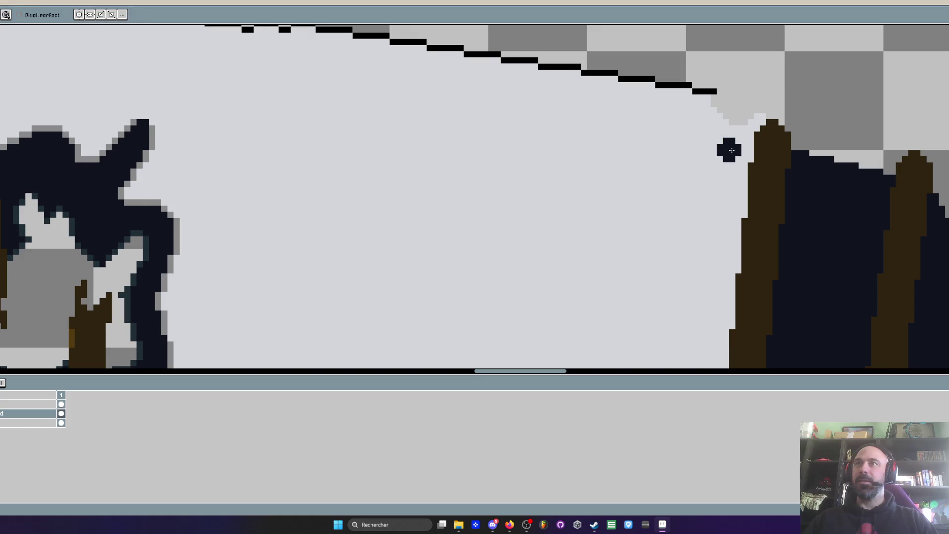
pyautogui.moveTo(736, 173); pyautogui.dragTo(733, 213)
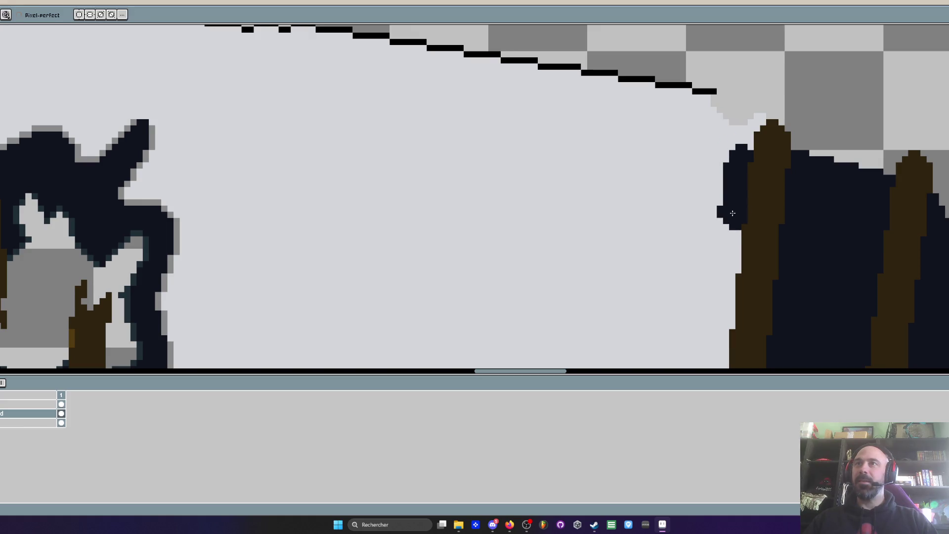
pyautogui.moveTo(731, 247)
pyautogui.mouseDown()
pyautogui.moveTo(693, 301)
pyautogui.moveTo(712, 341)
pyautogui.moveTo(726, 308)
pyautogui.moveTo(697, 277)
pyautogui.moveTo(675, 218)
pyautogui.moveTo(679, 234)
pyautogui.moveTo(660, 277)
pyautogui.moveTo(678, 272)
pyautogui.mouseUp()
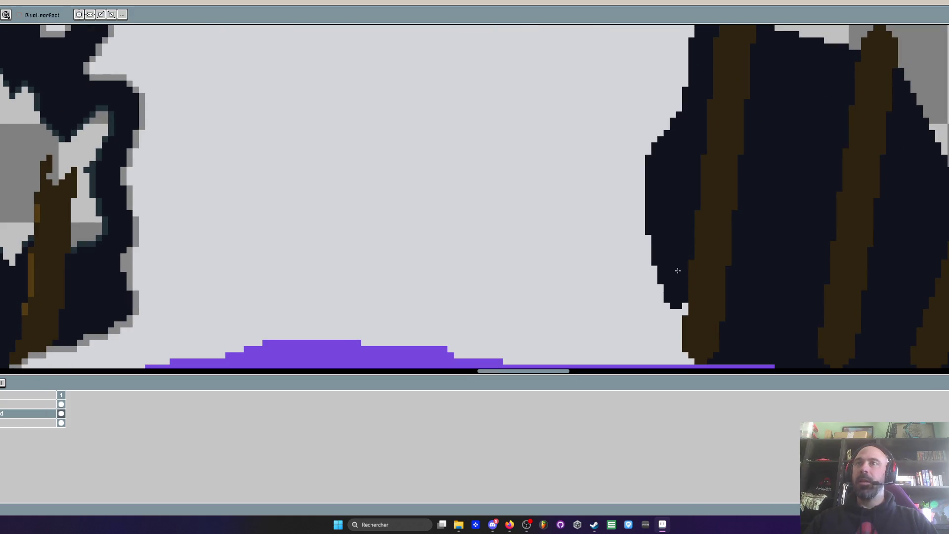
pyautogui.moveTo(663, 200); pyautogui.dragTo(666, 272)
pyautogui.moveTo(662, 196)
pyautogui.mouseDown()
pyautogui.moveTo(676, 298)
pyautogui.moveTo(666, 330)
pyautogui.mouseUp()
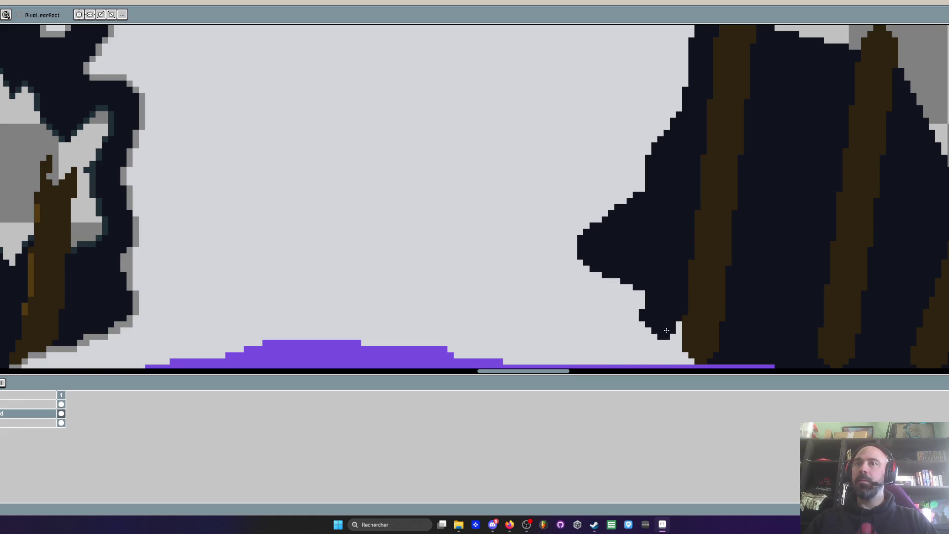
pyautogui.scroll(-2, 643, 262)
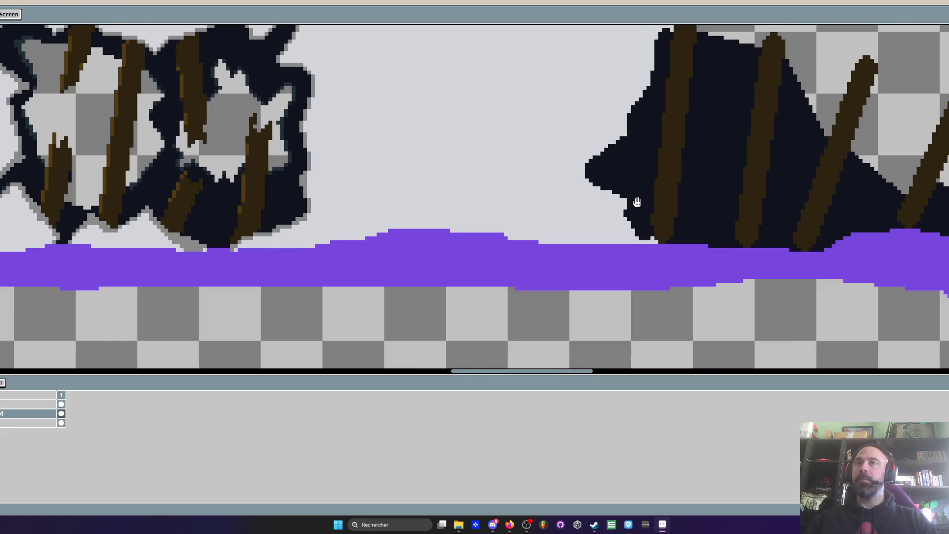
pyautogui.scroll(3, 638, 213)
# Trim the hole's left bulge with wall colour and clear leftover dark pixels near the purple glow
pyautogui.keyDown('alt'); pyautogui.click(578, 155); pyautogui.keyUp('alt')
pyautogui.moveTo(580, 155)
pyautogui.mouseDown()
pyautogui.moveTo(615, 191)
pyautogui.moveTo(762, 254)
pyautogui.moveTo(863, 269)
pyautogui.moveTo(878, 281)
pyautogui.moveTo(776, 265)
pyautogui.moveTo(707, 276)
pyautogui.moveTo(737, 280)
pyautogui.mouseUp()
pyautogui.scroll(-2, 737, 280)
pyautogui.moveTo(791, 237)
pyautogui.mouseDown()
pyautogui.moveTo(667, 237)
pyautogui.moveTo(703, 233)
pyautogui.moveTo(721, 278)
pyautogui.moveTo(646, 209)
pyautogui.mouseUp()
pyautogui.scroll(2, 667, 237)
pyautogui.scroll(2, 707, 272)
pyautogui.scroll(-4, 647, 210)
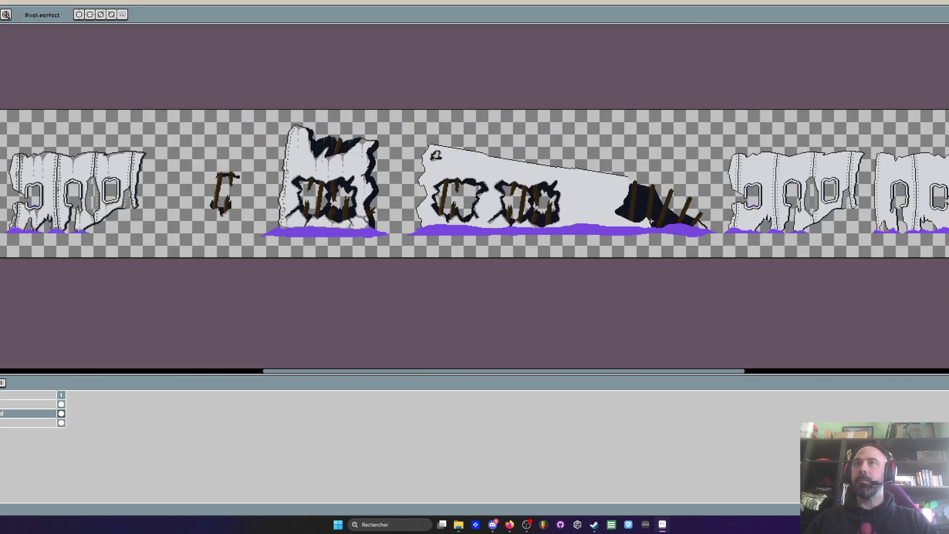
pyautogui.scroll(3, 651, 221)
pyautogui.scroll(-1, 640, 199)
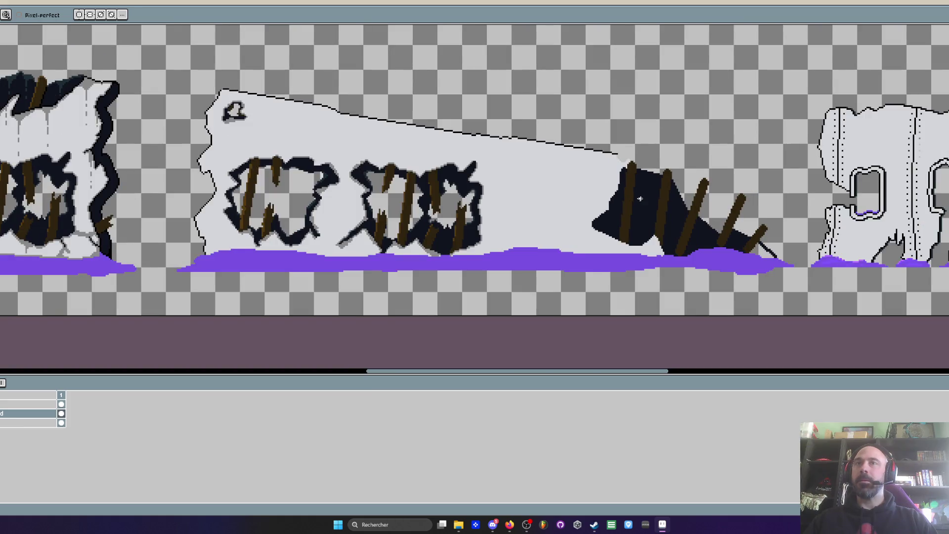
pyautogui.scroll(-2, 641, 198)
# Bucket-fill the gap beside the last stake with the dark colour
pyautogui.moveTo(641, 199); pyautogui.dragTo(727, 227)
pyautogui.scroll(5, 722, 225)
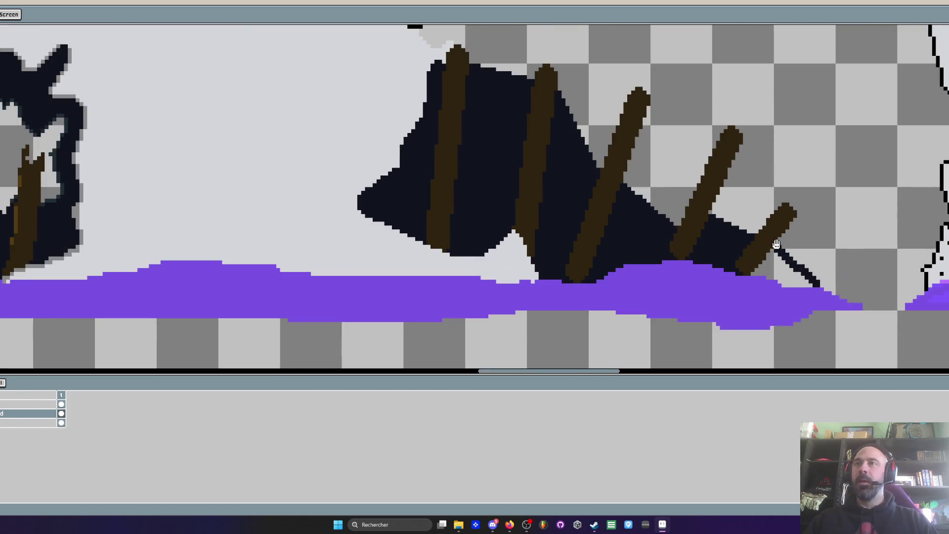
pyautogui.press('b')
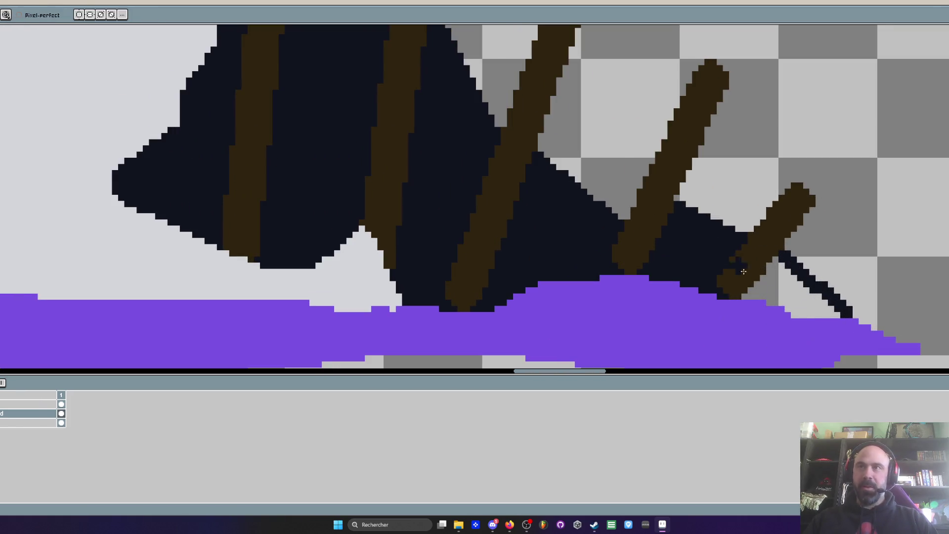
pyautogui.press('g')
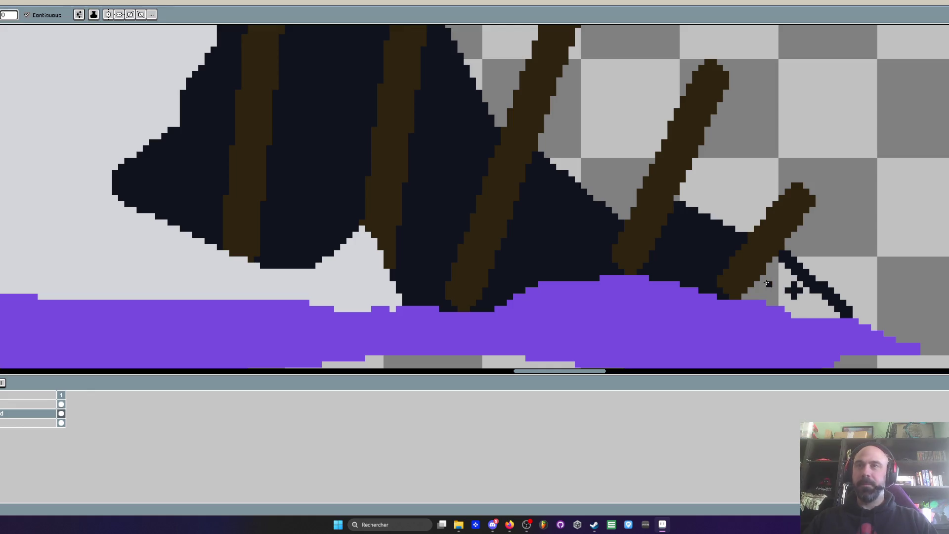
pyautogui.click(791, 282)
pyautogui.scroll(-2, 788, 286)
pyautogui.scroll(2, 782, 282)
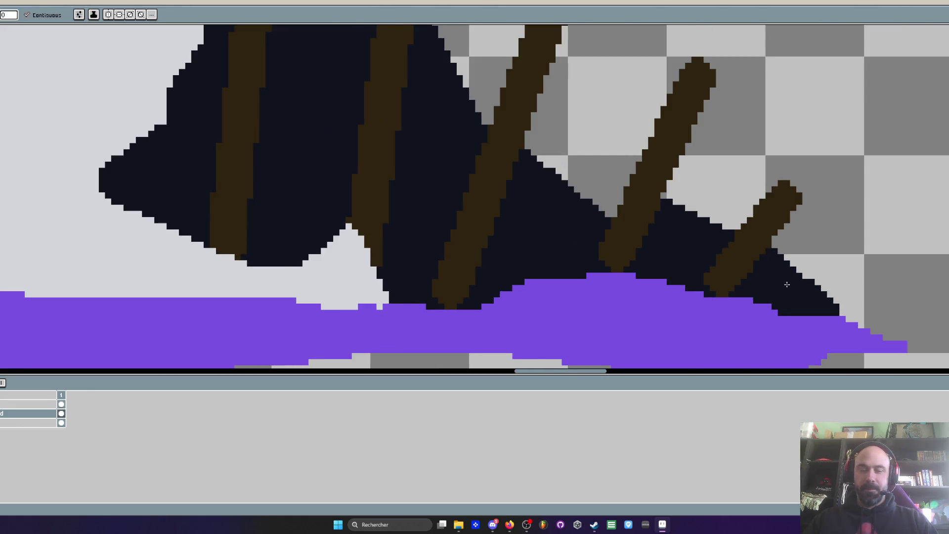
# Extend the dark hole up and right by one stake, covering the grey gap dark
pyautogui.press('b')
pyautogui.scroll(-2, 787, 284)
pyautogui.scroll(2, 830, 307)
pyautogui.scroll(-2, 821, 307)
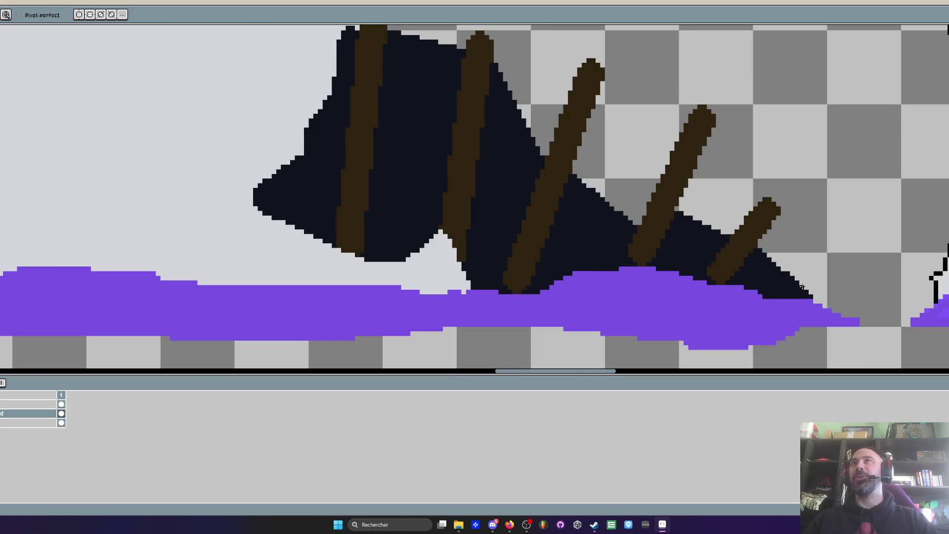
pyautogui.scroll(3, 688, 218)
pyautogui.moveTo(488, 159)
pyautogui.mouseDown()
pyautogui.moveTo(552, 119)
pyautogui.moveTo(553, 220)
pyautogui.mouseUp()
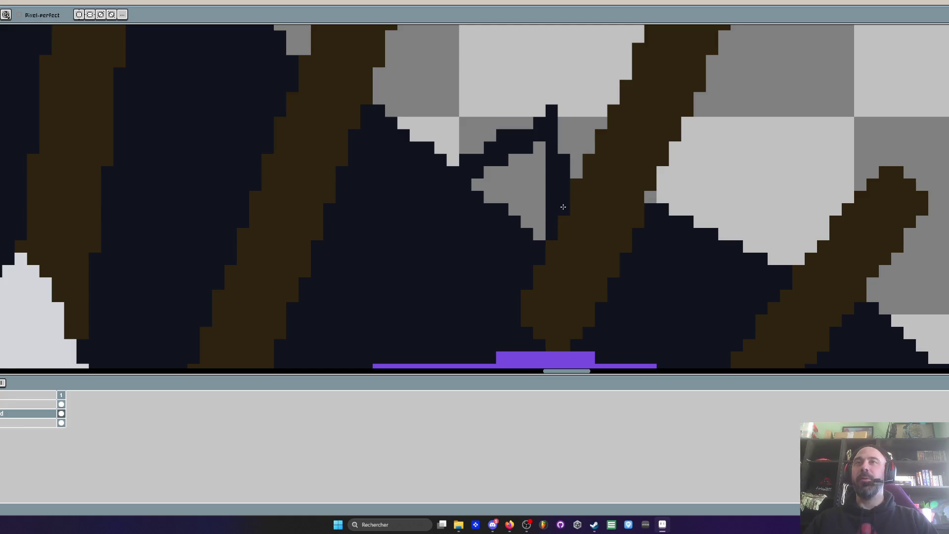
pyautogui.moveTo(559, 147)
pyautogui.mouseDown()
pyautogui.moveTo(488, 178)
pyautogui.moveTo(525, 214)
pyautogui.moveTo(490, 208)
pyautogui.mouseUp()
pyautogui.scroll(-5, 544, 227)
pyautogui.scroll(4, 529, 193)
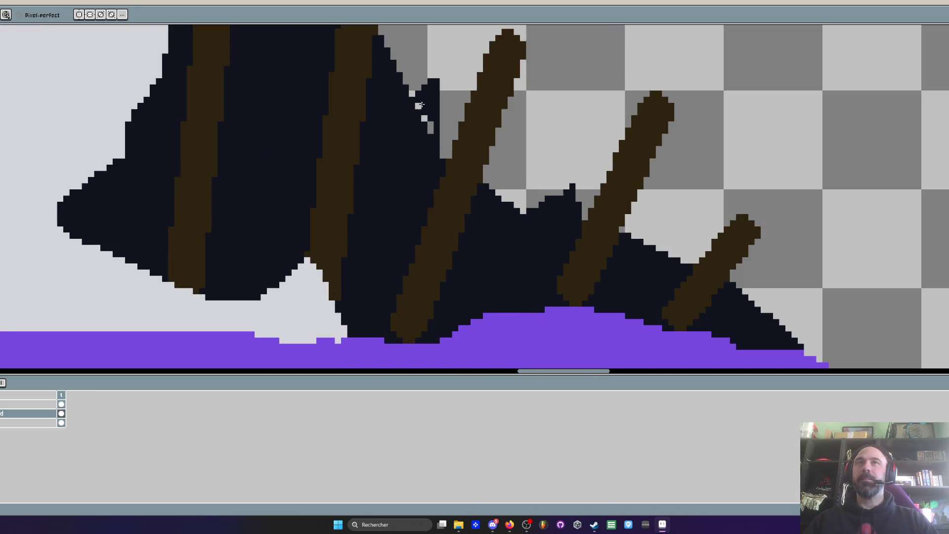
pyautogui.scroll(-3, 440, 121)
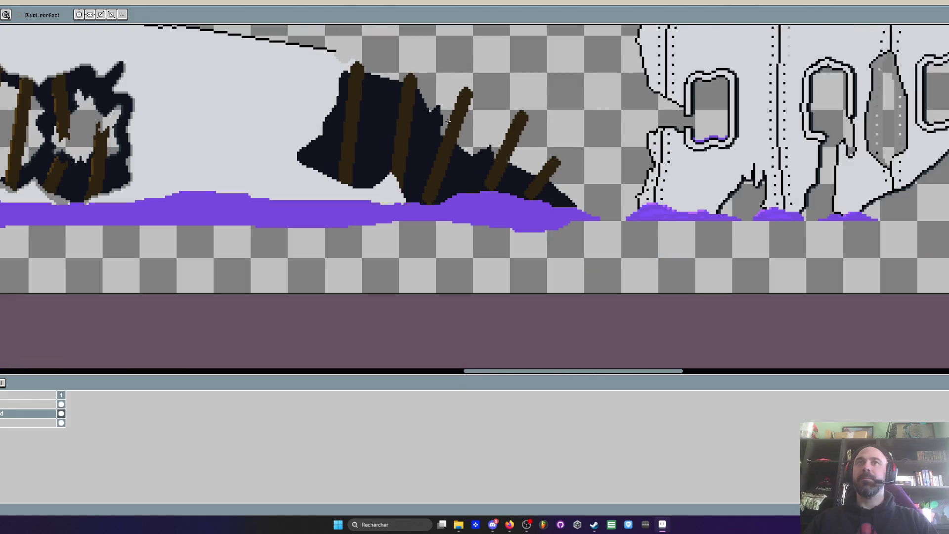
pyautogui.scroll(2, 441, 146)
pyautogui.scroll(2, 430, 138)
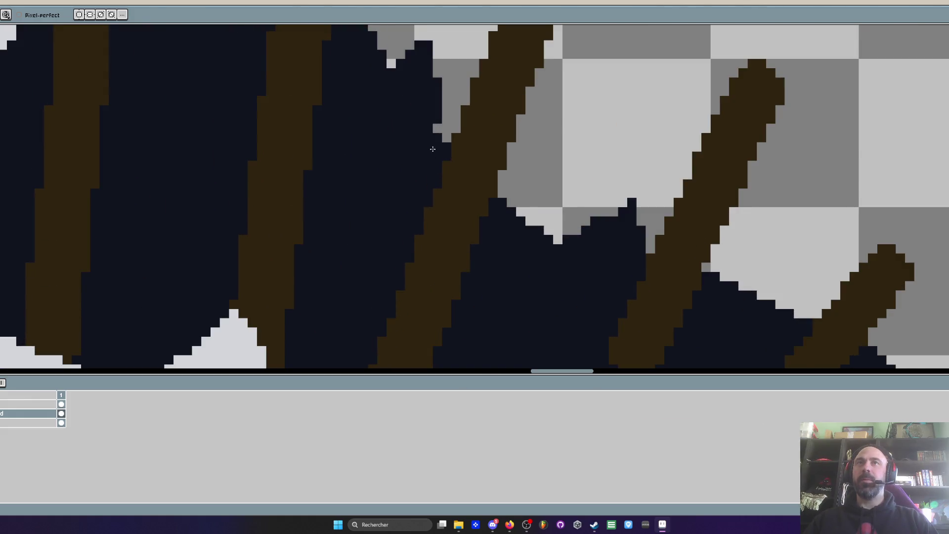
pyautogui.scroll(-3, 430, 146)
pyautogui.scroll(5, 386, 119)
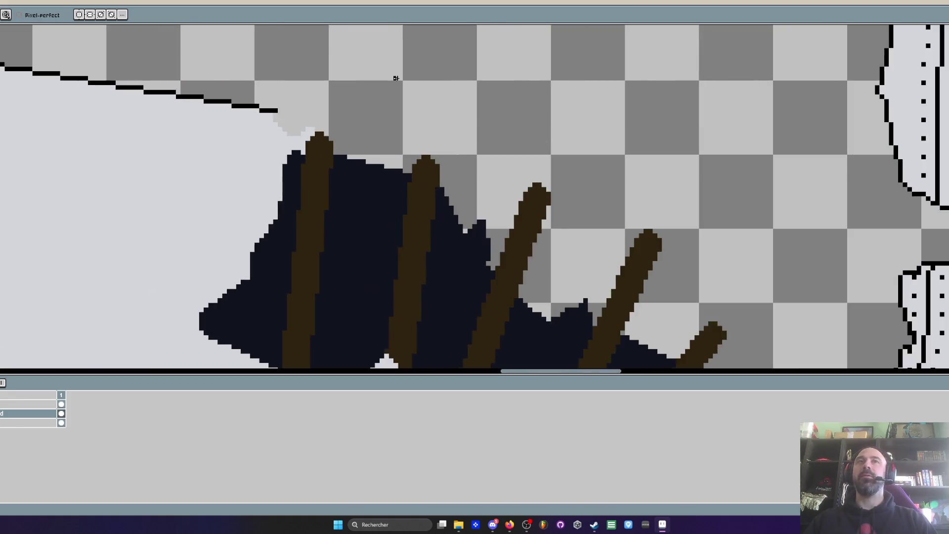
# Erase stake and dark pixels around the peak's upper left, plus stray leftovers
pyautogui.moveTo(251, 170); pyautogui.dragTo(401, 101)
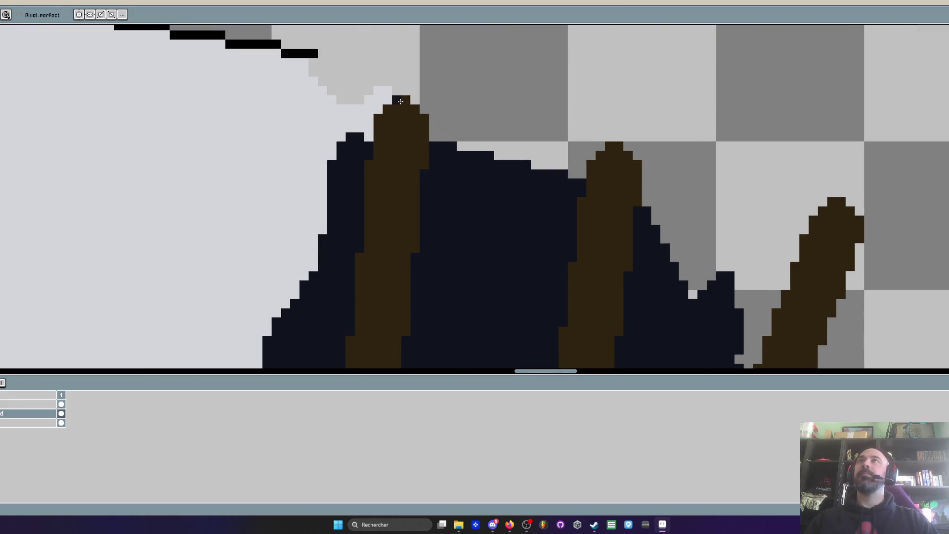
pyautogui.scroll(1, 366, 101)
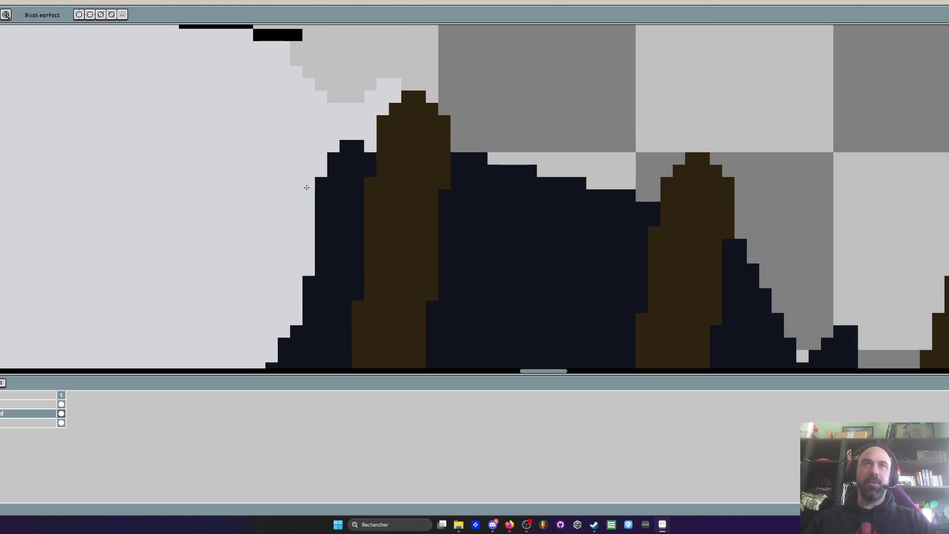
pyautogui.moveTo(358, 146); pyautogui.dragTo(324, 164)
pyautogui.moveTo(390, 139)
pyautogui.mouseDown()
pyautogui.moveTo(335, 157)
pyautogui.moveTo(405, 85)
pyautogui.moveTo(506, 97)
pyautogui.mouseUp()
pyautogui.click(328, 193)
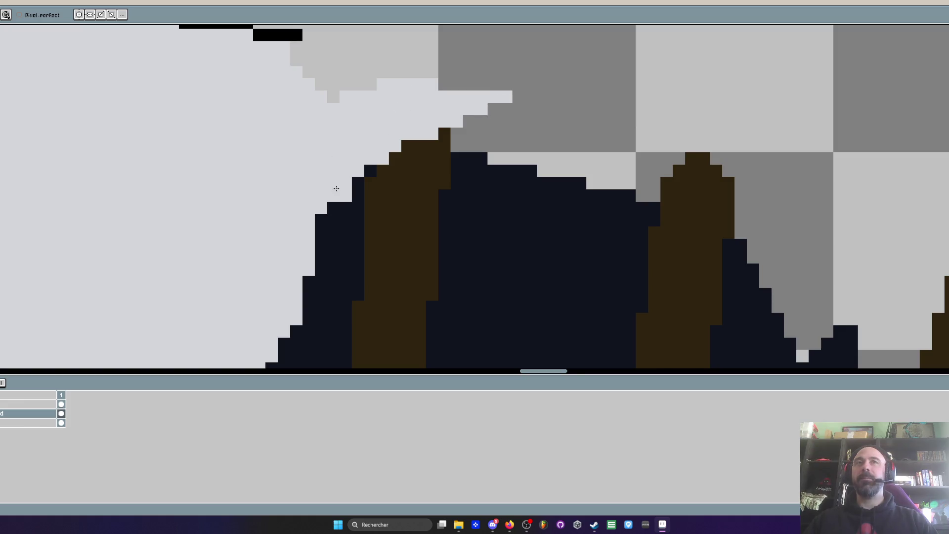
pyautogui.scroll(-4, 328, 192)
pyautogui.scroll(5, 351, 195)
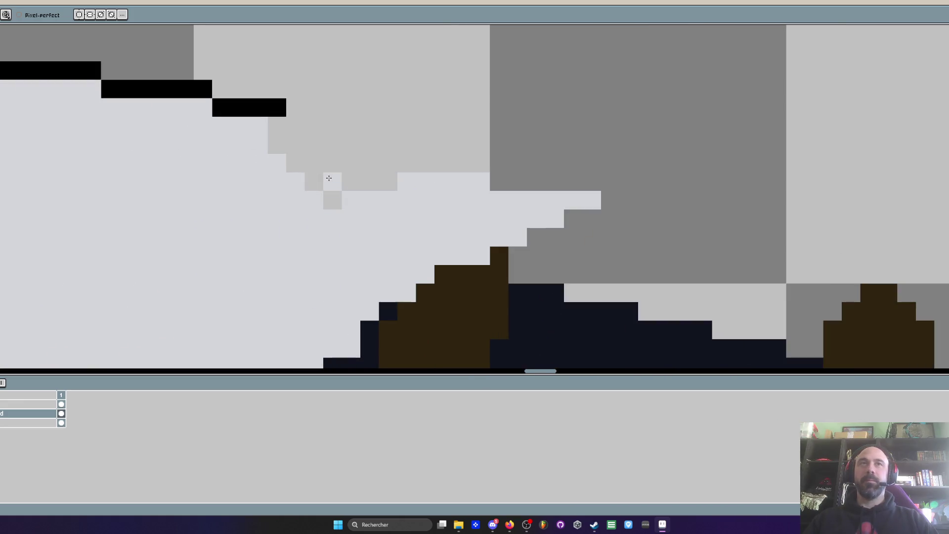
# Pick black from the canvas and draw the outline along the hole's upper edge
pyautogui.press('i')
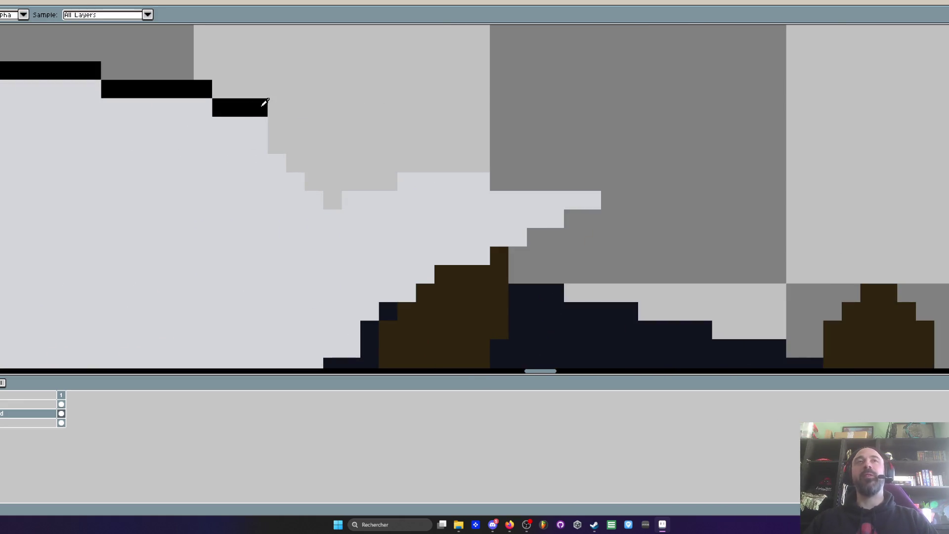
pyautogui.scroll(1, 264, 103)
pyautogui.press('b')
pyautogui.moveTo(285, 133)
pyautogui.mouseDown()
pyautogui.moveTo(297, 183)
pyautogui.moveTo(357, 254)
pyautogui.moveTo(437, 261)
pyautogui.moveTo(515, 218)
pyautogui.moveTo(869, 241)
pyautogui.moveTo(755, 90)
pyautogui.mouseUp()
pyautogui.press('space')
pyautogui.moveTo(845, 141)
pyautogui.mouseDown()
pyautogui.moveTo(795, 180)
pyautogui.moveTo(627, 239)
pyautogui.moveTo(653, 64)
pyautogui.moveTo(629, 123)
pyautogui.mouseUp()
pyautogui.press('space')
pyautogui.moveTo(498, 158)
pyautogui.mouseDown()
pyautogui.moveTo(532, 150)
pyautogui.moveTo(450, 180)
pyautogui.moveTo(422, 221)
pyautogui.moveTo(361, 254)
pyautogui.moveTo(353, 297)
pyautogui.moveTo(350, 155)
pyautogui.moveTo(271, 200)
pyautogui.mouseUp()
pyautogui.press('space')
pyautogui.scroll(-4, 265, 146)
pyautogui.scroll(3, 255, 70)
# Step the black outline down-left along the hole's light edge
pyautogui.moveTo(255, 71)
pyautogui.mouseDown()
pyautogui.moveTo(254, 138)
pyautogui.moveTo(233, 214)
pyautogui.mouseUp()
pyautogui.moveTo(254, 93); pyautogui.dragTo(239, 127)
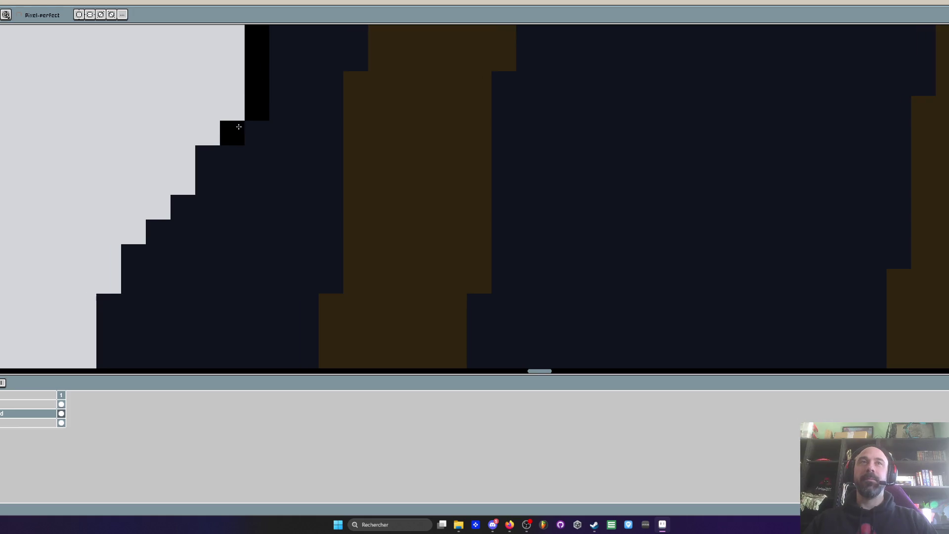
pyautogui.moveTo(212, 157)
pyautogui.mouseDown()
pyautogui.moveTo(131, 254)
pyautogui.moveTo(129, 271)
pyautogui.mouseUp()
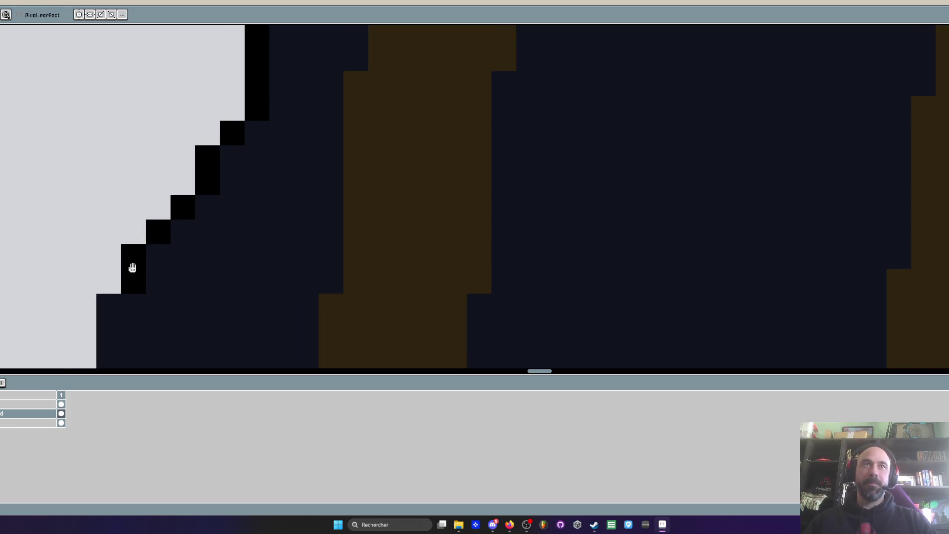
pyautogui.moveTo(171, 108)
pyautogui.mouseDown()
pyautogui.moveTo(166, 218)
pyautogui.moveTo(237, 42)
pyautogui.mouseUp()
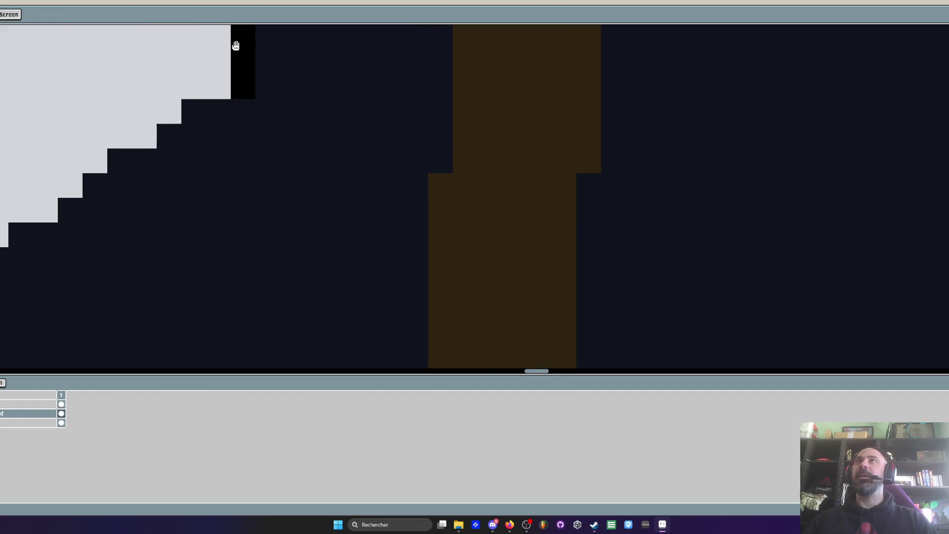
pyautogui.click(223, 106)
pyautogui.moveTo(165, 135)
pyautogui.mouseDown()
pyautogui.moveTo(44, 232)
pyautogui.moveTo(21, 235)
pyautogui.mouseUp()
# Outline the hole's rounded left edge and lower edge in black
pyautogui.moveTo(51, 216); pyautogui.dragTo(191, 96)
pyautogui.moveTo(136, 140)
pyautogui.mouseDown()
pyautogui.moveTo(114, 161)
pyautogui.moveTo(110, 231)
pyautogui.moveTo(211, 303)
pyautogui.moveTo(226, 287)
pyautogui.moveTo(180, 287)
pyautogui.moveTo(251, 314)
pyautogui.moveTo(258, 247)
pyautogui.moveTo(436, 326)
pyautogui.mouseUp()
pyautogui.moveTo(438, 307); pyautogui.dragTo(412, 223)
pyautogui.moveTo(434, 262); pyautogui.dragTo(514, 282)
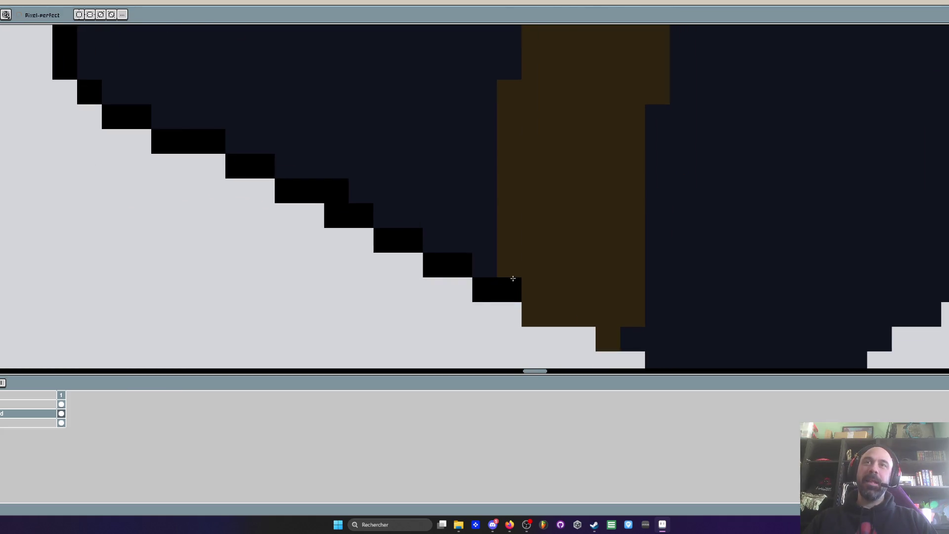
pyautogui.scroll(-2, 512, 276)
pyautogui.click(508, 264)
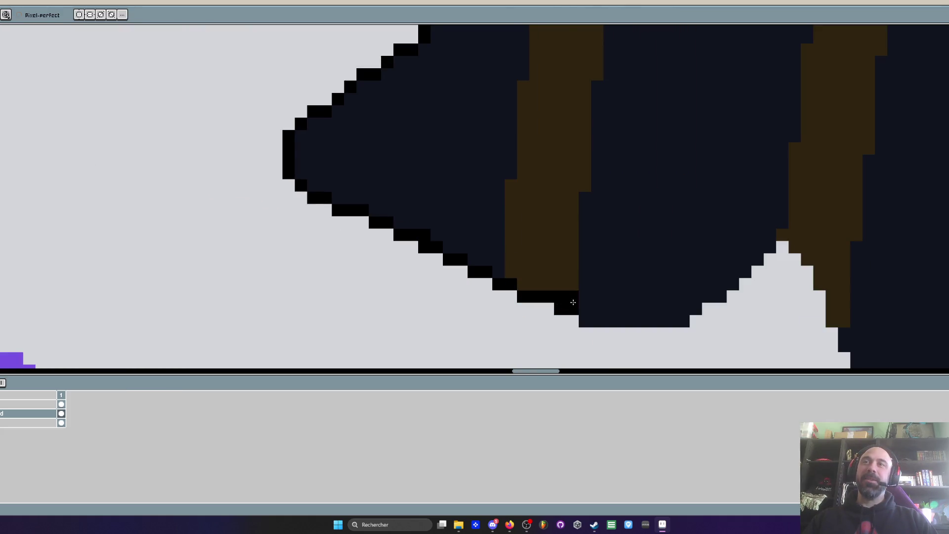
pyautogui.scroll(3, 541, 271)
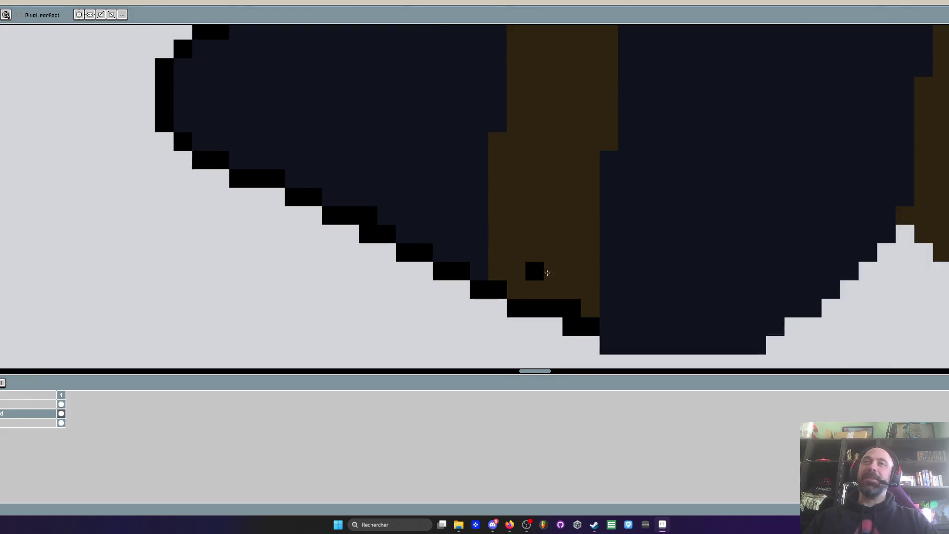
# Undo misplaced pixels, redraw the bottom-edge outline, and add a black pixel on the peak
pyautogui.hotkey('ctrl', 'z')
pyautogui.hotkey('ctrl', 'z')
pyautogui.hotkey('ctrl', 'z')
pyautogui.moveTo(636, 308)
pyautogui.mouseDown()
pyautogui.moveTo(600, 260)
pyautogui.moveTo(524, 217)
pyautogui.mouseUp()
pyautogui.click(434, 212)
pyautogui.moveTo(434, 212)
pyautogui.mouseDown()
pyautogui.moveTo(544, 255)
pyautogui.moveTo(715, 258)
pyautogui.moveTo(864, 164)
pyautogui.moveTo(890, 112)
pyautogui.moveTo(903, 114)
pyautogui.moveTo(485, 167)
pyautogui.moveTo(546, 165)
pyautogui.moveTo(595, 210)
pyautogui.moveTo(587, 141)
pyautogui.moveTo(613, 214)
pyautogui.mouseUp()
pyautogui.click(519, 143)
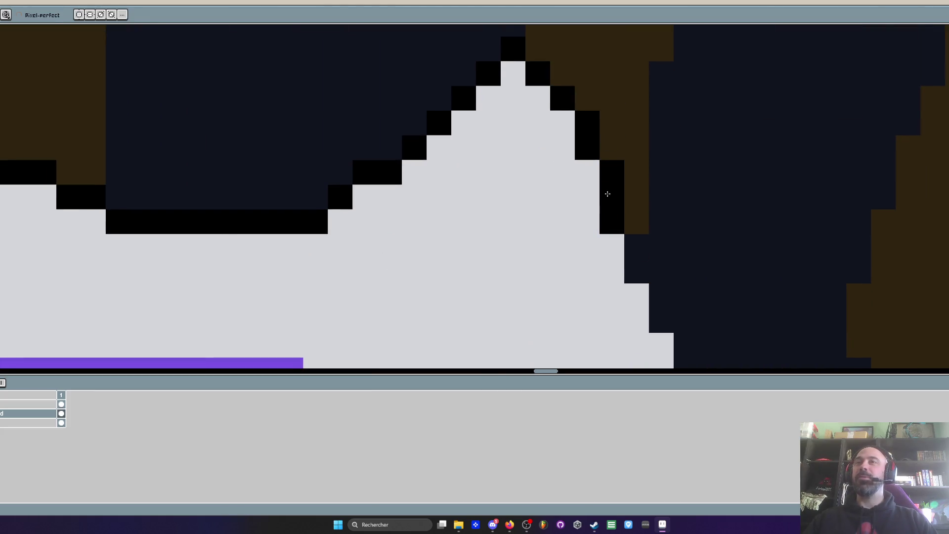
pyautogui.scroll(-2, 608, 194)
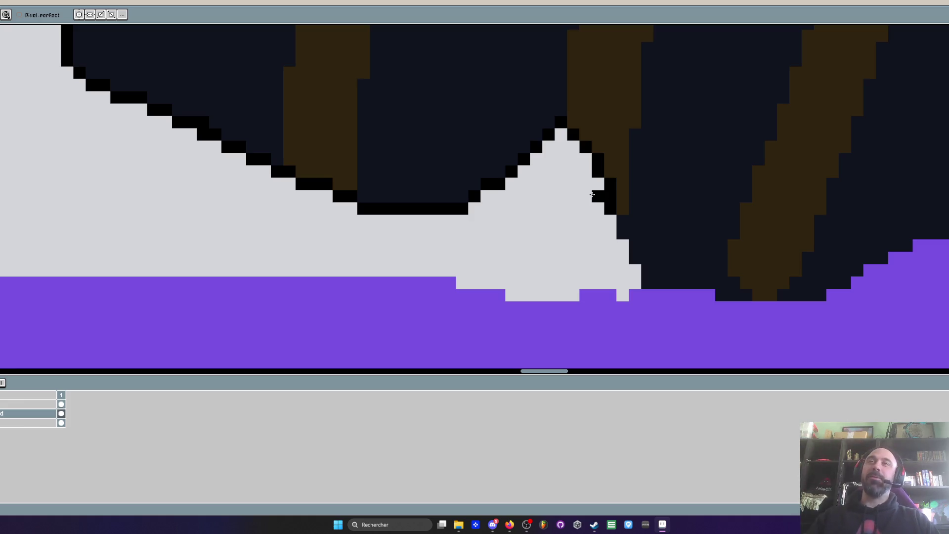
pyautogui.scroll(2, 669, 218)
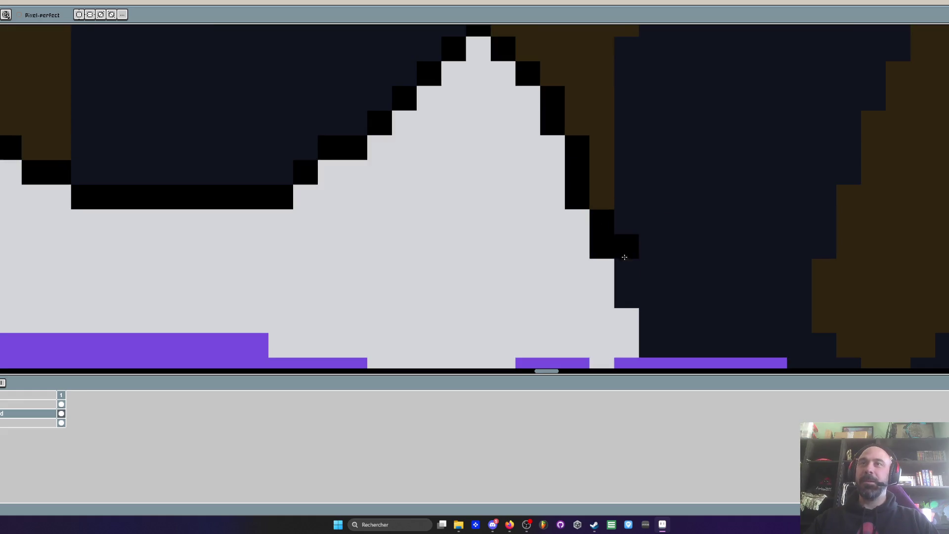
pyautogui.moveTo(623, 275); pyautogui.dragTo(613, 257)
pyautogui.scroll(-5, 614, 258)
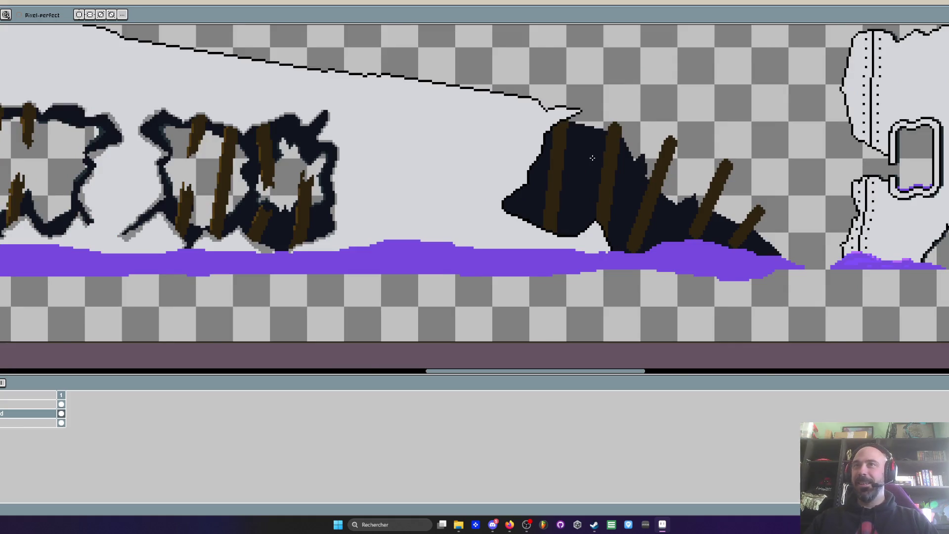
# Erase dark pixels along the dark shape's top edge
pyautogui.scroll(-2, 593, 158)
pyautogui.scroll(3, 592, 158)
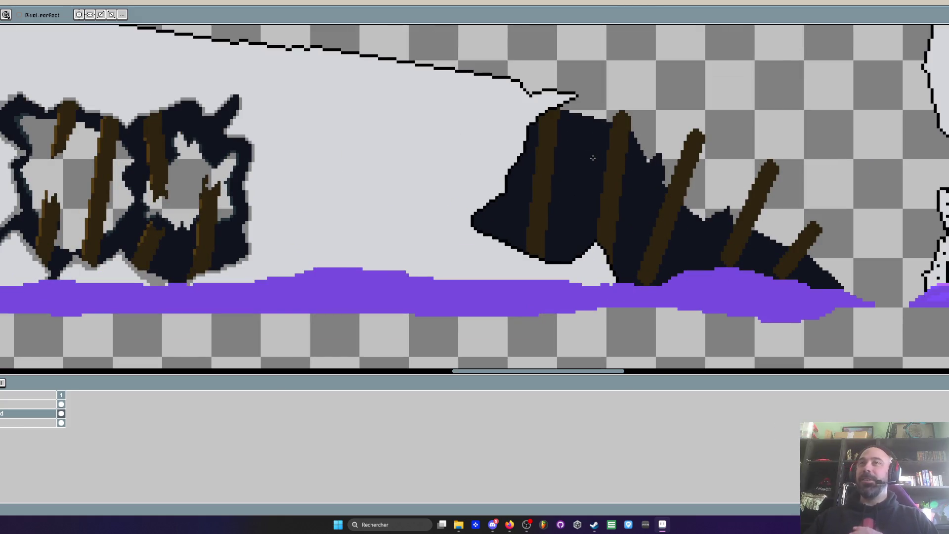
pyautogui.scroll(2, 610, 142)
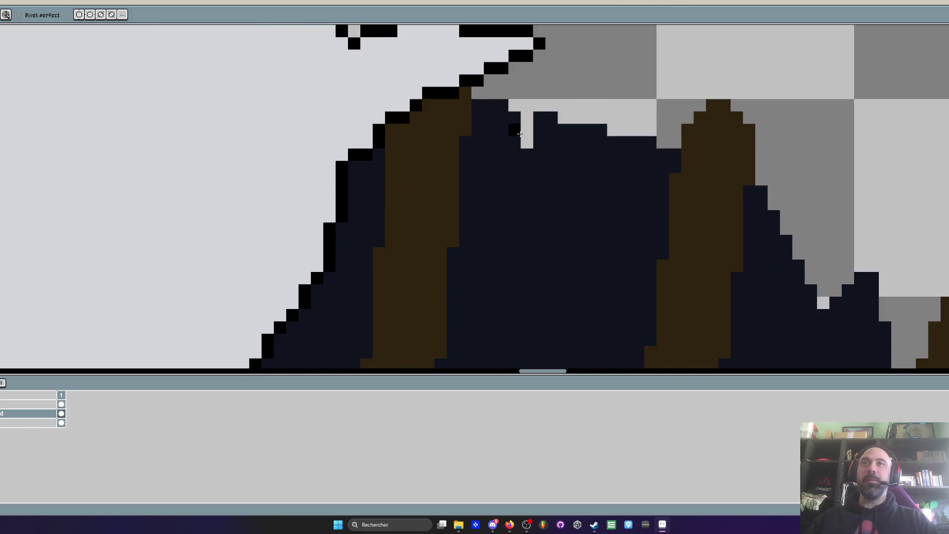
pyautogui.moveTo(509, 111)
pyautogui.mouseDown()
pyautogui.moveTo(563, 277)
pyautogui.moveTo(596, 133)
pyautogui.moveTo(524, 174)
pyautogui.mouseUp()
pyautogui.scroll(-3, 524, 173)
pyautogui.scroll(2, 540, 219)
# Pick the dark colour and add dark pixels along the shape's top-right upper edge
pyautogui.press('b')
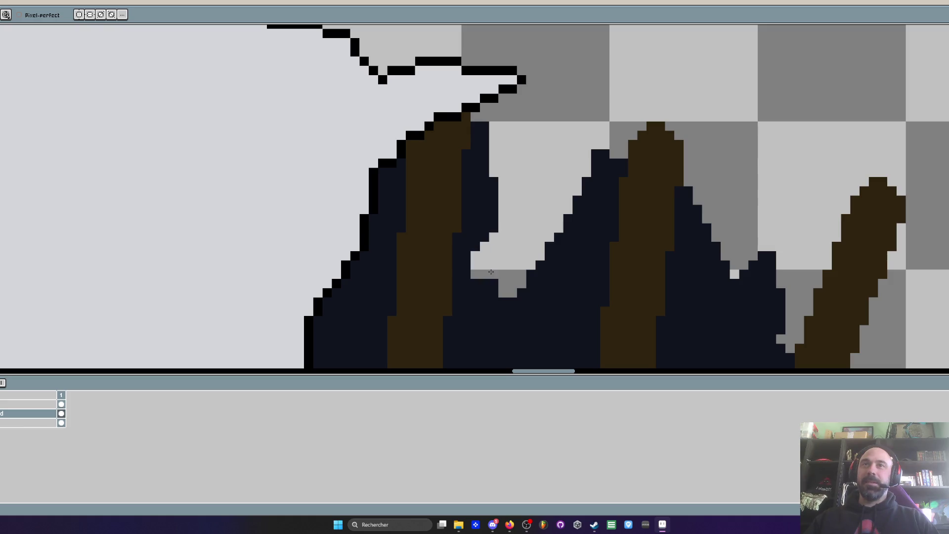
pyautogui.scroll(-4, 509, 255)
pyautogui.scroll(3, 660, 233)
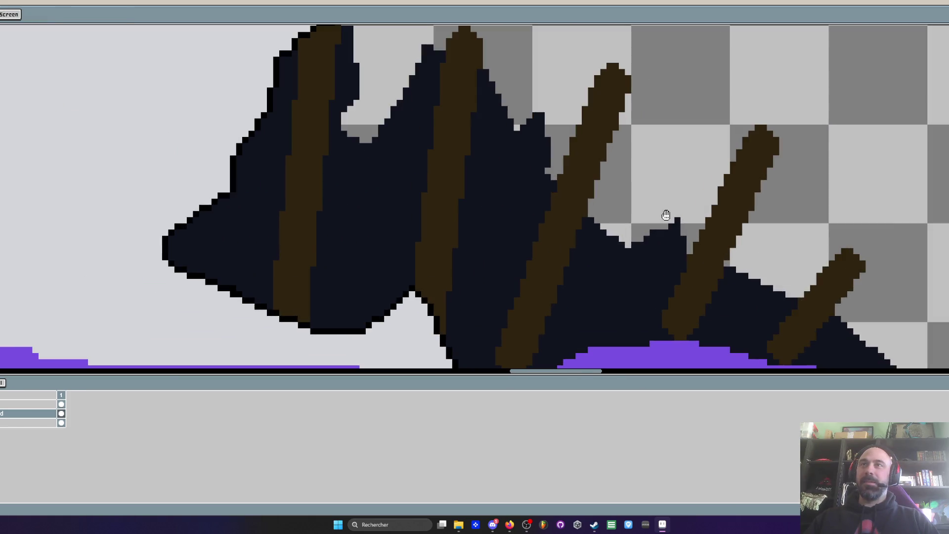
pyautogui.press('i')
pyautogui.scroll(1, 659, 244)
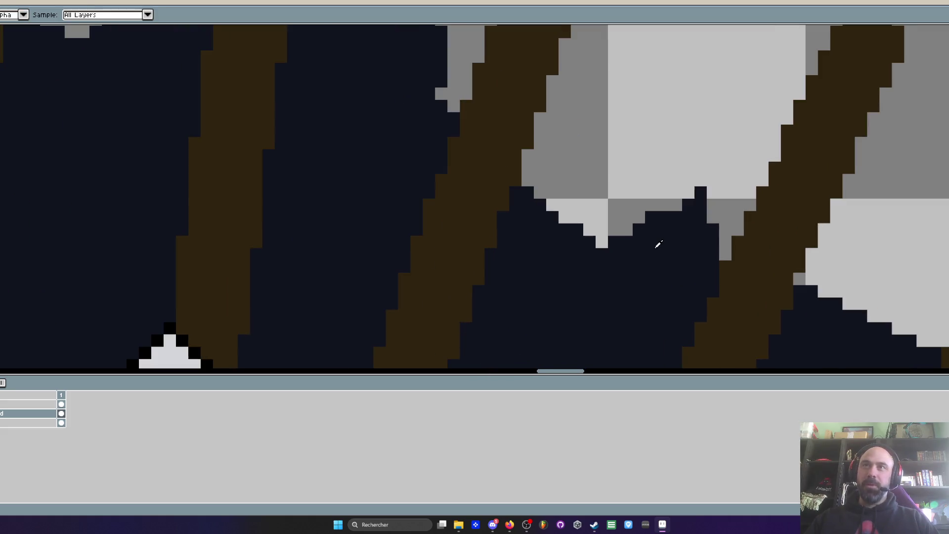
pyautogui.press('b')
pyautogui.scroll(2, 639, 237)
pyautogui.moveTo(742, 60)
pyautogui.mouseDown()
pyautogui.moveTo(799, 162)
pyautogui.moveTo(740, 144)
pyautogui.mouseUp()
pyautogui.press('space')
pyautogui.scroll(-3, 679, 126)
pyautogui.scroll(2, 679, 126)
pyautogui.moveTo(757, 180); pyautogui.dragTo(742, 141)
pyautogui.scroll(-2, 742, 141)
pyautogui.scroll(2, 661, 143)
# Extend the dark edge upward and fill the light gap beside the diagonal edge
pyautogui.moveTo(660, 144); pyautogui.dragTo(793, 215)
pyautogui.scroll(-3, 717, 166)
pyautogui.scroll(3, 721, 165)
pyautogui.click(721, 165)
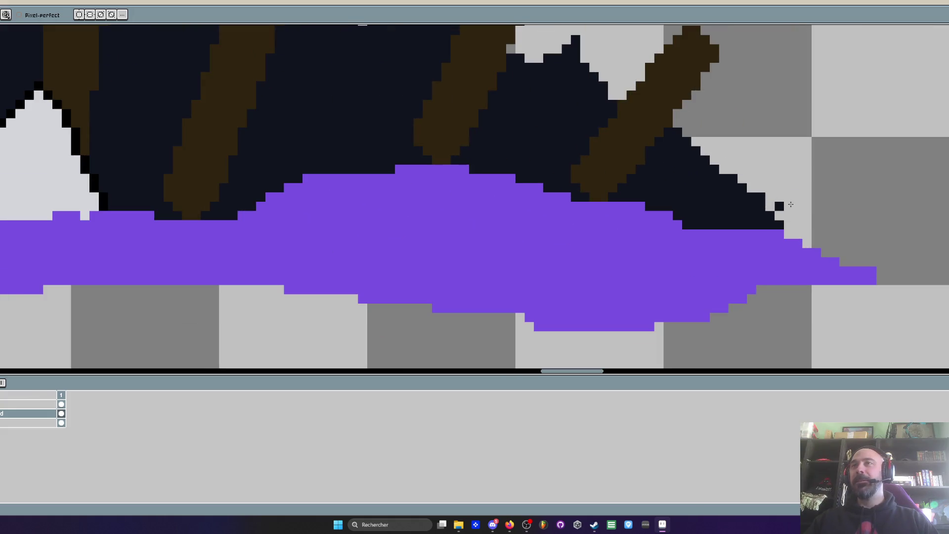
pyautogui.moveTo(685, 158)
pyautogui.mouseDown()
pyautogui.moveTo(752, 163)
pyautogui.moveTo(737, 153)
pyautogui.mouseUp()
pyautogui.scroll(-3, 737, 153)
pyautogui.scroll(3, 741, 148)
pyautogui.scroll(-3, 754, 162)
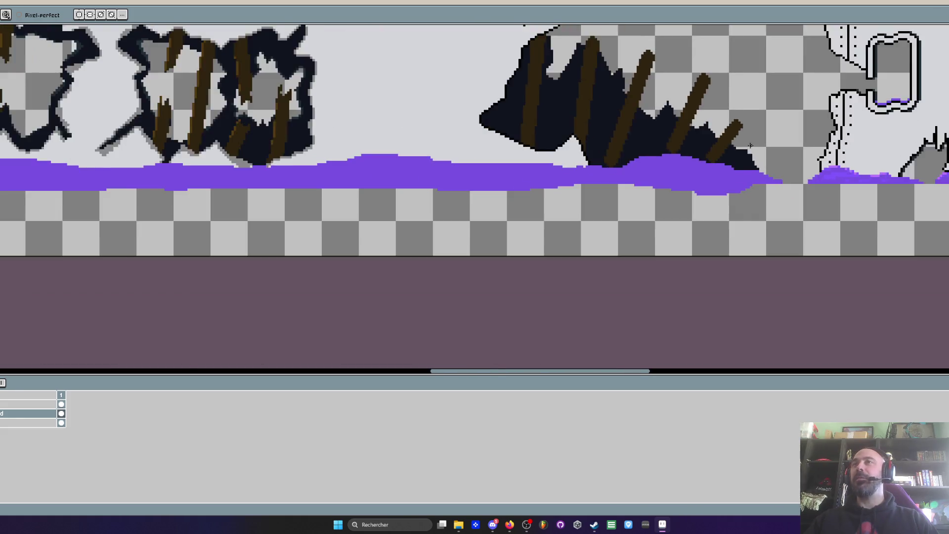
pyautogui.scroll(3, 748, 162)
pyautogui.scroll(4, 745, 159)
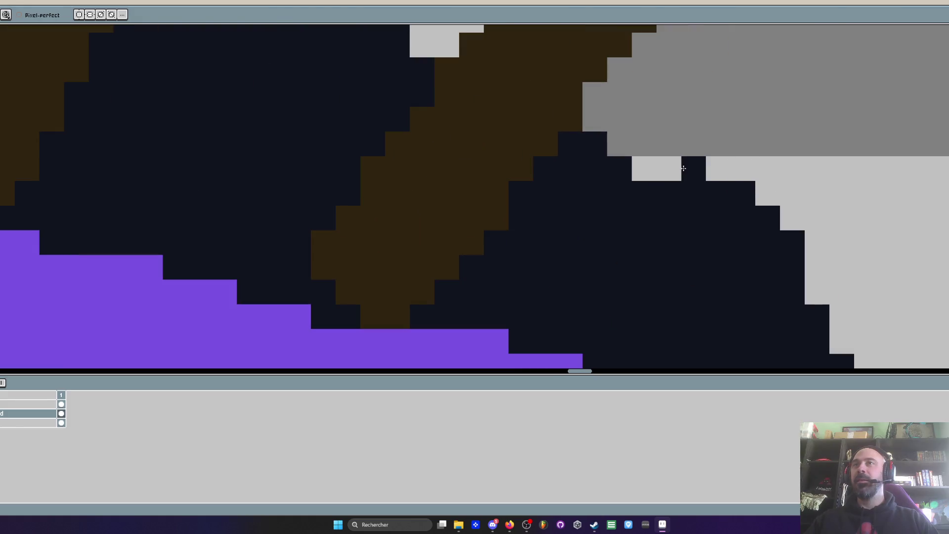
# Turn the remaining stray light pixel dark and check the cleaned edge
pyautogui.click(669, 169)
pyautogui.scroll(-4, 669, 169)
pyautogui.scroll(-1, 643, 149)
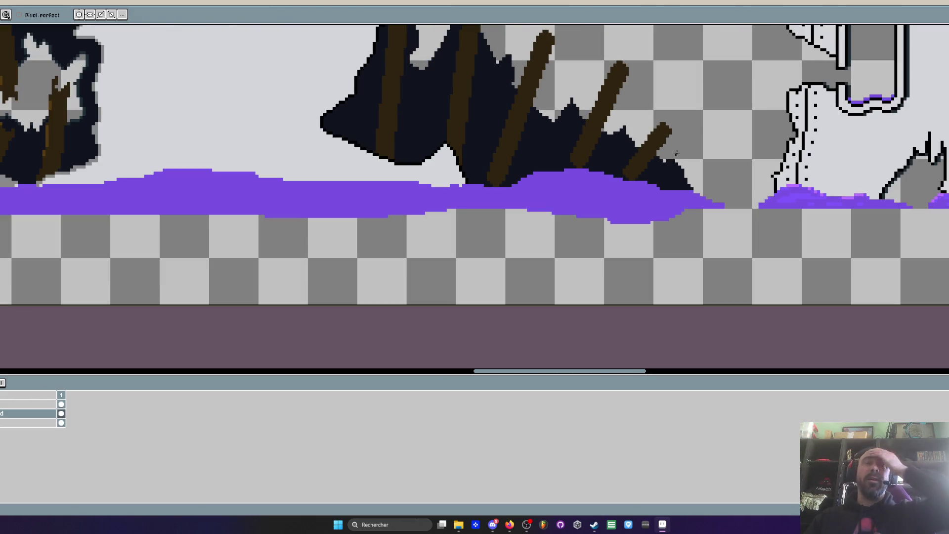
pyautogui.scroll(2, 599, 98)
pyautogui.scroll(1, 599, 97)
pyautogui.scroll(-1, 536, 99)
pyautogui.scroll(1, 661, 148)
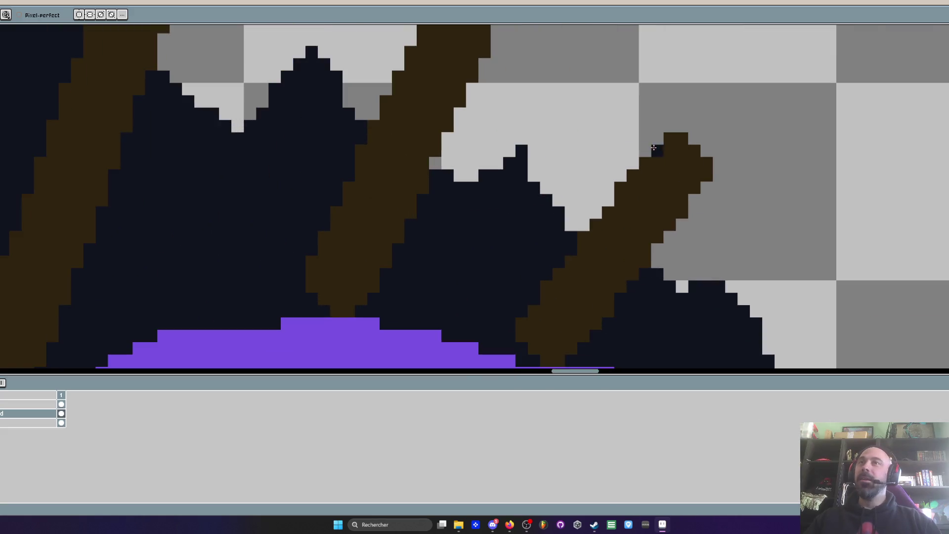
pyautogui.scroll(-2, 520, 145)
pyautogui.scroll(2, 525, 132)
pyautogui.scroll(1, 524, 134)
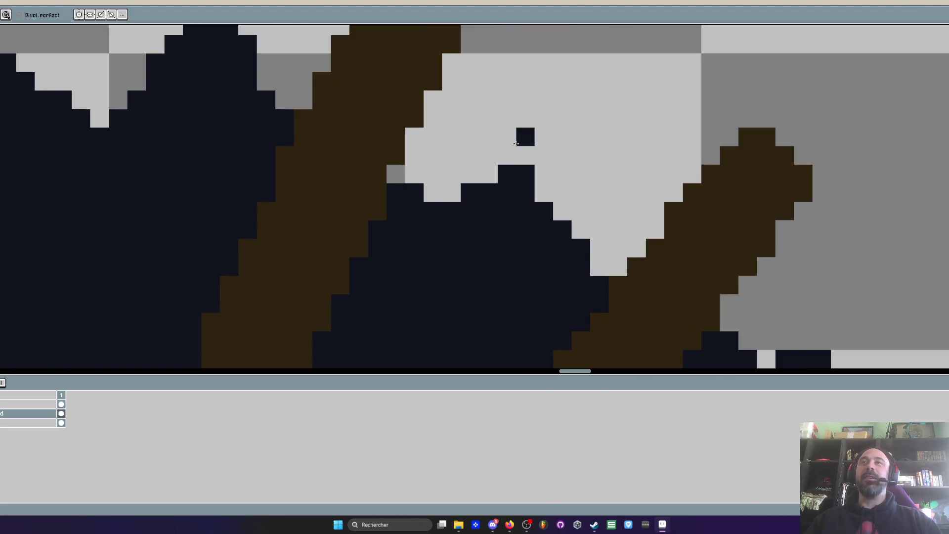
pyautogui.scroll(-3, 536, 149)
pyautogui.scroll(-1, 536, 150)
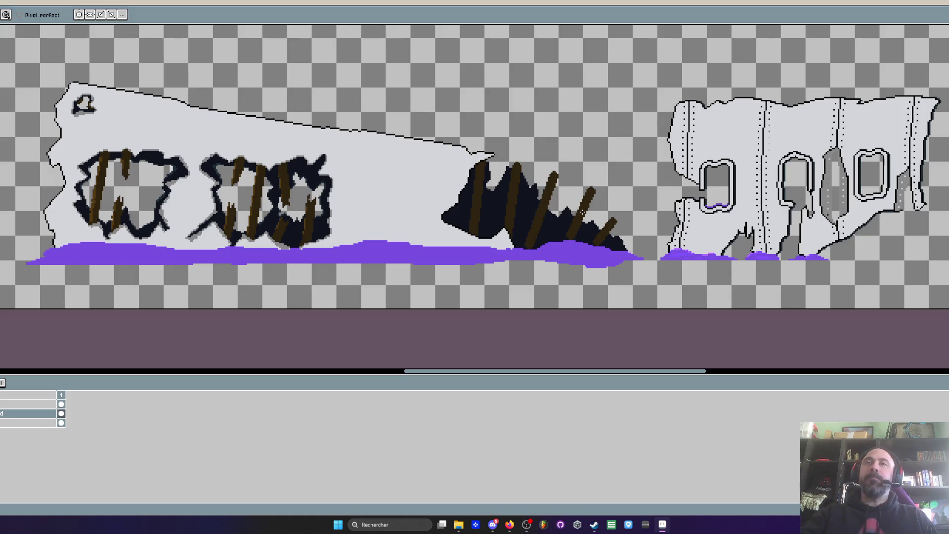
# Extend the first brown stake's lower end down toward the purple glow
pyautogui.scroll(2, 544, 221)
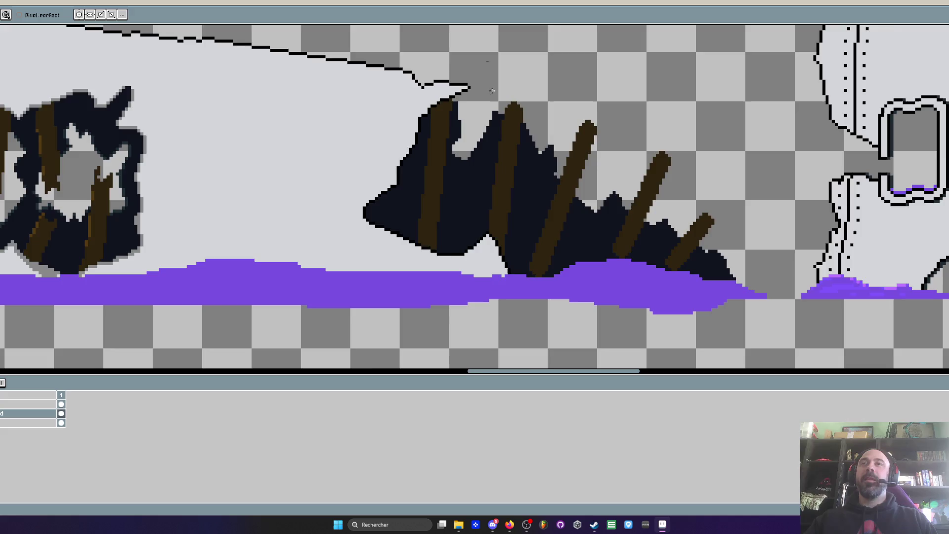
pyautogui.scroll(3, 498, 222)
pyautogui.scroll(-2, 498, 218)
pyautogui.scroll(-2, 482, 31)
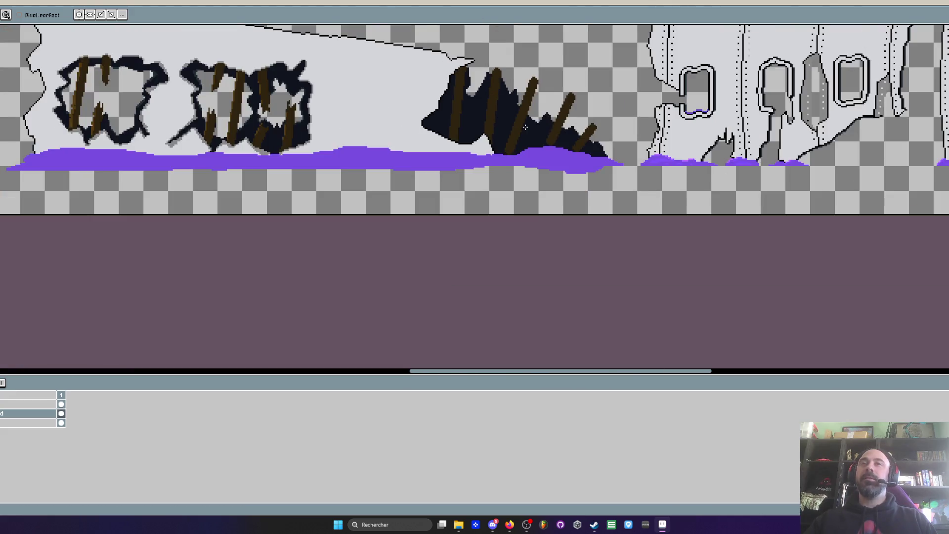
pyautogui.scroll(4, 487, 168)
pyautogui.scroll(-1, 468, 196)
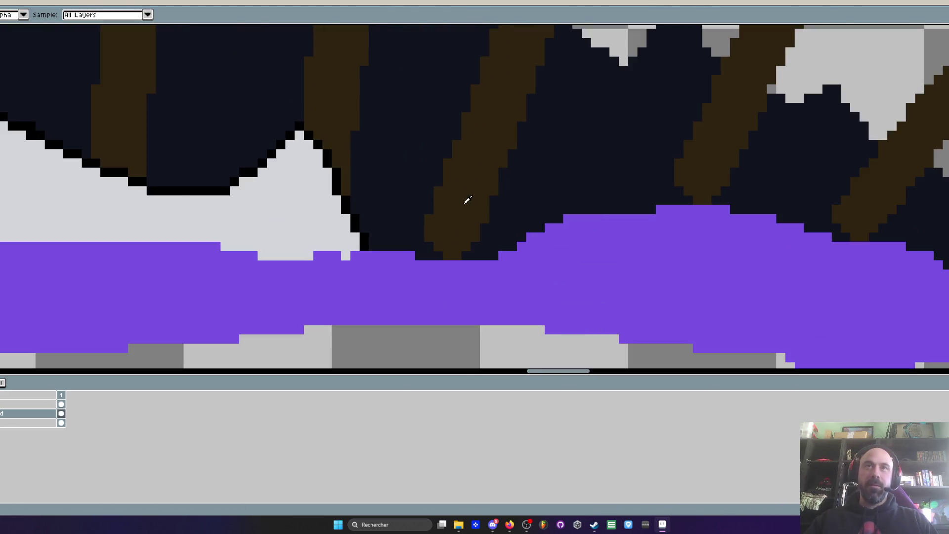
pyautogui.scroll(2, 464, 205)
pyautogui.moveTo(362, 283)
pyautogui.mouseDown()
pyautogui.moveTo(376, 333)
pyautogui.moveTo(355, 312)
pyautogui.mouseUp()
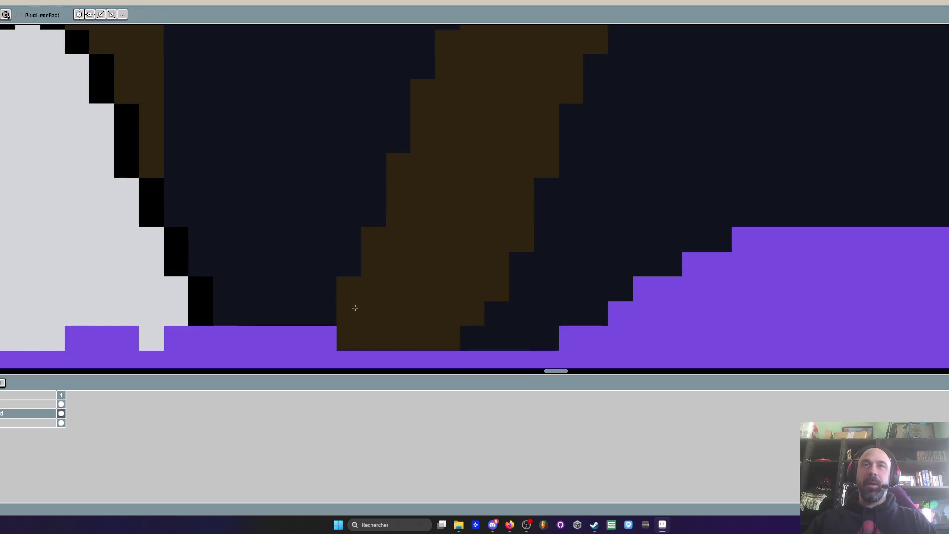
# Paint the remaining two brown stakes down until their bases meet the purple glow
pyautogui.scroll(-3, 354, 312)
pyautogui.scroll(-3, 386, 311)
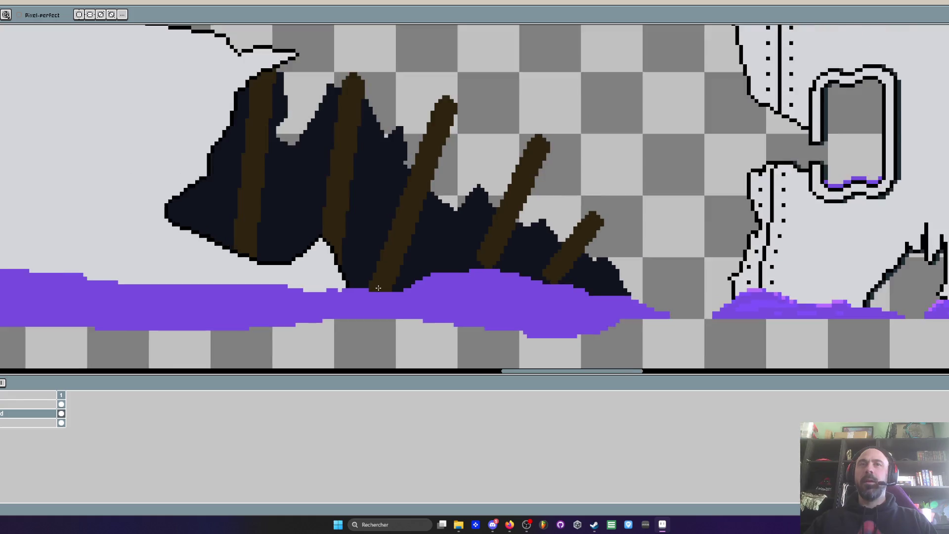
pyautogui.scroll(2, 379, 288)
pyautogui.scroll(2, 513, 259)
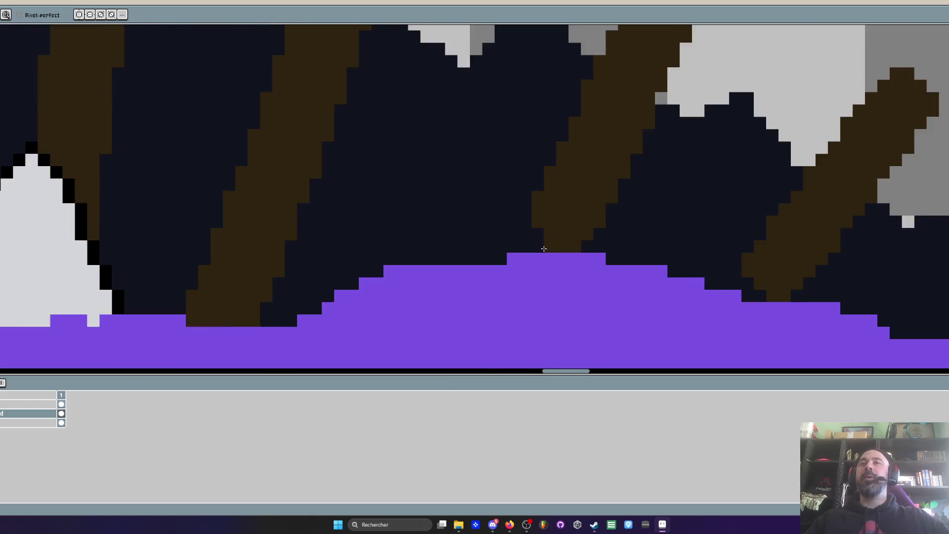
pyautogui.moveTo(534, 208); pyautogui.dragTo(504, 233)
pyautogui.scroll(-2, 504, 233)
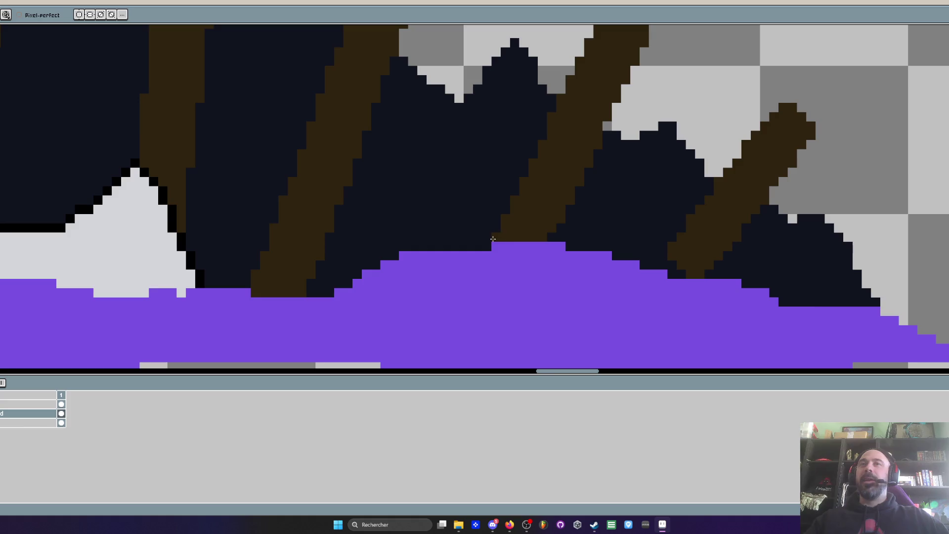
pyautogui.scroll(-1, 508, 234)
pyautogui.scroll(2, 573, 236)
pyautogui.moveTo(623, 248)
pyautogui.mouseDown()
pyautogui.moveTo(631, 269)
pyautogui.moveTo(608, 247)
pyautogui.moveTo(590, 253)
pyautogui.mouseUp()
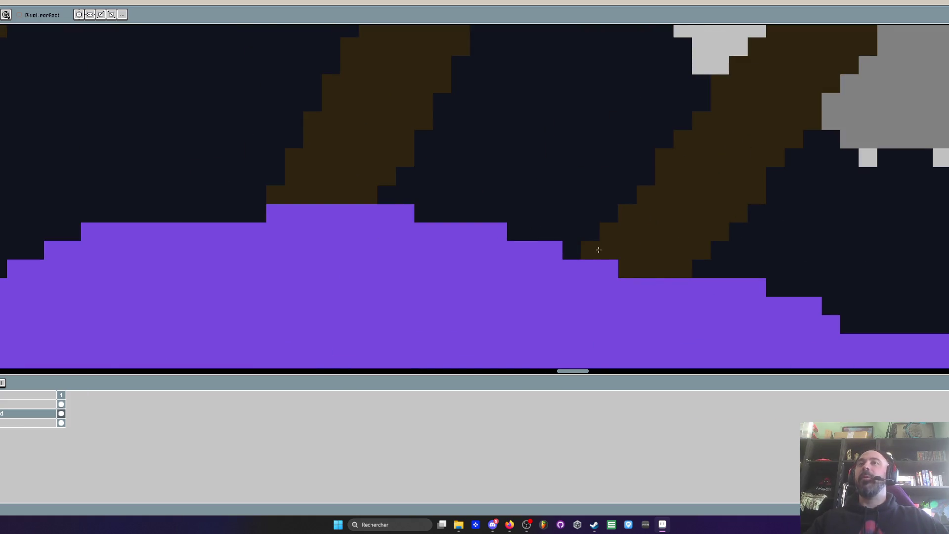
pyautogui.scroll(-3, 594, 252)
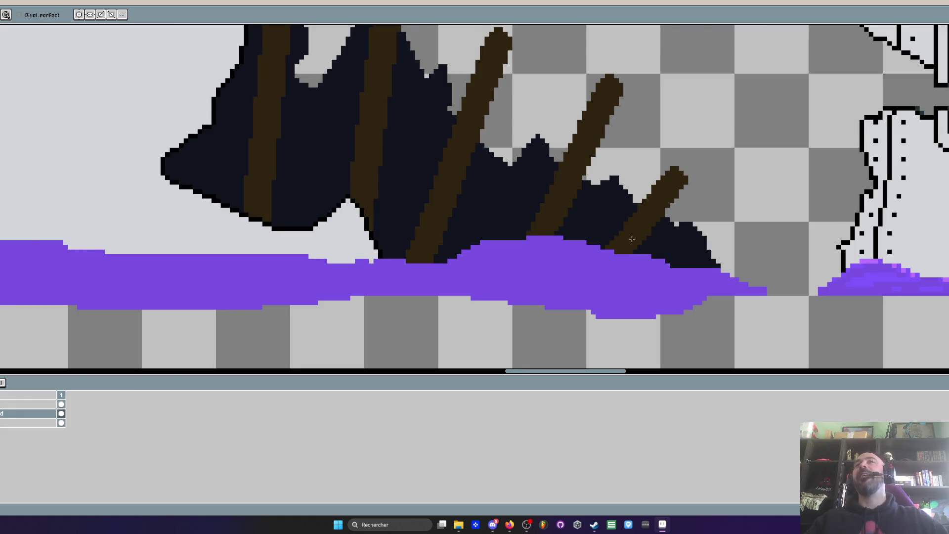
pyautogui.scroll(-1, 632, 238)
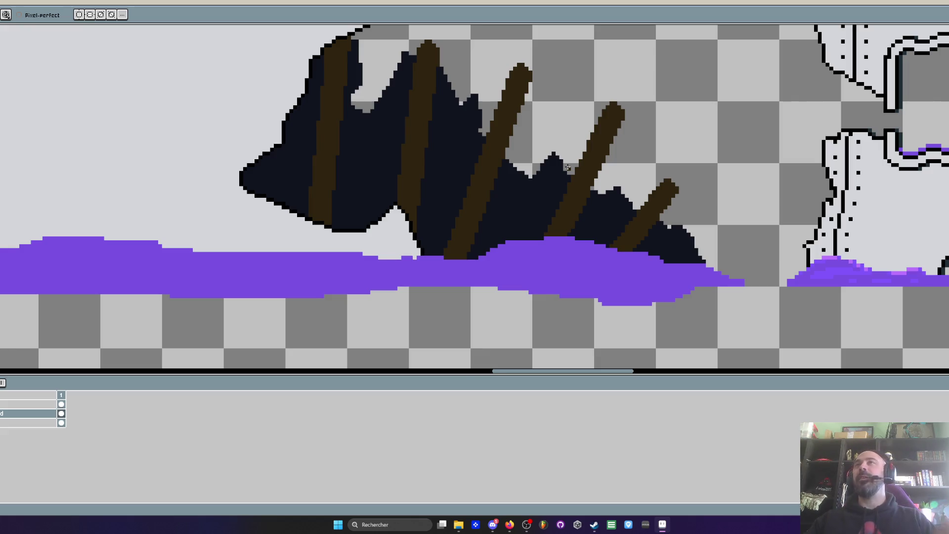
pyautogui.scroll(-3, 567, 168)
pyautogui.scroll(4, 540, 126)
pyautogui.scroll(-1, 540, 126)
pyautogui.scroll(2, 529, 125)
pyautogui.scroll(-2, 519, 124)
pyautogui.scroll(2, 507, 122)
pyautogui.moveTo(497, 194)
pyautogui.mouseDown()
pyautogui.moveTo(522, 184)
pyautogui.moveTo(543, 210)
pyautogui.mouseUp()
pyautogui.scroll(-2, 592, 195)
pyautogui.press('g')
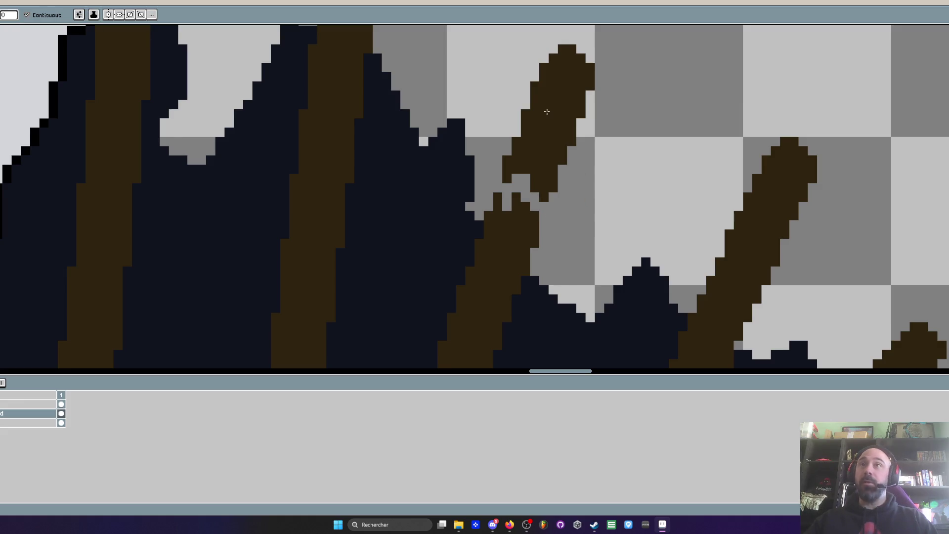
pyautogui.scroll(-2, 574, 113)
pyautogui.scroll(1, 582, 114)
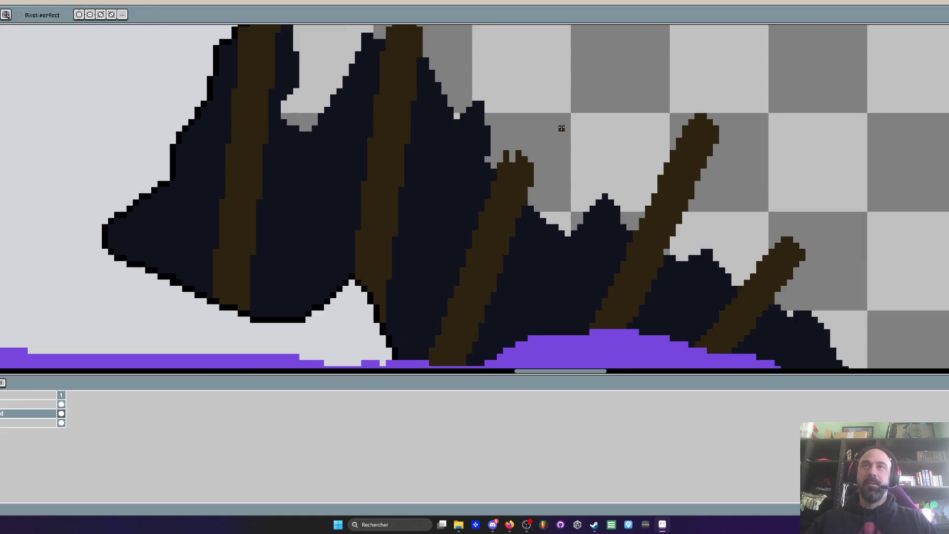
pyautogui.scroll(3, 562, 127)
pyautogui.press('b')
pyautogui.click(504, 165)
pyautogui.scroll(-3, 504, 164)
pyautogui.scroll(2, 636, 166)
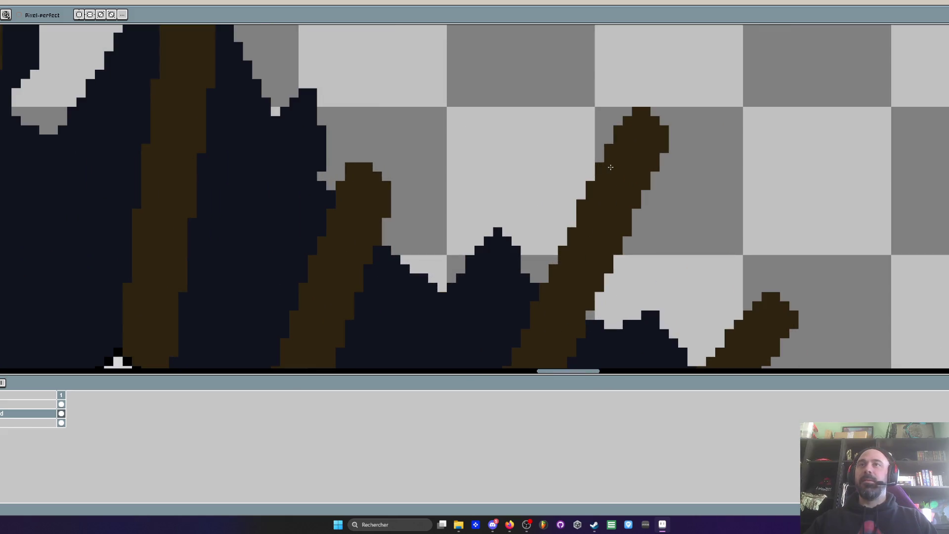
pyautogui.moveTo(631, 105)
pyautogui.mouseDown()
pyautogui.moveTo(654, 123)
pyautogui.moveTo(643, 138)
pyautogui.mouseUp()
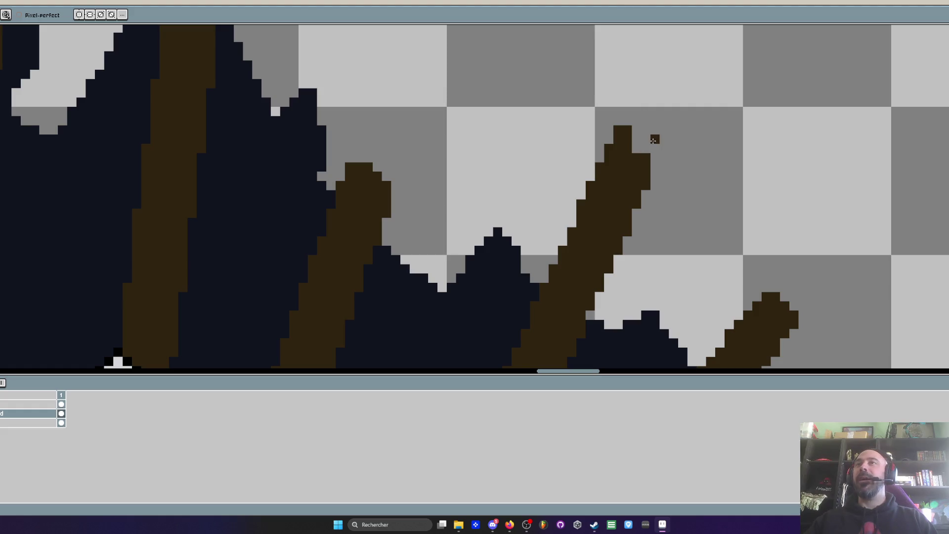
pyautogui.scroll(1, 638, 139)
pyautogui.scroll(-4, 643, 149)
pyautogui.scroll(2, 653, 168)
pyautogui.scroll(2, 653, 168)
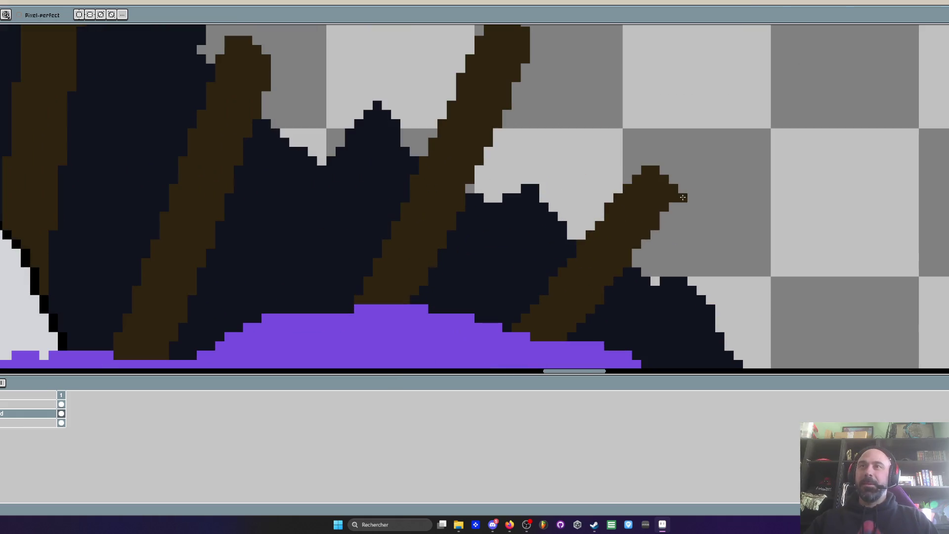
pyautogui.scroll(-2, 559, 285)
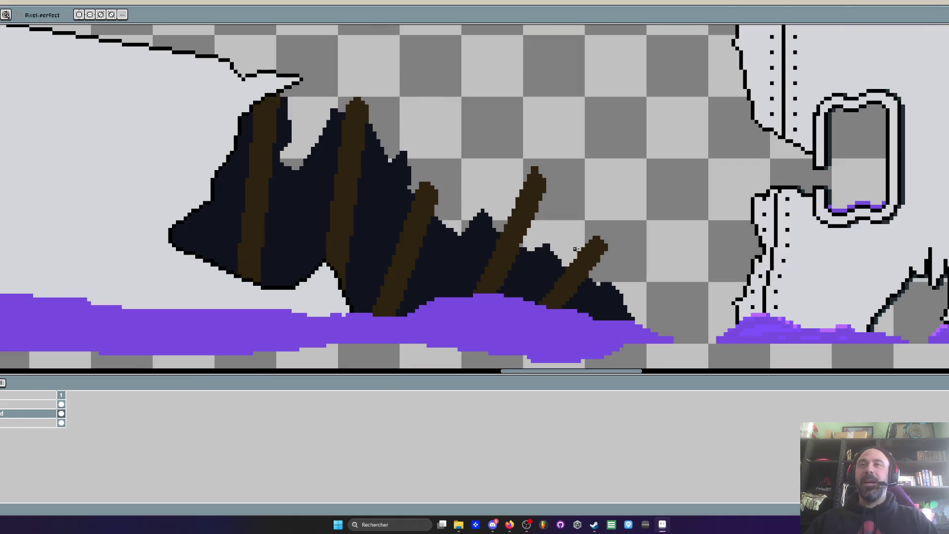
pyautogui.scroll(-3, 575, 237)
pyautogui.scroll(3, 488, 208)
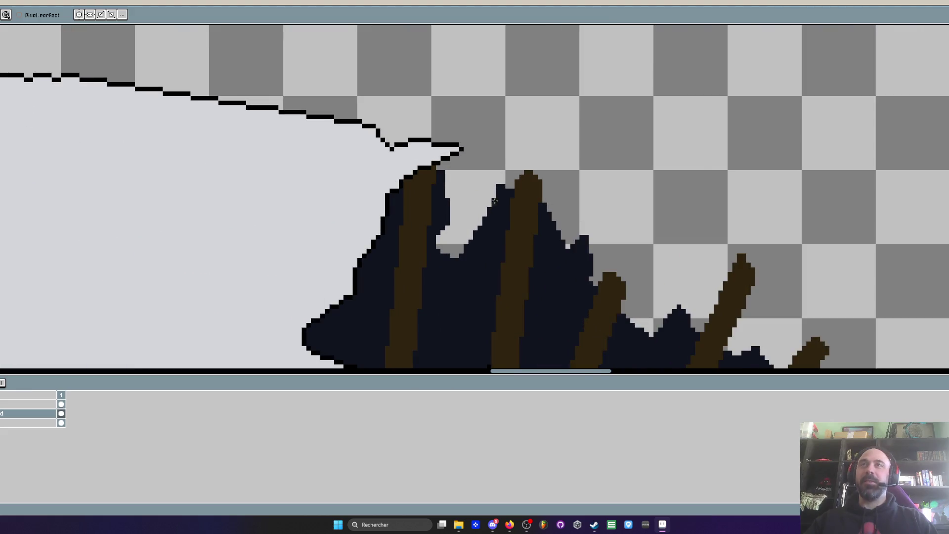
pyautogui.scroll(3, 488, 208)
pyautogui.scroll(-4, 413, 181)
pyautogui.scroll(3, 450, 160)
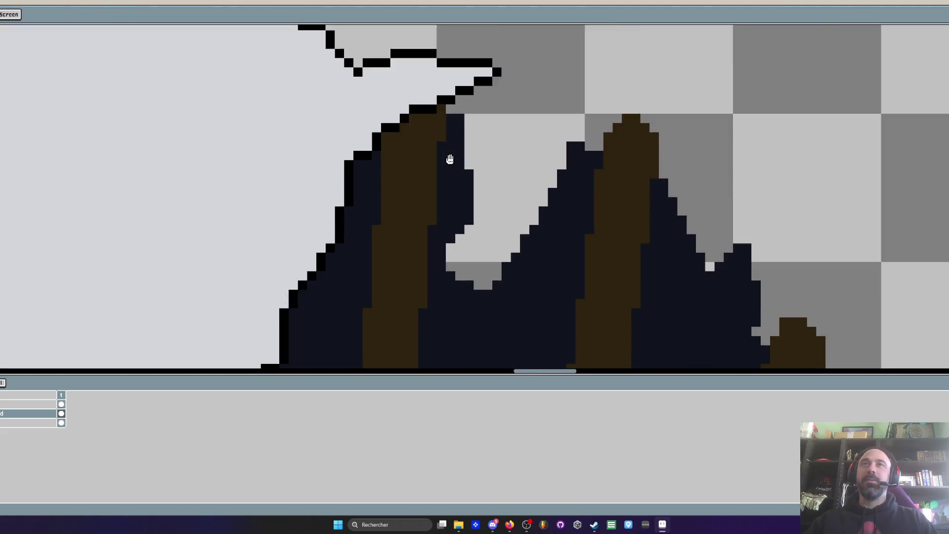
pyautogui.scroll(-4, 450, 159)
pyautogui.scroll(5, 432, 121)
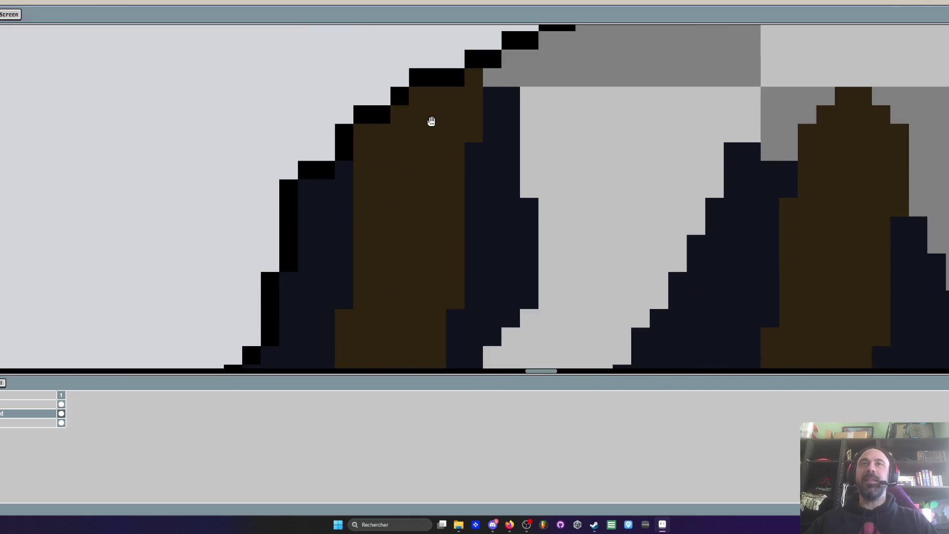
pyautogui.scroll(-4, 432, 122)
pyautogui.scroll(4, 406, 99)
# Freehand-select the area around the wall's broken top edge, then deselect it
pyautogui.press('m')
pyautogui.moveTo(366, 87)
pyautogui.mouseDown()
pyautogui.moveTo(405, 191)
pyautogui.moveTo(465, 155)
pyautogui.moveTo(618, 114)
pyautogui.moveTo(412, 58)
pyautogui.mouseUp()
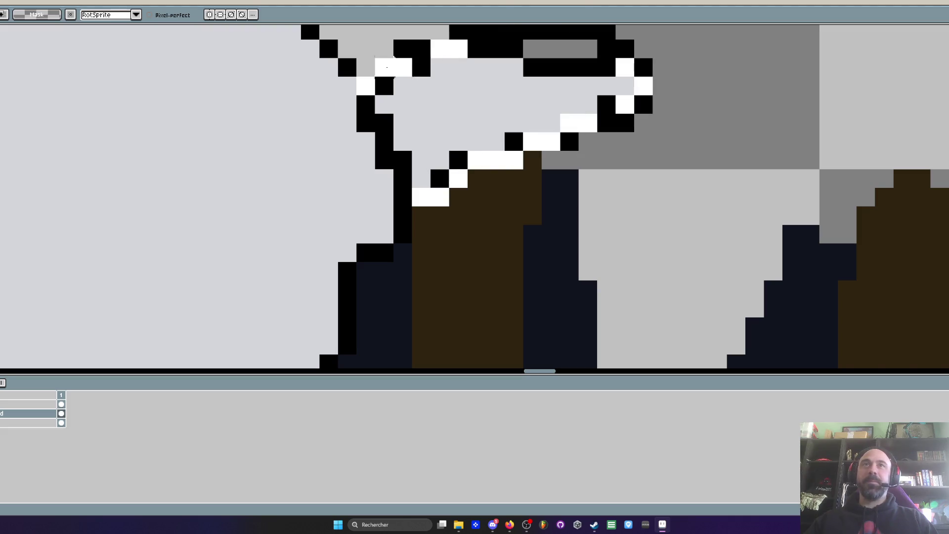
pyautogui.scroll(-5, 505, 148)
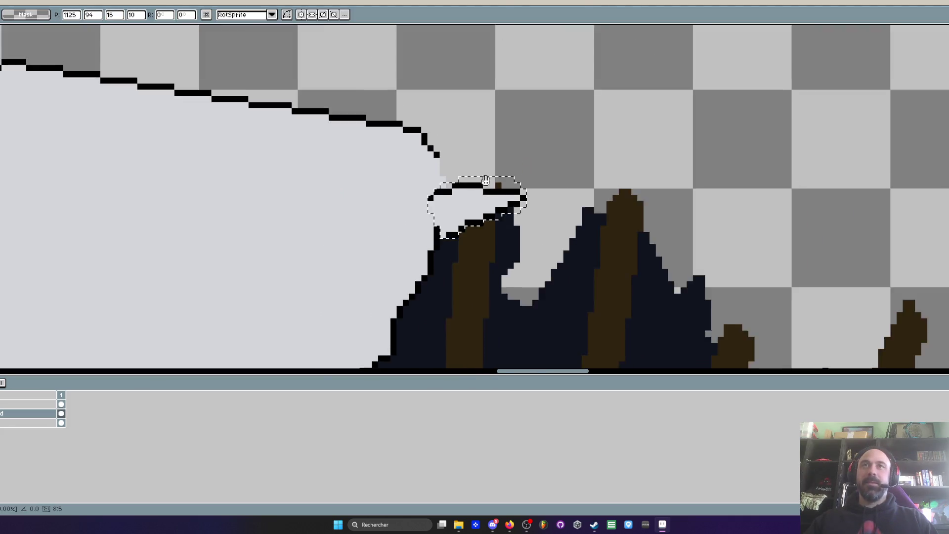
pyautogui.scroll(2, 485, 182)
pyautogui.hotkey('ctrl', 'd')
pyautogui.scroll(-2, 421, 118)
pyautogui.scroll(2, 421, 117)
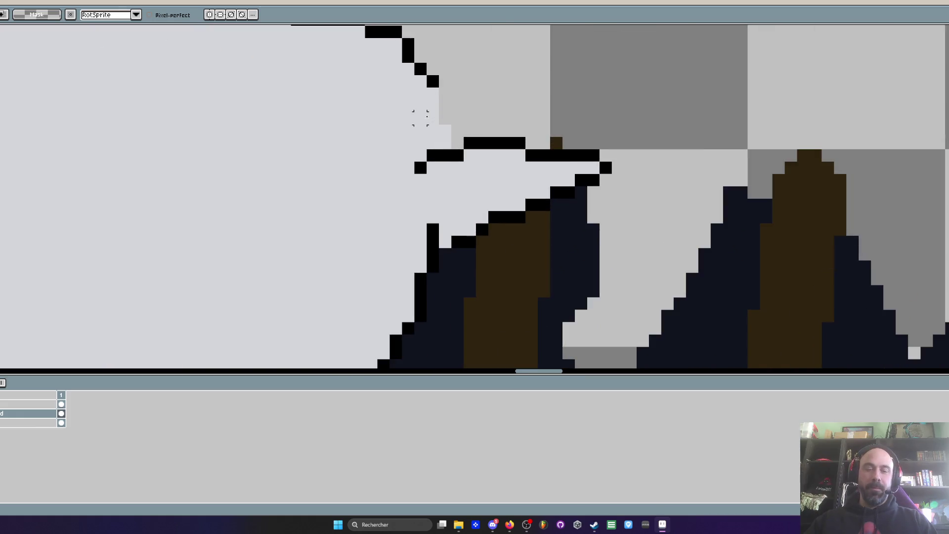
# Repaint the stray black outline pixels with the light grey wall colour
pyautogui.press('i')
pyautogui.click(419, 137)
pyautogui.scroll(1, 419, 137)
pyautogui.press('b')
pyautogui.moveTo(425, 194)
pyautogui.mouseDown()
pyautogui.moveTo(473, 168)
pyautogui.moveTo(444, 171)
pyautogui.mouseUp()
pyautogui.scroll(-2, 444, 171)
pyautogui.scroll(1, 446, 225)
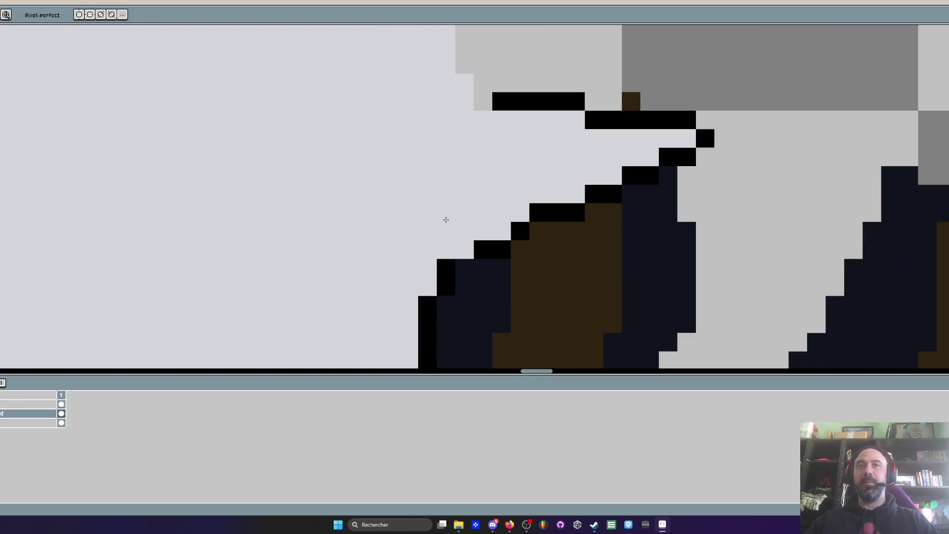
# Redraw the black outline along the wall's broken top edge
pyautogui.press('i')
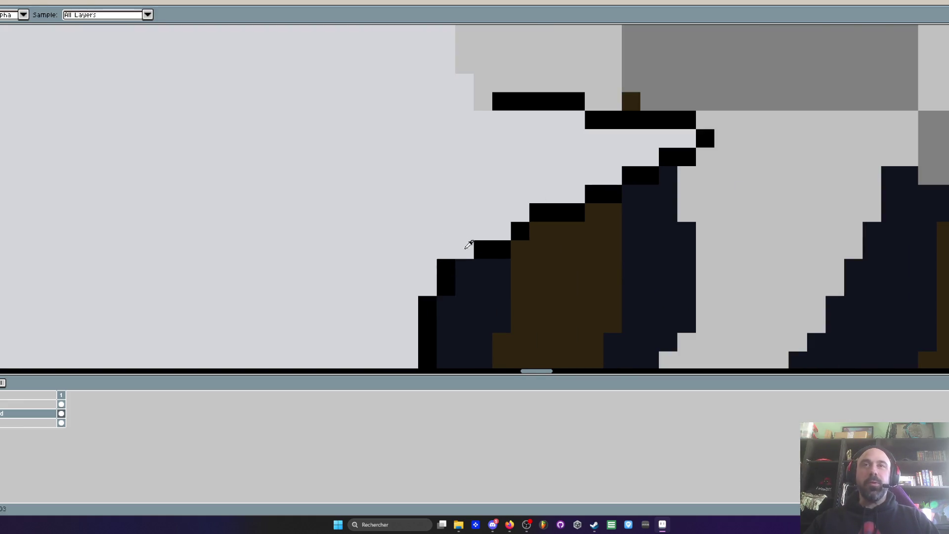
pyautogui.press('b')
pyautogui.click(465, 156)
pyautogui.hotkey('ctrl', 'z')
pyautogui.click(483, 119)
pyautogui.hotkey('ctrl', 'z')
pyautogui.click(483, 101)
pyautogui.moveTo(475, 100); pyautogui.dragTo(455, 173)
pyautogui.click(451, 152)
pyautogui.click(426, 119)
pyautogui.scroll(-5, 463, 107)
pyautogui.scroll(5, 463, 105)
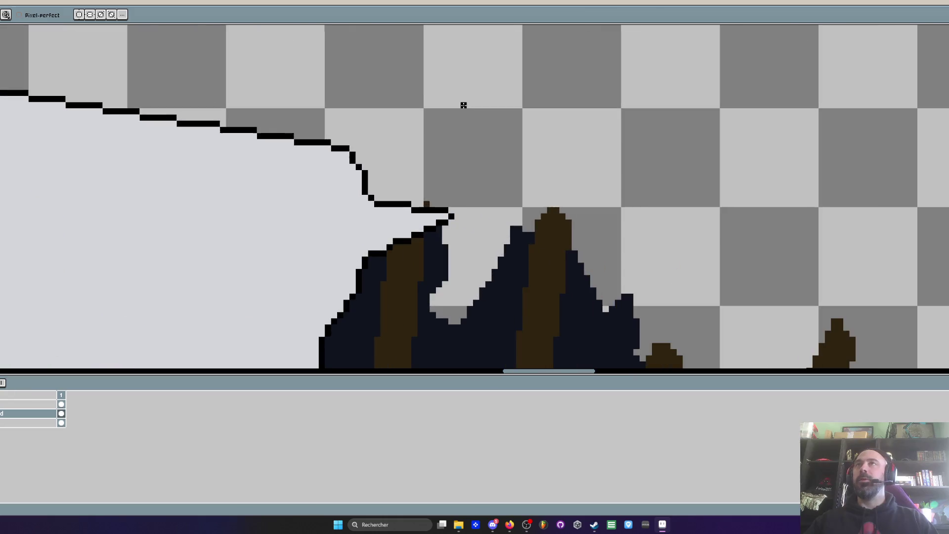
# Add a small brown plank tip just above the black outline
pyautogui.press('i')
pyautogui.click(417, 247)
pyautogui.press('b')
pyautogui.scroll(1, 417, 243)
pyautogui.moveTo(426, 168)
pyautogui.mouseDown()
pyautogui.moveTo(403, 163)
pyautogui.moveTo(427, 151)
pyautogui.mouseUp()
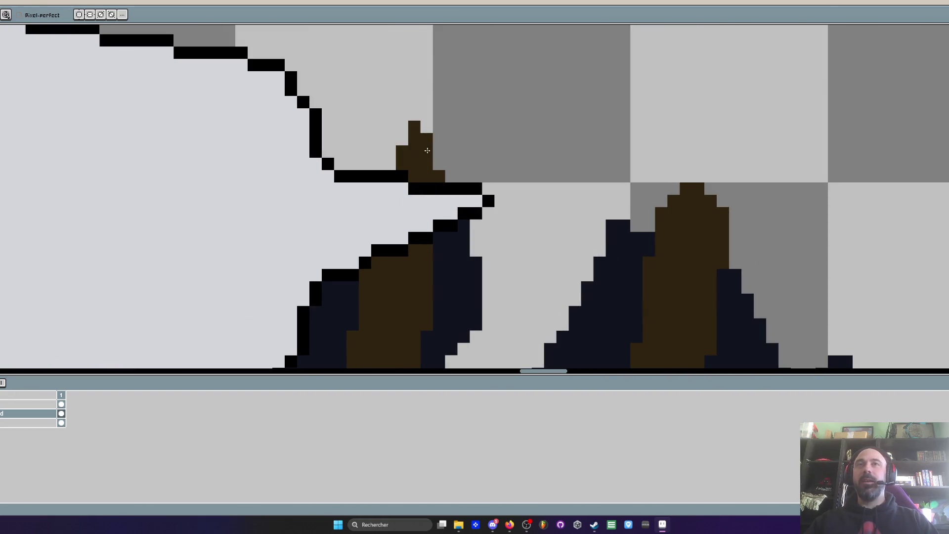
pyautogui.scroll(-8, 428, 150)
pyautogui.scroll(4, 458, 154)
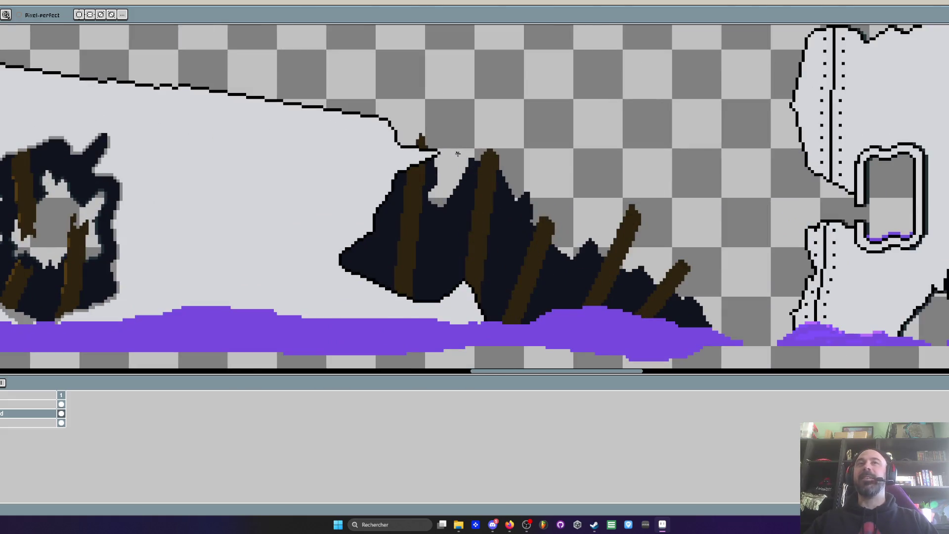
# Fill dark pixels around the brown plank tip at the wall's sloping edge
pyautogui.scroll(2, 458, 154)
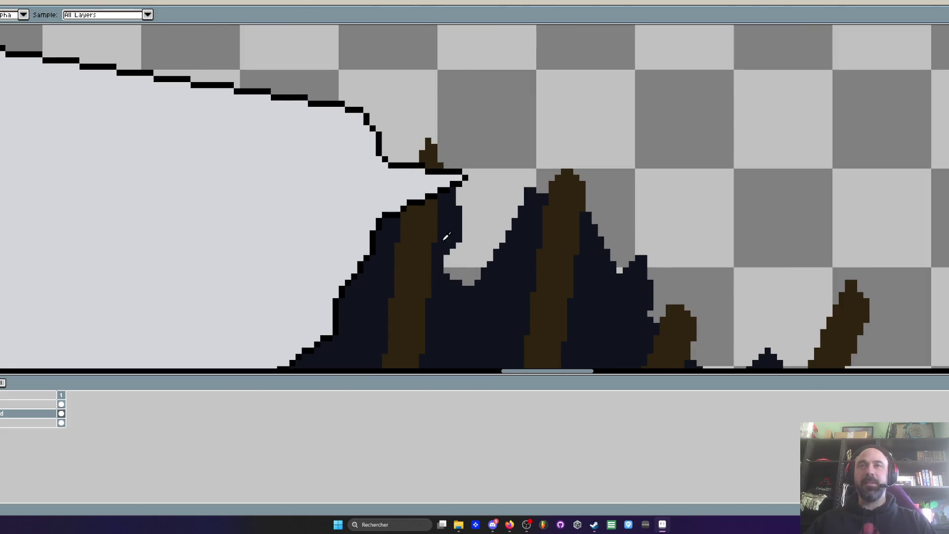
pyautogui.scroll(2, 439, 251)
pyautogui.moveTo(338, 81)
pyautogui.mouseDown()
pyautogui.moveTo(337, 129)
pyautogui.moveTo(309, 140)
pyautogui.moveTo(322, 152)
pyautogui.mouseUp()
pyautogui.scroll(-3, 320, 156)
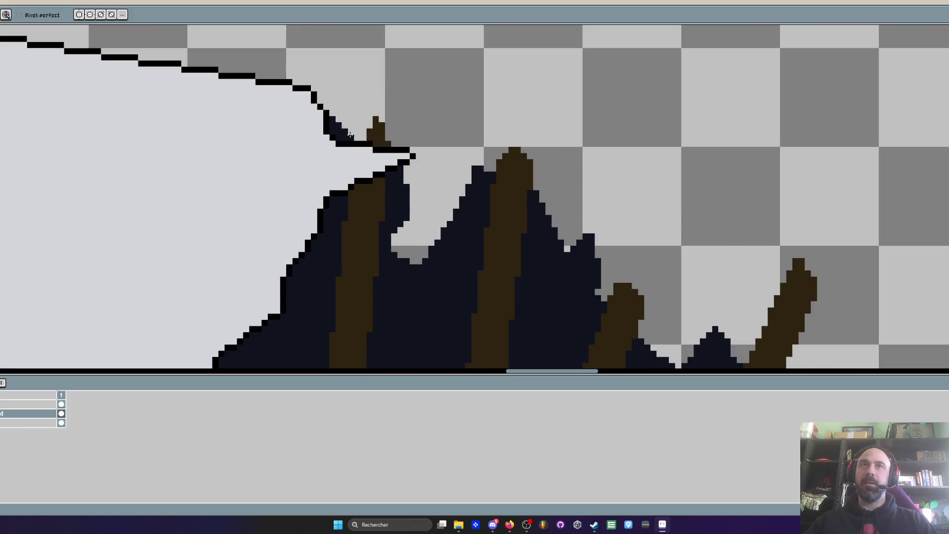
pyautogui.moveTo(342, 121); pyautogui.dragTo(356, 139)
pyautogui.scroll(-2, 357, 139)
pyautogui.scroll(1, 359, 134)
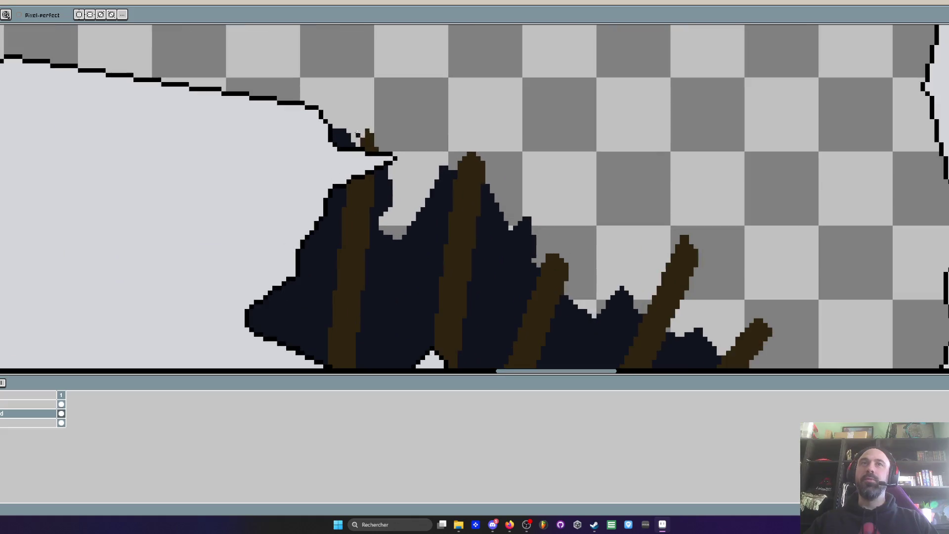
# Zoom out and pan to review the long staked wall's right end in the strip
pyautogui.scroll(-3, 349, 136)
pyautogui.scroll(3, 492, 158)
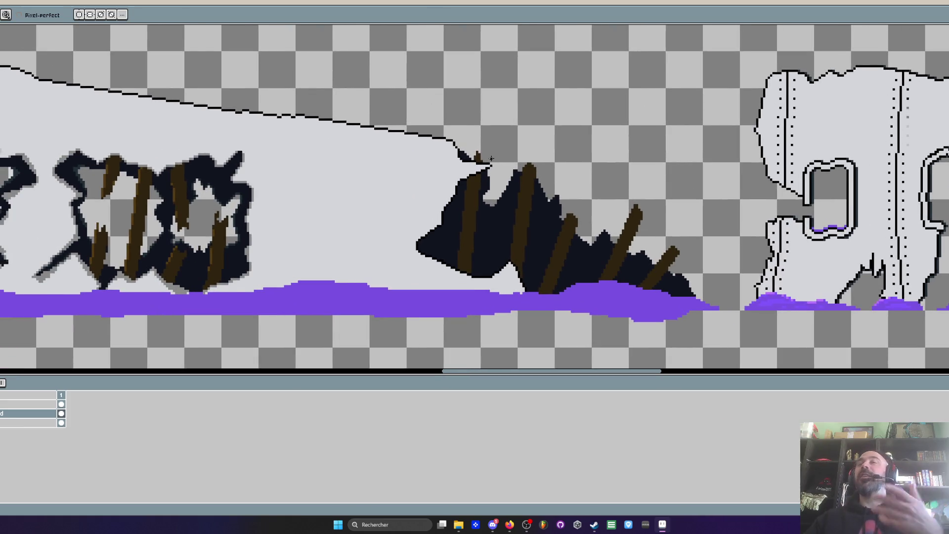
pyautogui.scroll(-2, 460, 177)
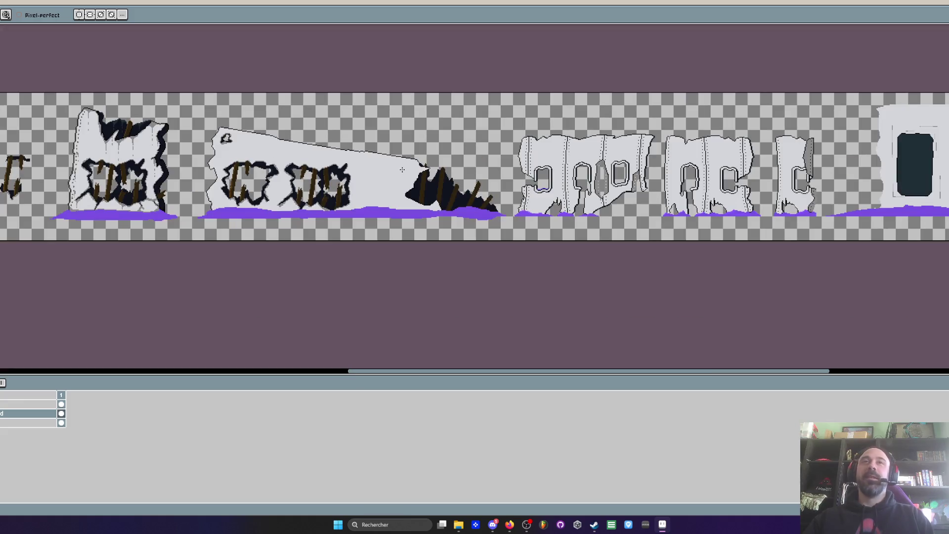
pyautogui.scroll(3, 311, 162)
pyautogui.scroll(-3, 311, 162)
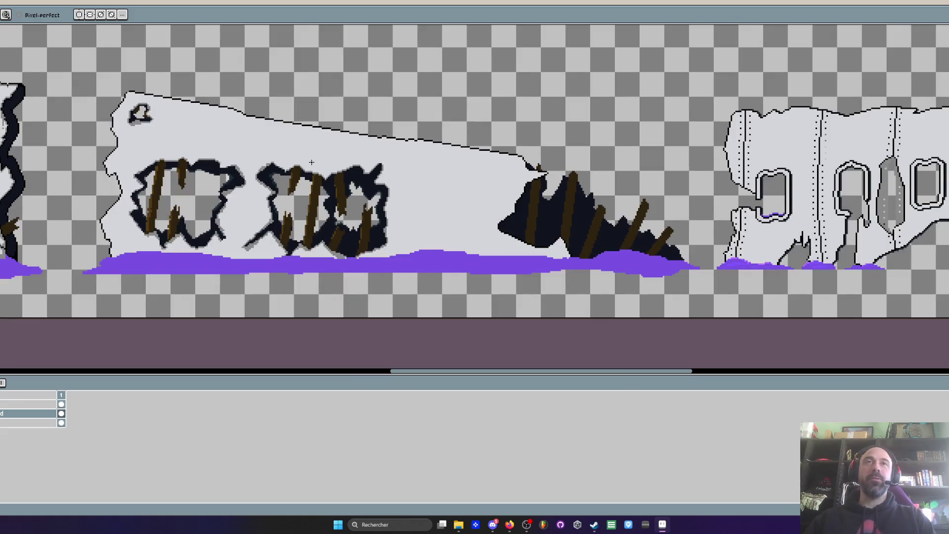
pyautogui.scroll(3, 311, 163)
pyautogui.moveTo(352, 191); pyautogui.dragTo(496, 182)
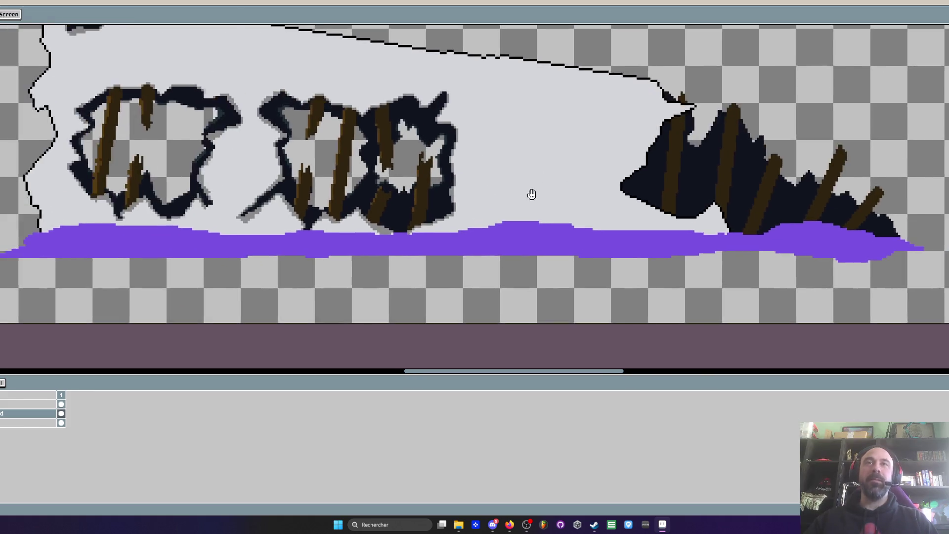
pyautogui.scroll(-1, 497, 181)
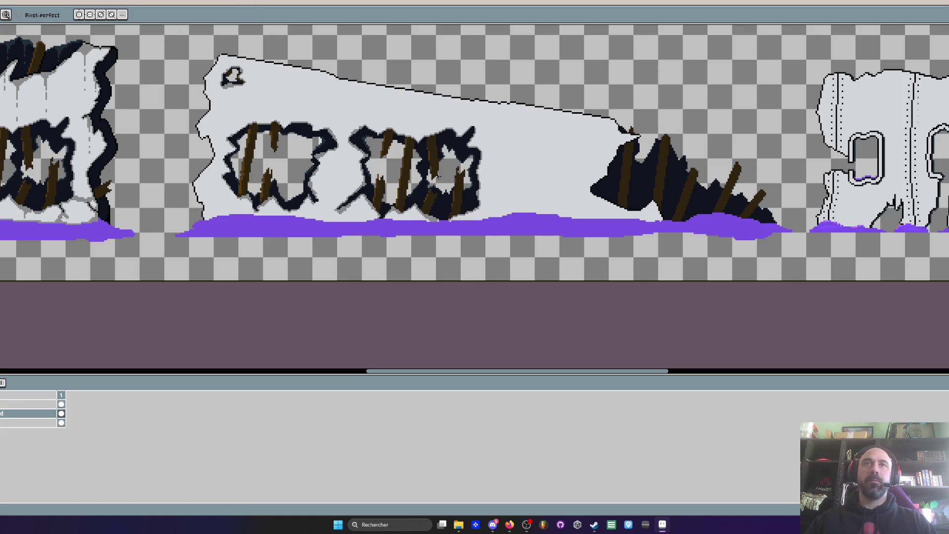
pyautogui.scroll(-2, 359, 161)
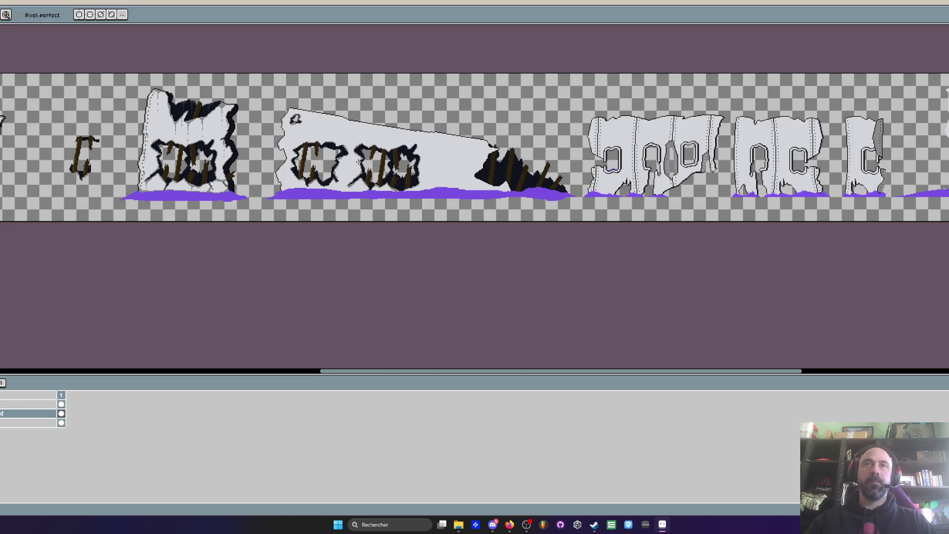
# Select the lone wooden plank sprite with the rectangular marquee and delete it
pyautogui.moveTo(359, 161)
pyautogui.mouseDown()
pyautogui.moveTo(500, 179)
pyautogui.moveTo(653, 179)
pyautogui.mouseUp()
pyautogui.moveTo(551, 179); pyautogui.dragTo(697, 175)
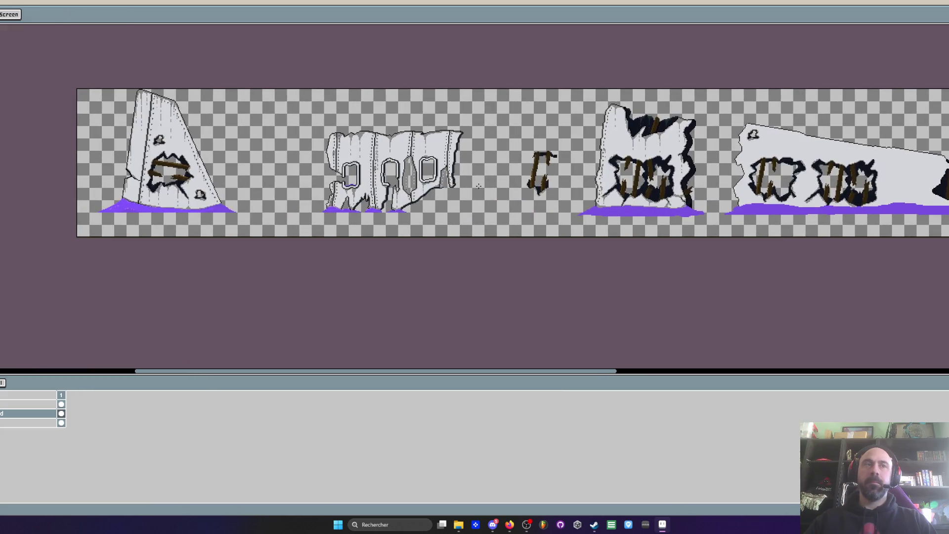
pyautogui.press('m')
pyautogui.moveTo(42, 76)
pyautogui.mouseDown()
pyautogui.moveTo(208, 207)
pyautogui.moveTo(296, 207)
pyautogui.moveTo(284, 207)
pyautogui.mouseUp()
pyautogui.scroll(4, 297, 210)
pyautogui.scroll(-5, 324, 241)
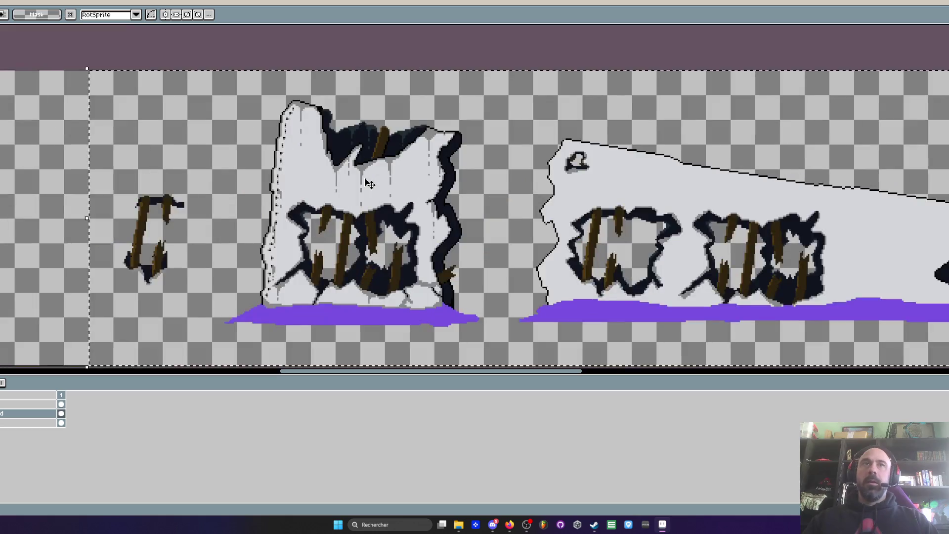
pyautogui.scroll(3, 296, 163)
pyautogui.moveTo(270, 132); pyautogui.dragTo(375, 271)
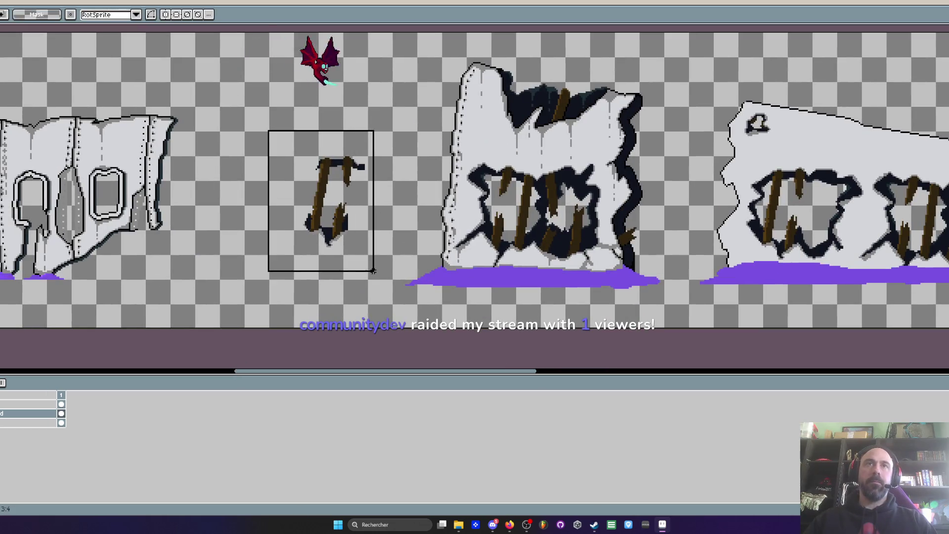
pyautogui.press('Delete')
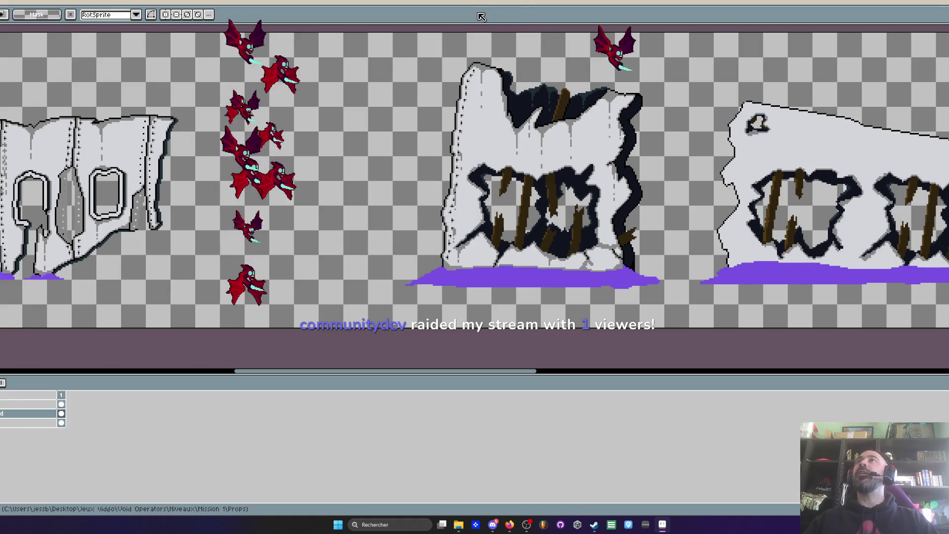
# Scroll along the props strip to check the gap left by the plank
pyautogui.scroll(-3, 609, 48)
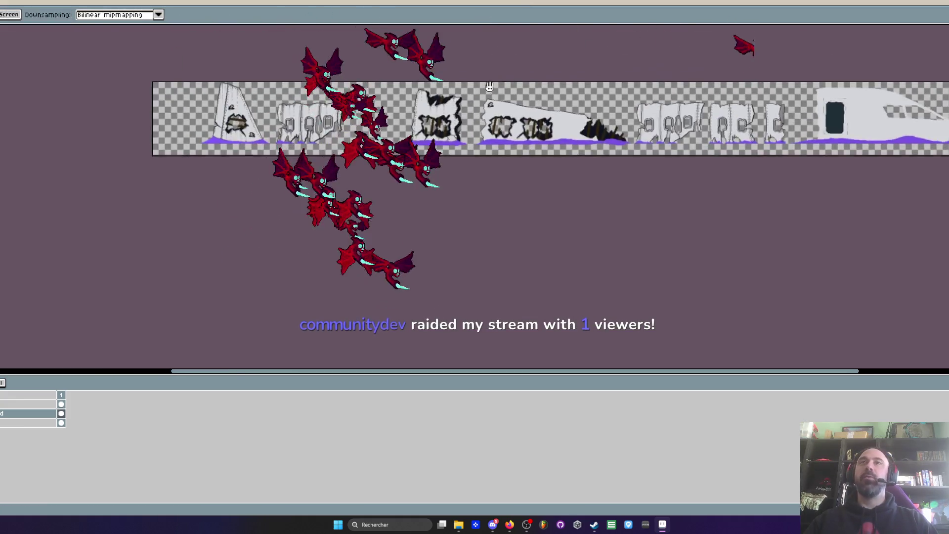
pyautogui.scroll(2, 610, 48)
pyautogui.hscroll(5, 610, 48)
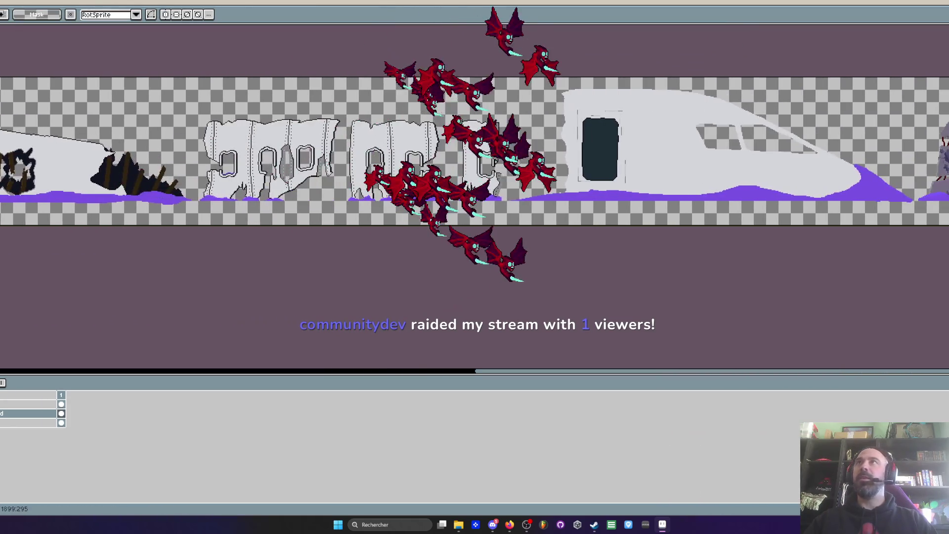
pyautogui.hscroll(-7, 223, 237)
pyautogui.scroll(2, 440, 231)
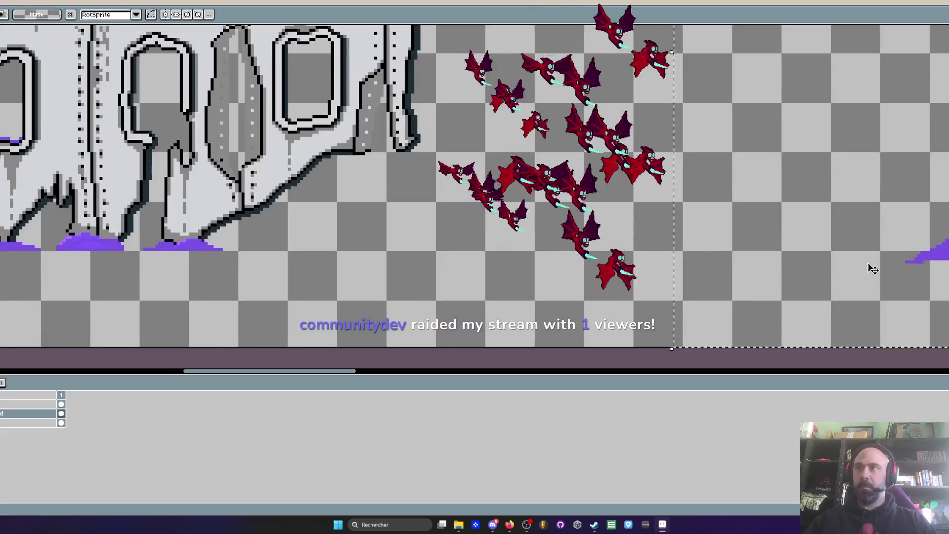
pyautogui.scroll(-1, 519, 249)
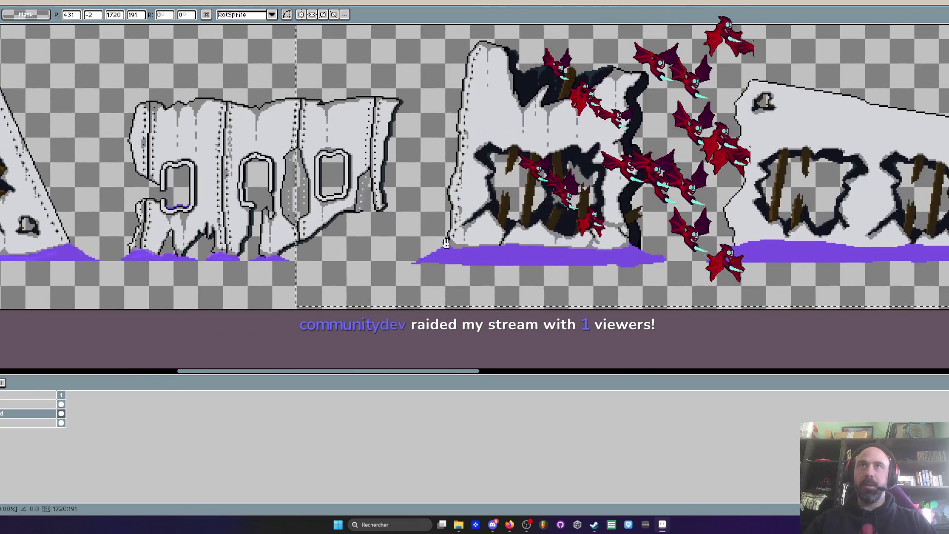
pyautogui.scroll(2, 559, 237)
pyautogui.scroll(-1, 602, 226)
pyautogui.scroll(-1, 602, 227)
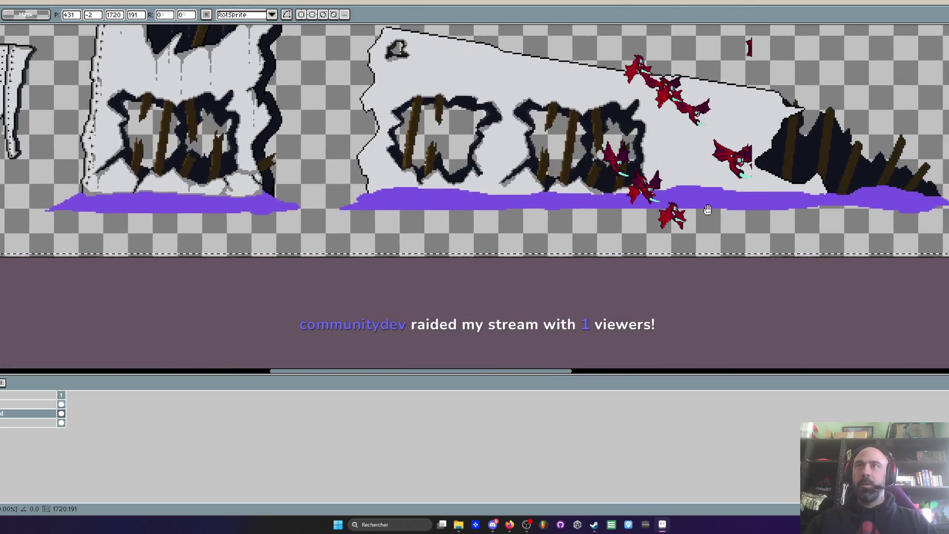
pyautogui.hscroll(5, 643, 213)
pyautogui.scroll(3, 702, 199)
pyautogui.hscroll(3, 703, 200)
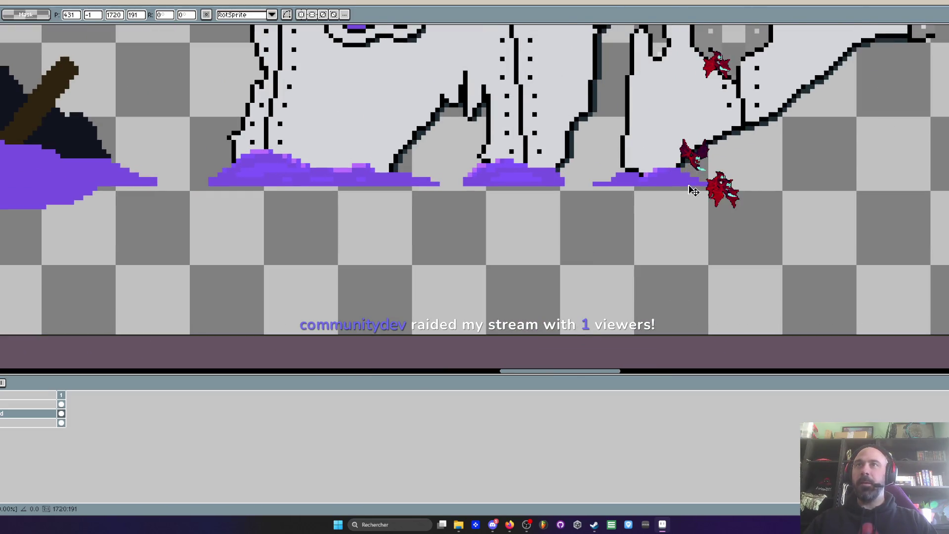
pyautogui.scroll(-3, 711, 179)
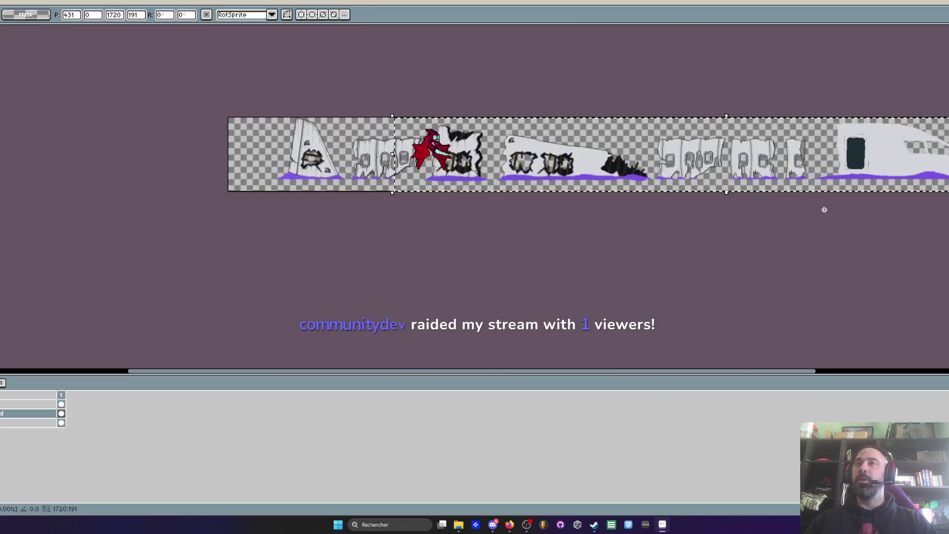
pyautogui.scroll(2, 820, 207)
pyautogui.hscroll(4, 653, 254)
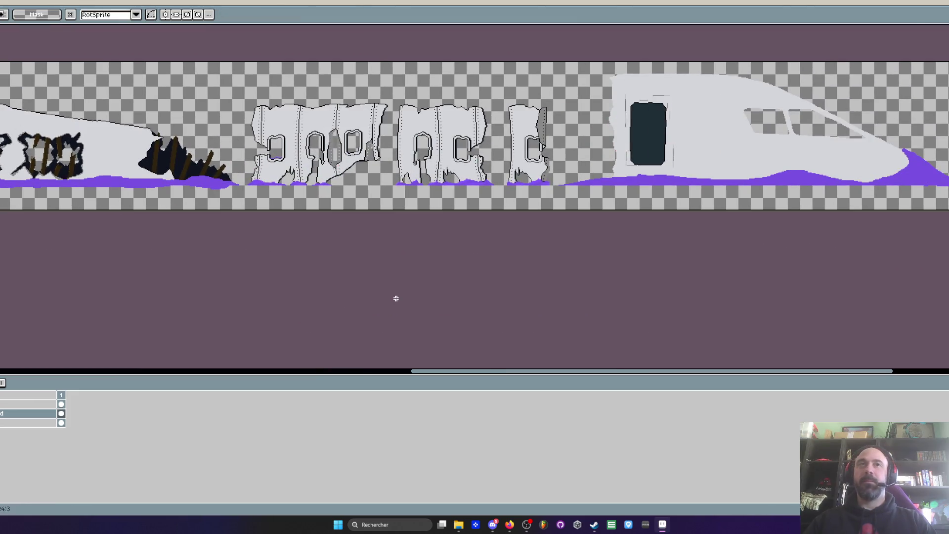
# Paint mid-grey shading pixels along the sloped black outline at the fuselage's dark broken end
pyautogui.hscroll(-5, 354, 274)
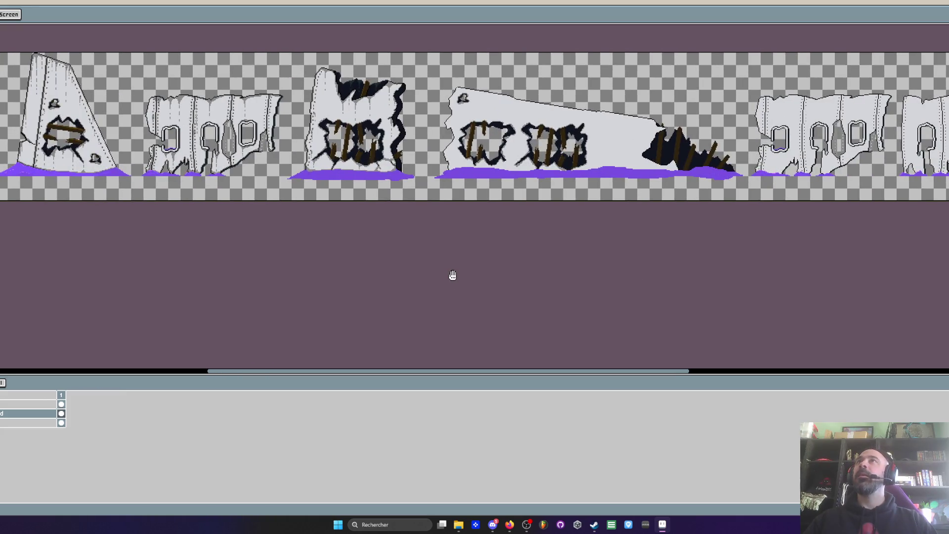
pyautogui.scroll(3, 402, 211)
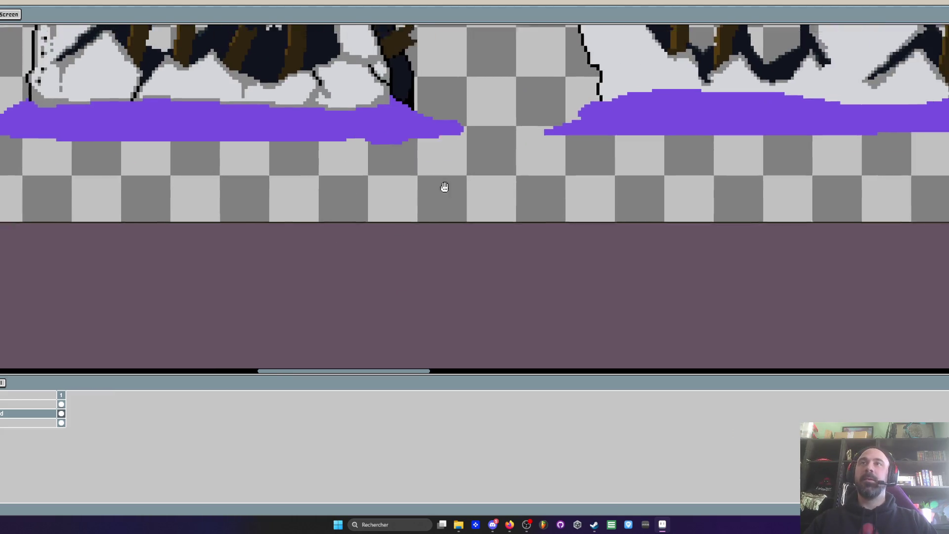
pyautogui.scroll(-5, 366, 181)
pyautogui.scroll(5, 335, 179)
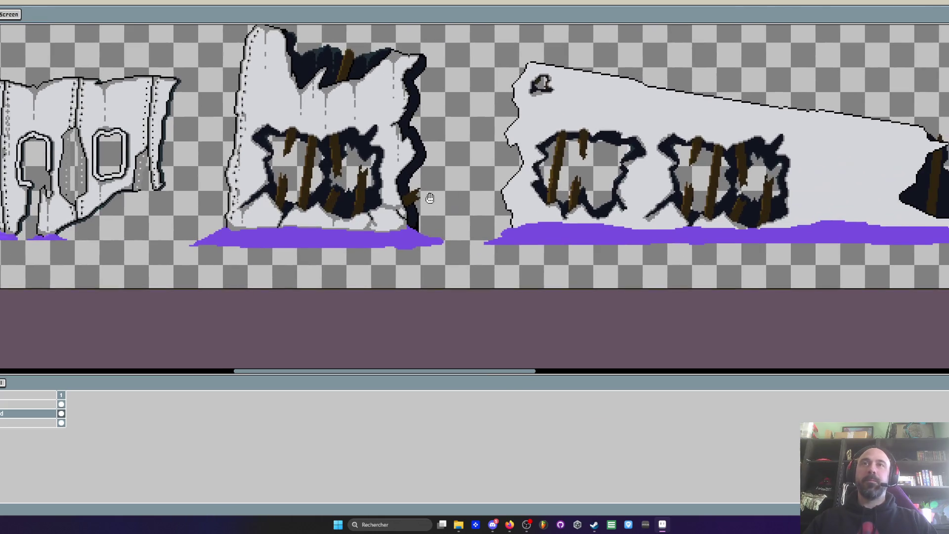
pyautogui.scroll(2, 418, 108)
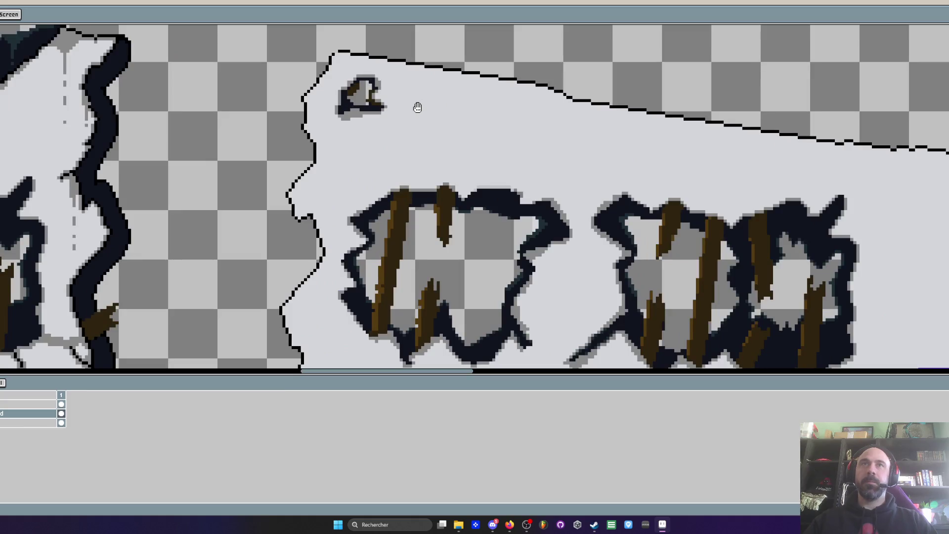
pyautogui.moveTo(460, 155); pyautogui.dragTo(443, 134)
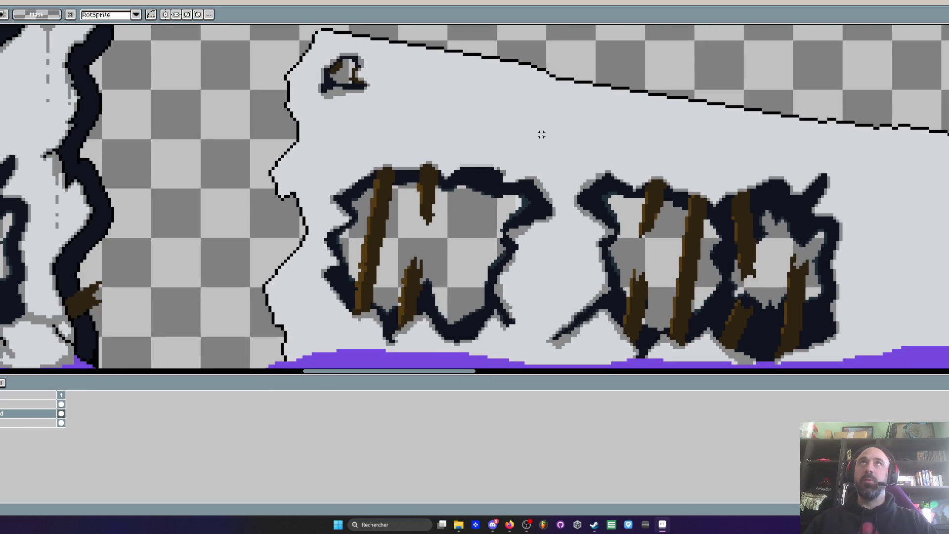
pyautogui.scroll(-3, 537, 142)
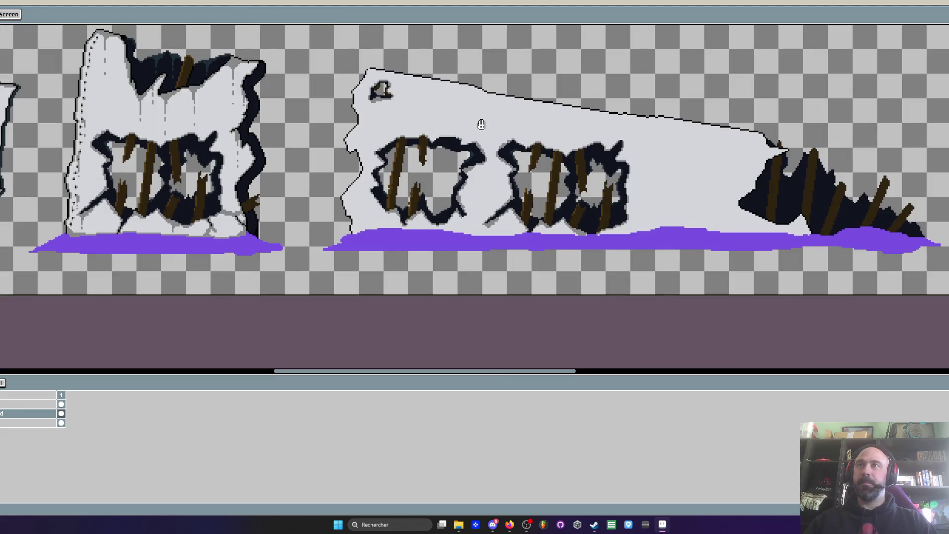
pyautogui.scroll(4, 551, 188)
pyautogui.press('i')
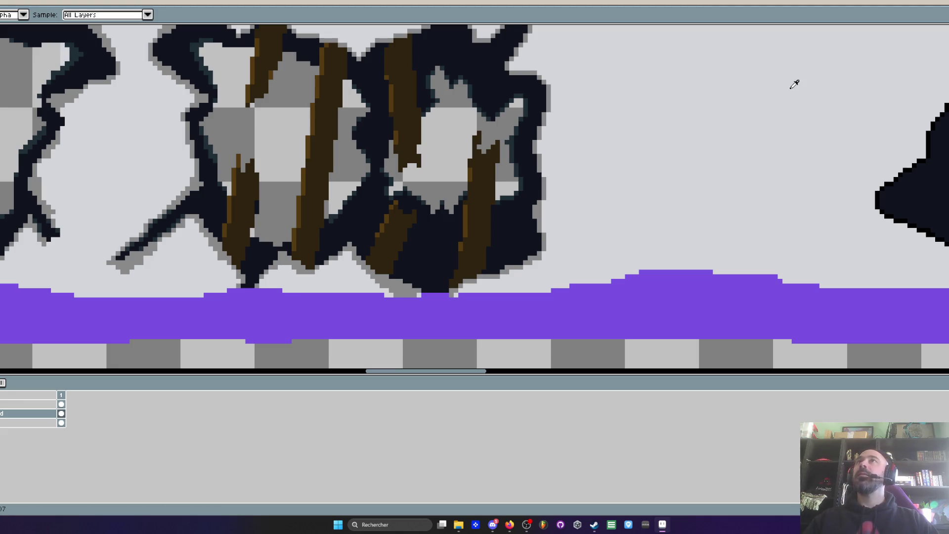
pyautogui.press('h')
pyautogui.scroll(-2, 816, 85)
pyautogui.scroll(5, 627, 150)
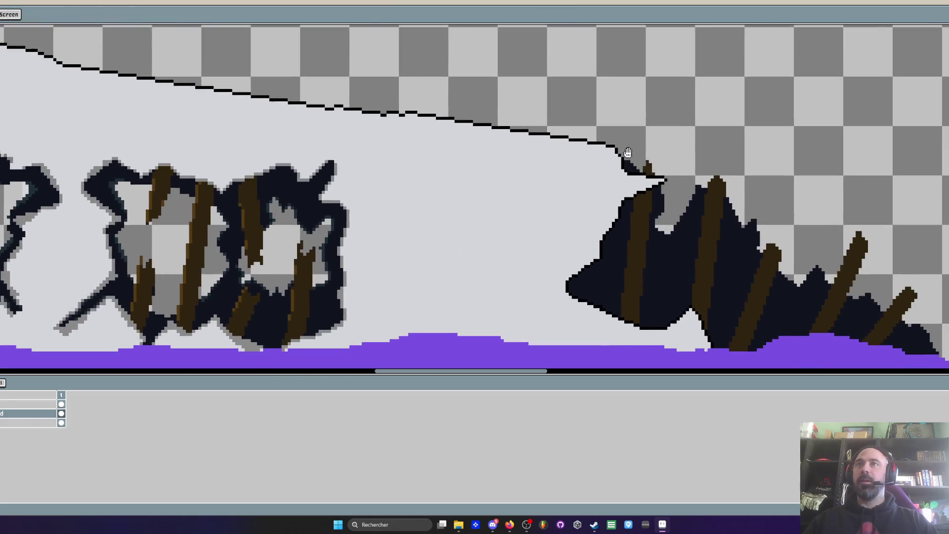
pyautogui.press('b')
pyautogui.moveTo(572, 139)
pyautogui.mouseDown()
pyautogui.moveTo(626, 250)
pyautogui.moveTo(765, 265)
pyautogui.moveTo(708, 287)
pyautogui.moveTo(695, 263)
pyautogui.moveTo(744, 175)
pyautogui.mouseUp()
pyautogui.press('h')
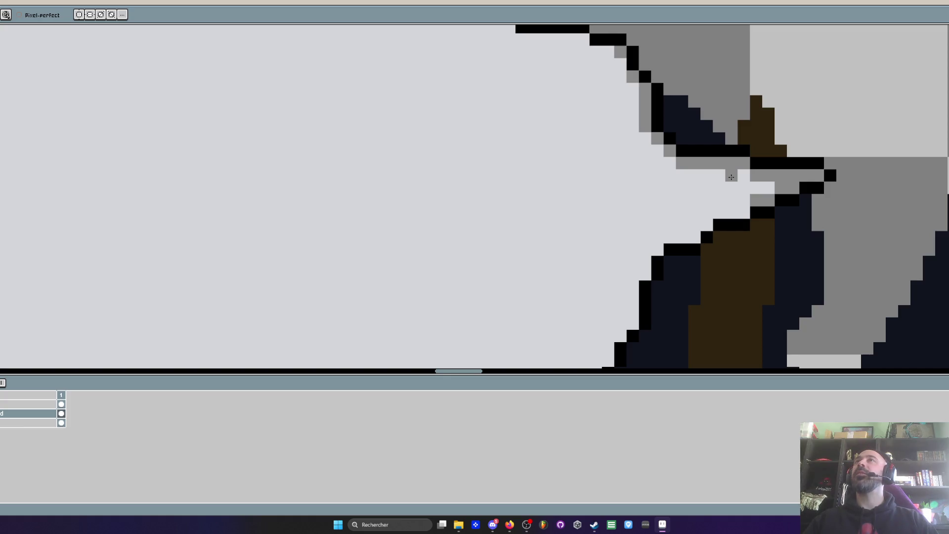
# Paint grey shadow pixels along the lower stepped edge of the dark cavity
pyautogui.scroll(1, 730, 175)
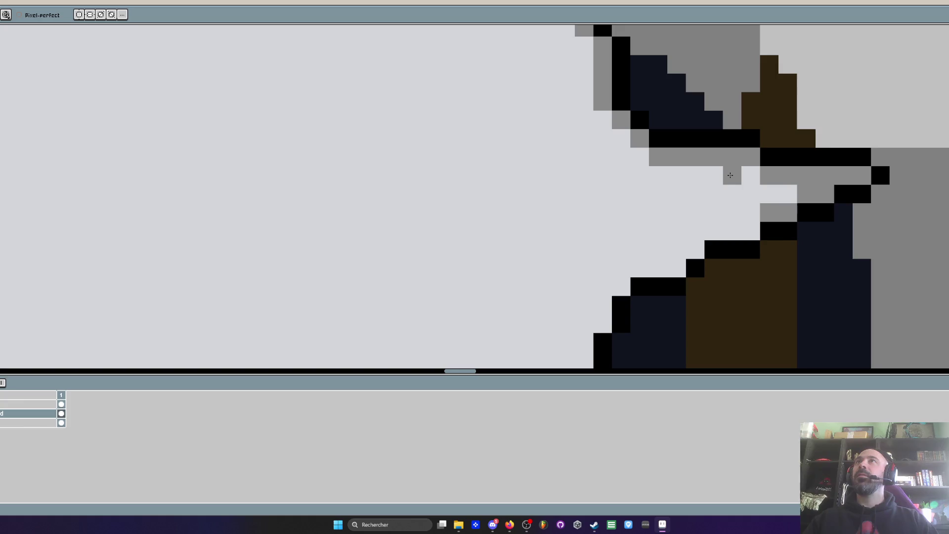
pyautogui.moveTo(751, 231); pyautogui.dragTo(694, 242)
pyautogui.click(677, 268)
pyautogui.click(640, 268)
pyautogui.click(657, 267)
pyautogui.moveTo(629, 274)
pyautogui.mouseDown()
pyautogui.moveTo(682, 199)
pyautogui.moveTo(654, 242)
pyautogui.moveTo(663, 170)
pyautogui.moveTo(656, 247)
pyautogui.moveTo(661, 177)
pyautogui.mouseUp()
pyautogui.click(639, 259)
pyautogui.moveTo(640, 220)
pyautogui.mouseDown()
pyautogui.moveTo(621, 220)
pyautogui.moveTo(623, 239)
pyautogui.moveTo(584, 295)
pyautogui.moveTo(595, 152)
pyautogui.moveTo(577, 253)
pyautogui.moveTo(517, 304)
pyautogui.moveTo(573, 209)
pyautogui.moveTo(514, 279)
pyautogui.moveTo(496, 280)
pyautogui.moveTo(536, 218)
pyautogui.mouseUp()
# Continue the grey outline down the left edge, along the diagonal staircase and up the right slope
pyautogui.click(494, 266)
pyautogui.moveTo(494, 267)
pyautogui.mouseDown()
pyautogui.moveTo(478, 342)
pyautogui.moveTo(479, 231)
pyautogui.moveTo(510, 266)
pyautogui.moveTo(525, 219)
pyautogui.moveTo(702, 287)
pyautogui.moveTo(559, 221)
pyautogui.moveTo(633, 245)
pyautogui.moveTo(684, 269)
pyautogui.moveTo(721, 302)
pyautogui.moveTo(626, 224)
pyautogui.mouseUp()
pyautogui.scroll(1, 540, 227)
pyautogui.moveTo(658, 241)
pyautogui.mouseDown()
pyautogui.moveTo(939, 290)
pyautogui.moveTo(635, 281)
pyautogui.mouseUp()
pyautogui.moveTo(732, 241); pyautogui.dragTo(707, 244)
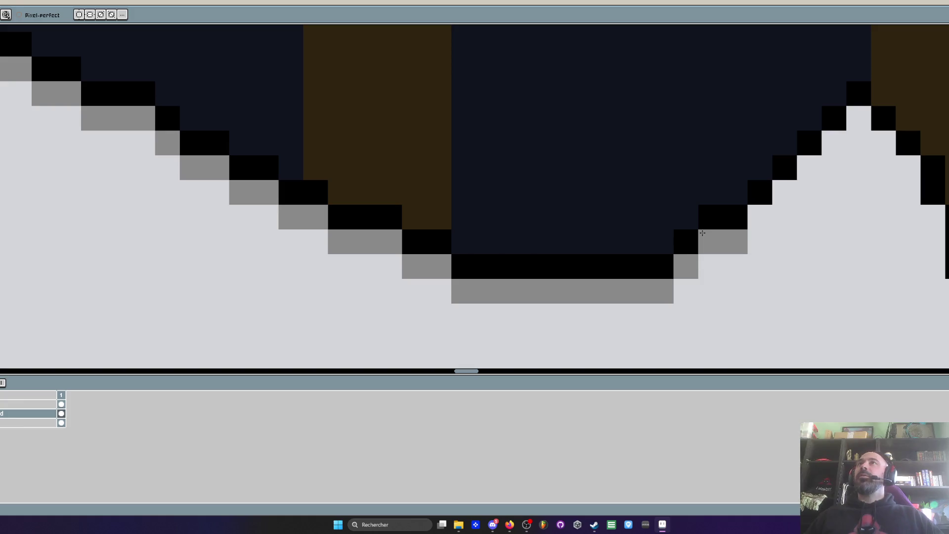
pyautogui.moveTo(761, 218)
pyautogui.mouseDown()
pyautogui.moveTo(835, 141)
pyautogui.moveTo(886, 143)
pyautogui.moveTo(941, 273)
pyautogui.moveTo(833, 193)
pyautogui.moveTo(906, 325)
pyautogui.mouseUp()
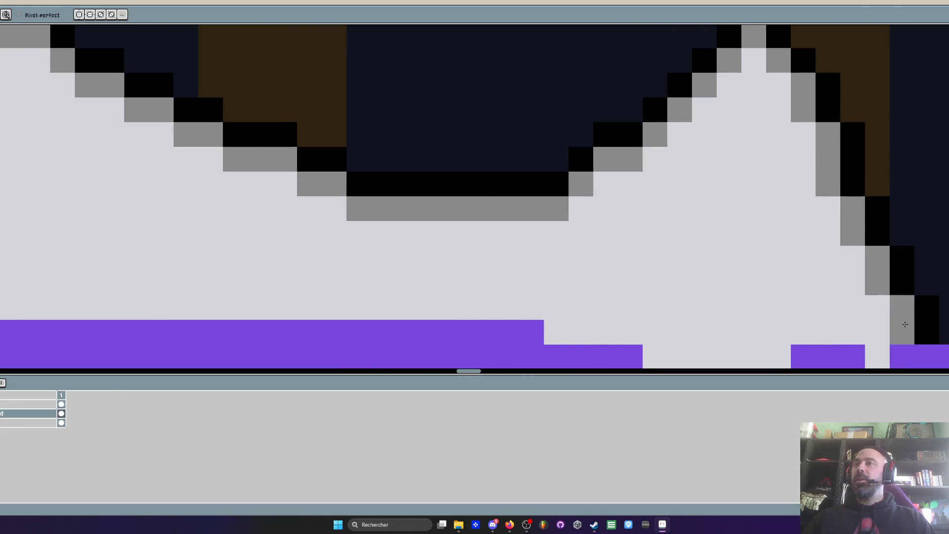
pyautogui.scroll(-3, 906, 325)
pyautogui.moveTo(763, 150); pyautogui.dragTo(808, 214)
pyautogui.scroll(3, 808, 214)
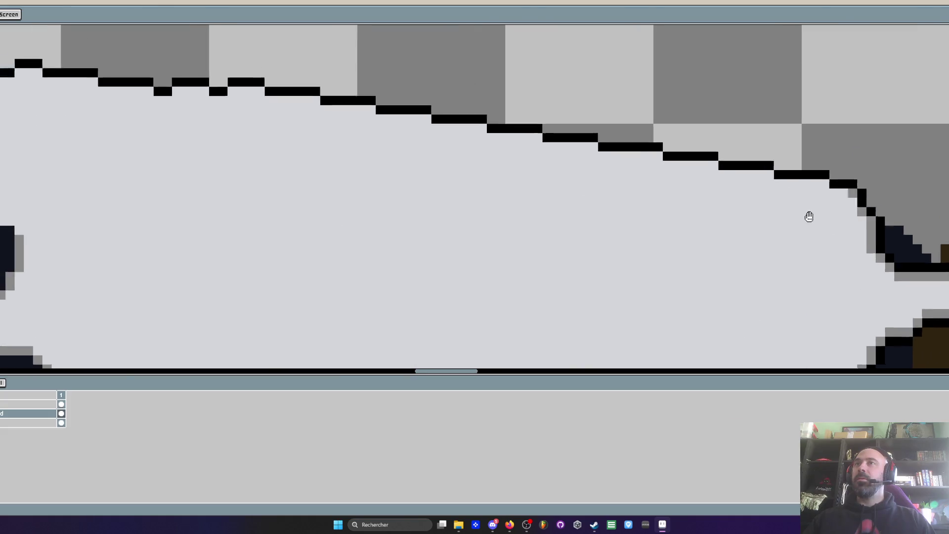
# Paint a grey row under the first sloped and stepped parts of the wall's black top outline
pyautogui.scroll(-3, 808, 214)
pyautogui.scroll(3, 657, 155)
pyautogui.moveTo(621, 158)
pyautogui.mouseDown()
pyautogui.moveTo(769, 171)
pyautogui.moveTo(757, 182)
pyautogui.moveTo(844, 181)
pyautogui.moveTo(942, 205)
pyautogui.mouseUp()
pyautogui.scroll(-2, 942, 204)
pyautogui.scroll(2, 942, 204)
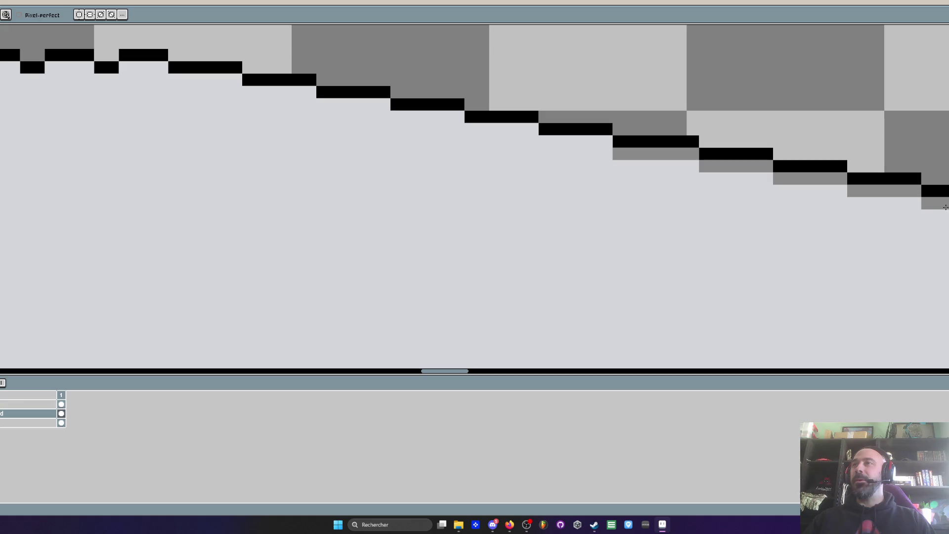
pyautogui.scroll(-2, 945, 210)
pyautogui.scroll(-1, 945, 209)
pyautogui.scroll(3, 695, 171)
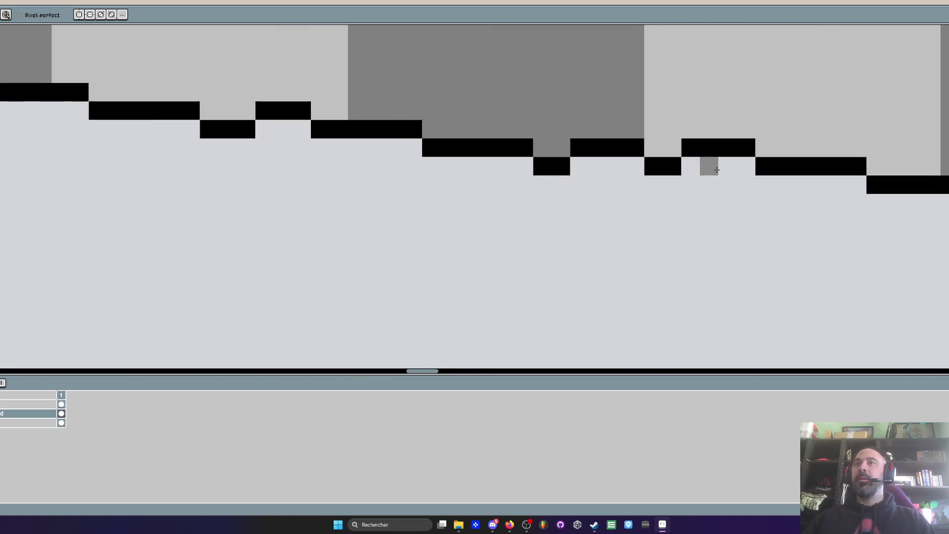
pyautogui.moveTo(695, 170)
pyautogui.mouseDown()
pyautogui.moveTo(750, 169)
pyautogui.moveTo(858, 202)
pyautogui.moveTo(942, 204)
pyautogui.mouseUp()
pyautogui.scroll(-2, 568, 170)
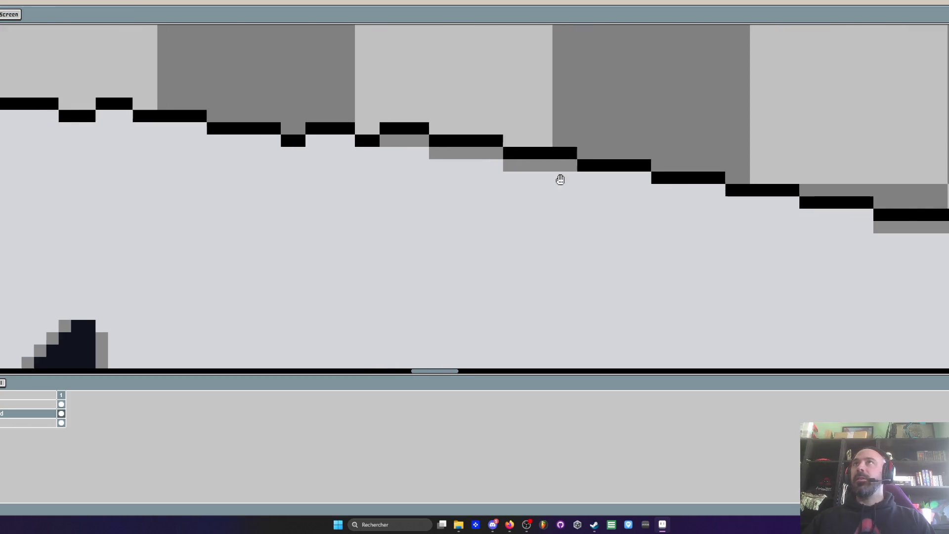
pyautogui.scroll(2, 576, 176)
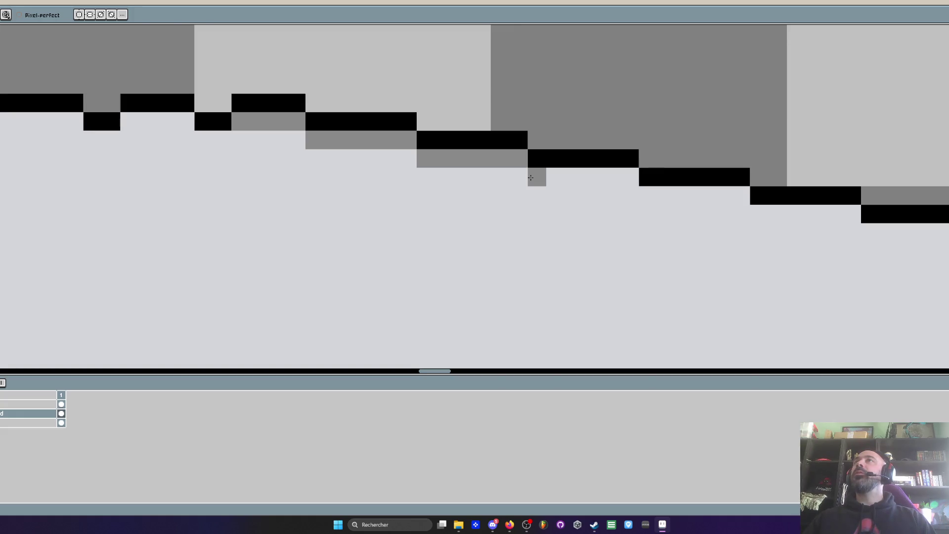
# Continue the grey shading under the remaining black outline steps along the long wall piece
pyautogui.scroll(-1, 531, 178)
pyautogui.scroll(2, 514, 178)
pyautogui.moveTo(539, 178)
pyautogui.mouseDown()
pyautogui.moveTo(616, 178)
pyautogui.moveTo(684, 200)
pyautogui.moveTo(801, 199)
pyautogui.moveTo(939, 227)
pyautogui.mouseUp()
pyautogui.moveTo(646, 176)
pyautogui.mouseDown()
pyautogui.moveTo(578, 186)
pyautogui.moveTo(736, 207)
pyautogui.mouseUp()
pyautogui.scroll(-3, 600, 193)
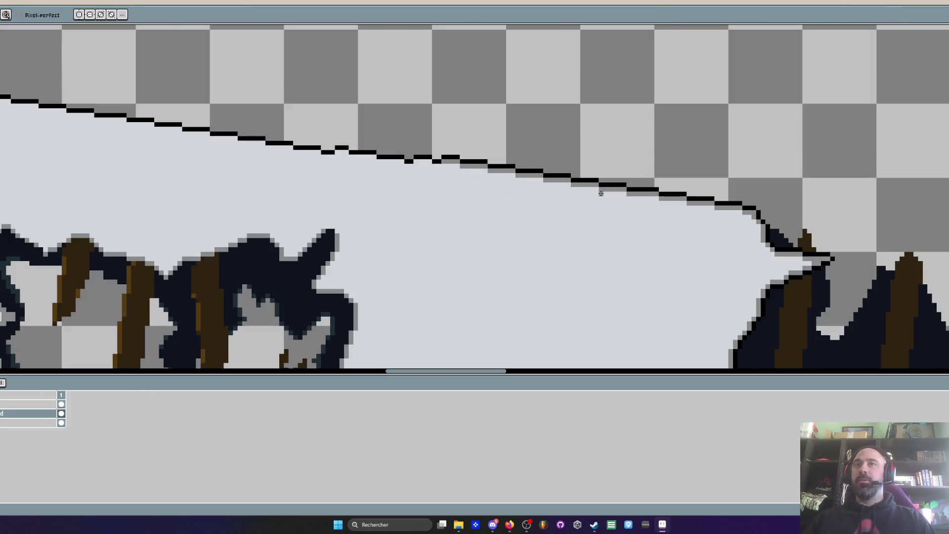
pyautogui.scroll(-2, 494, 201)
pyautogui.scroll(5, 282, 110)
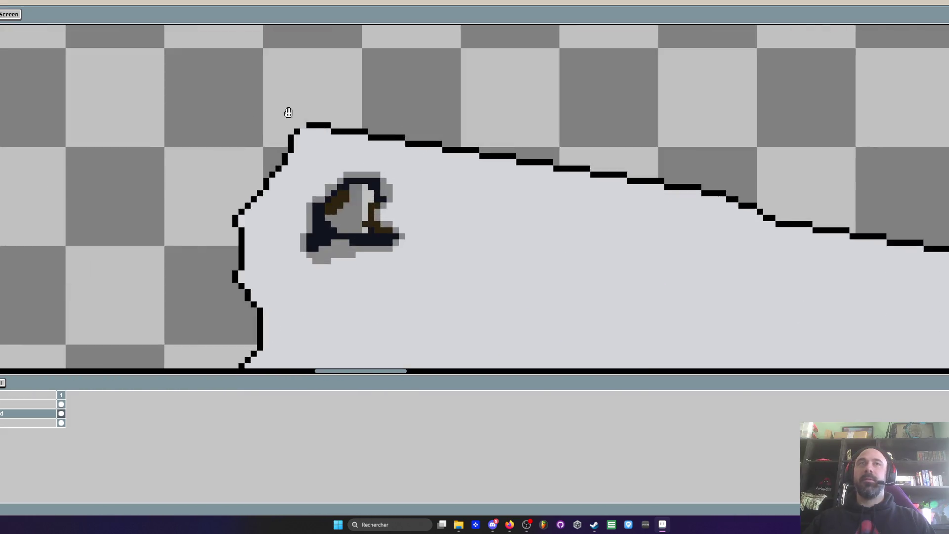
pyautogui.moveTo(294, 133)
pyautogui.mouseDown()
pyautogui.moveTo(388, 117)
pyautogui.moveTo(636, 163)
pyautogui.moveTo(830, 181)
pyautogui.moveTo(536, 186)
pyautogui.moveTo(767, 192)
pyautogui.moveTo(500, 188)
pyautogui.mouseUp()
pyautogui.moveTo(500, 198)
pyautogui.mouseDown()
pyautogui.moveTo(500, 188)
pyautogui.moveTo(717, 197)
pyautogui.mouseUp()
pyautogui.scroll(-5, 559, 176)
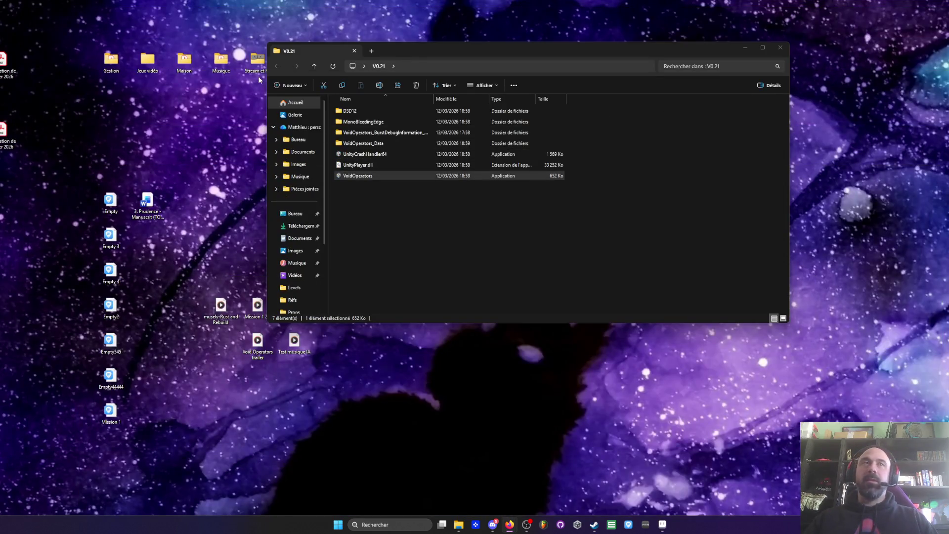
# Launch VoidOperators.exe from the V0.21 folder
pyautogui.click(358, 176)
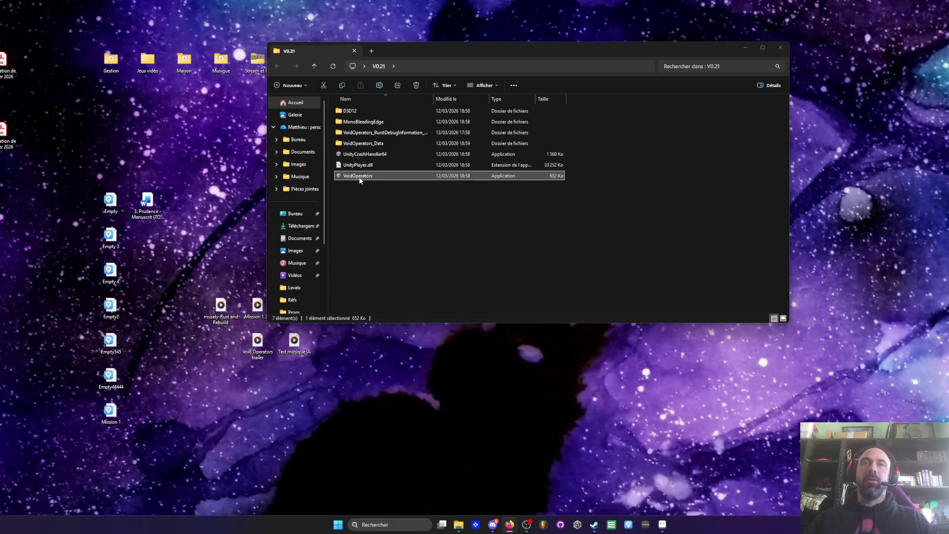
pyautogui.doubleClick(360, 178)
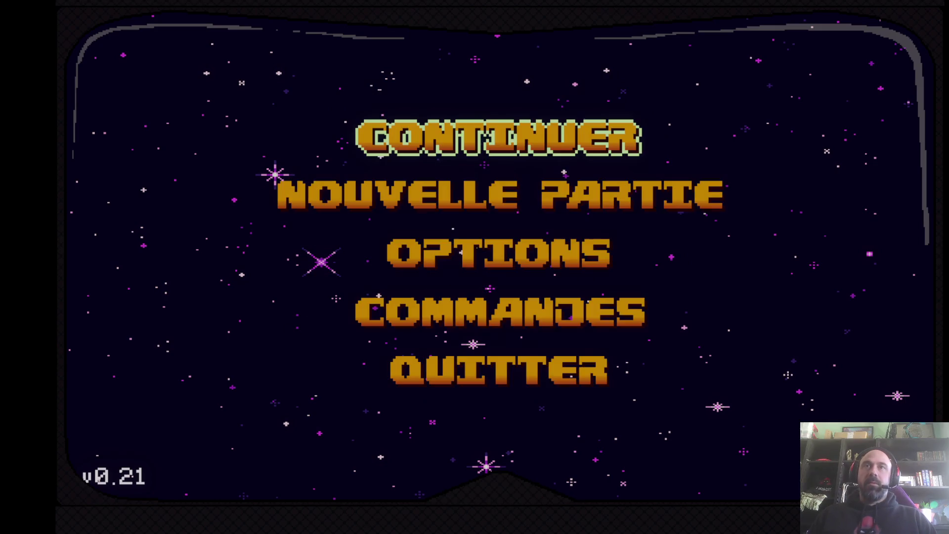
# Start a new game with Nouvelle Partie from the main menu
pyautogui.press('Return')
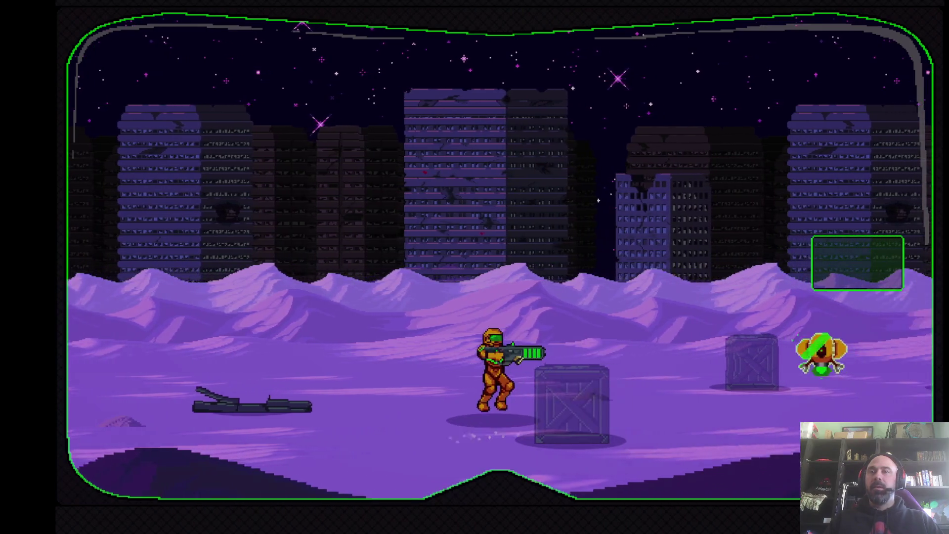
# Advance right, destroying the flying robot and spin-jumping past the crate
pyautogui.press('Right')
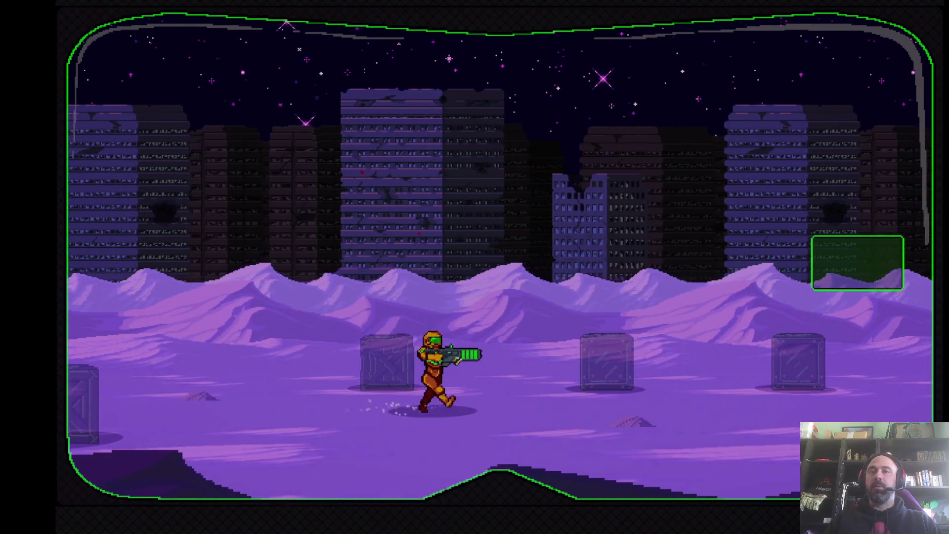
pyautogui.press('space')
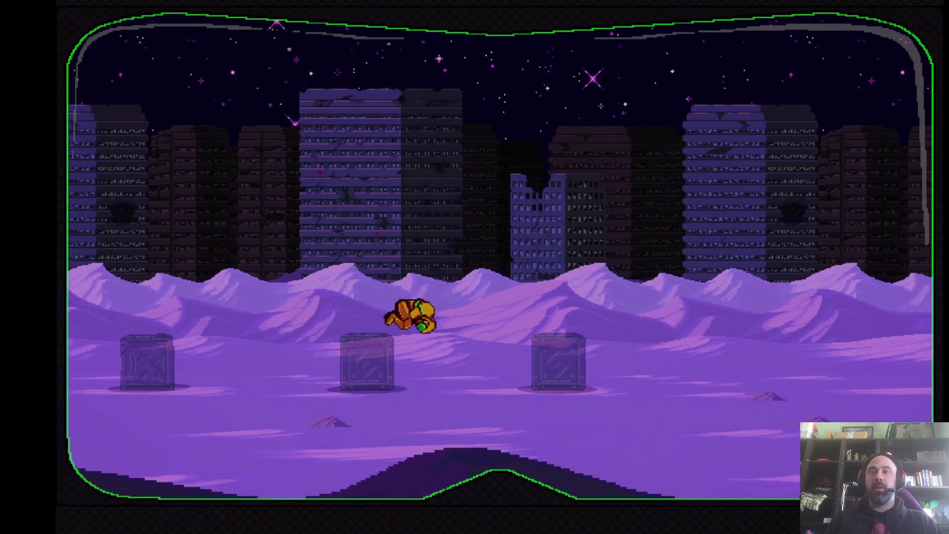
pyautogui.press('space')
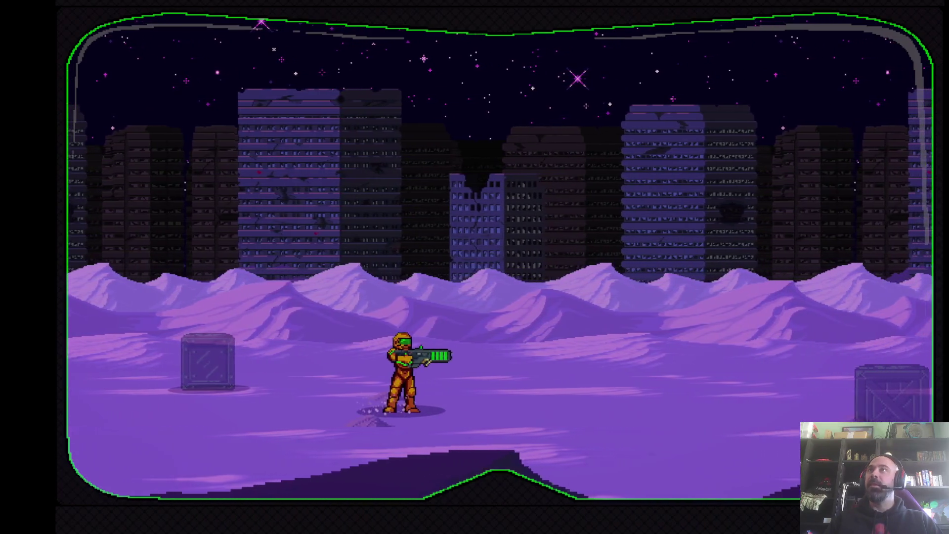
pyautogui.press('Right')
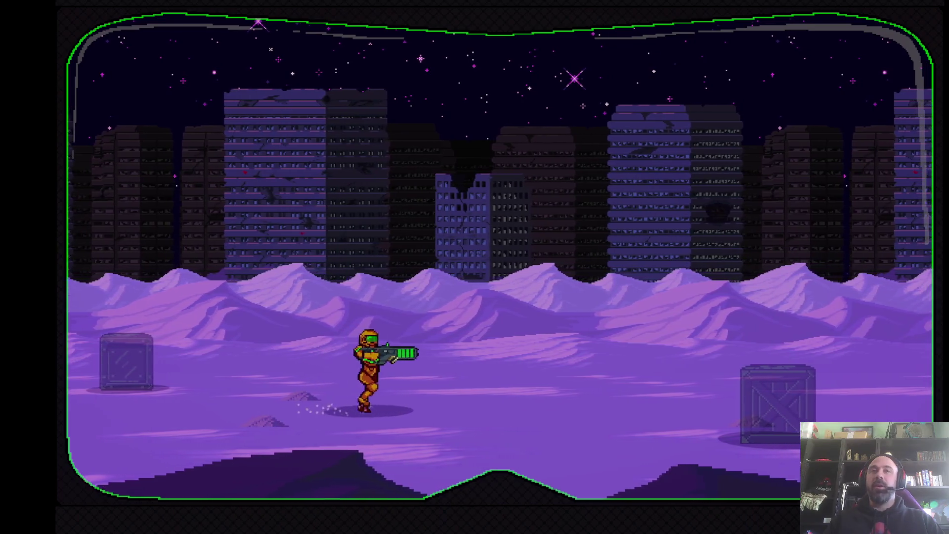
pyautogui.press('space')
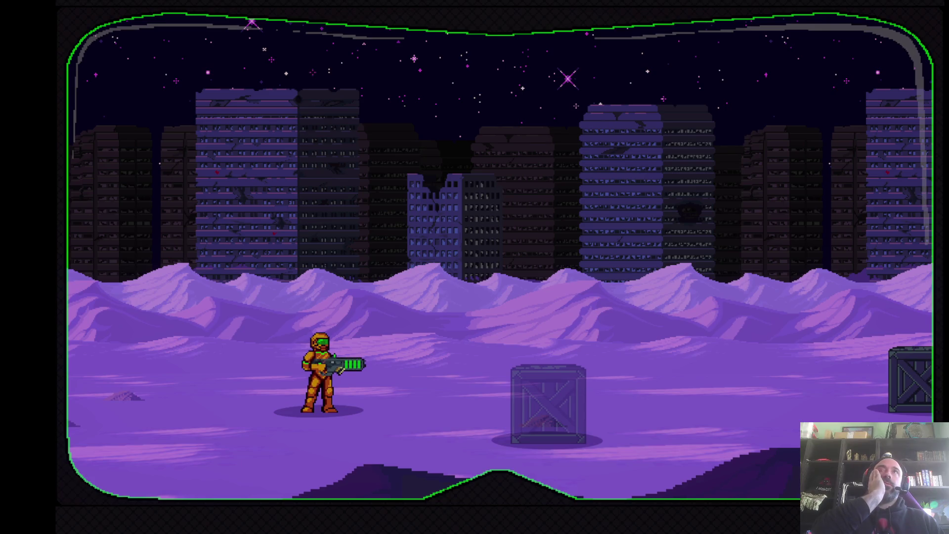
pyautogui.press('d')
pyautogui.press('space')
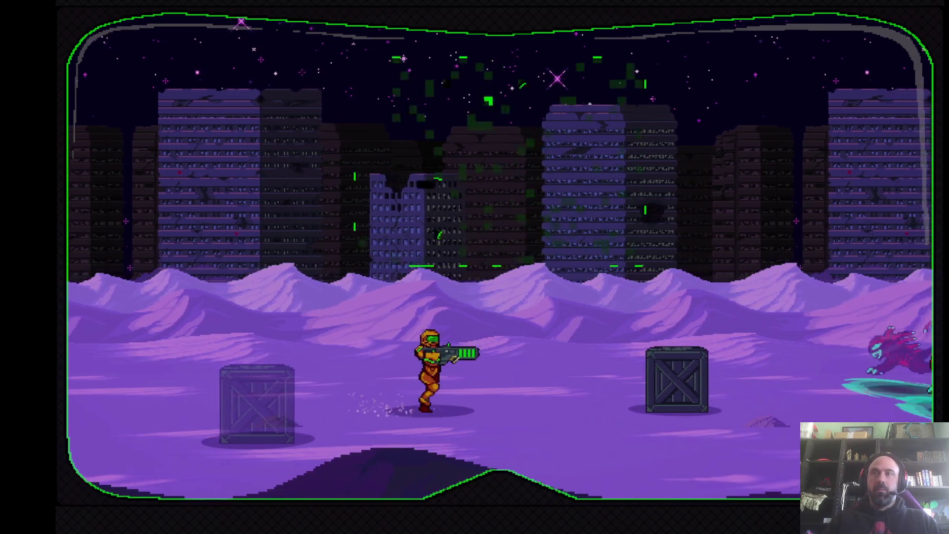
# Crouch and shoot the beasts through the crate, then jump ahead and fire at the portal beast
pyautogui.press('d')
pyautogui.press('s')
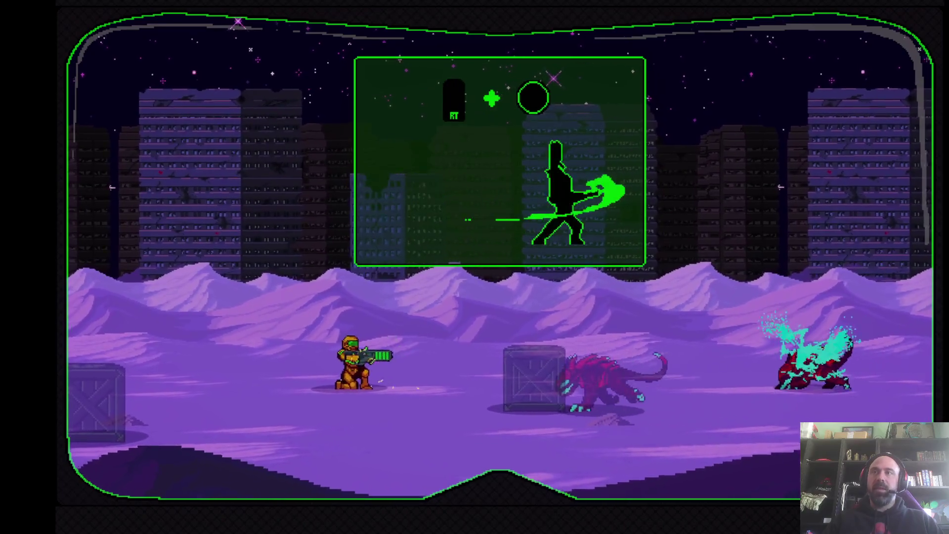
pyautogui.press('d')
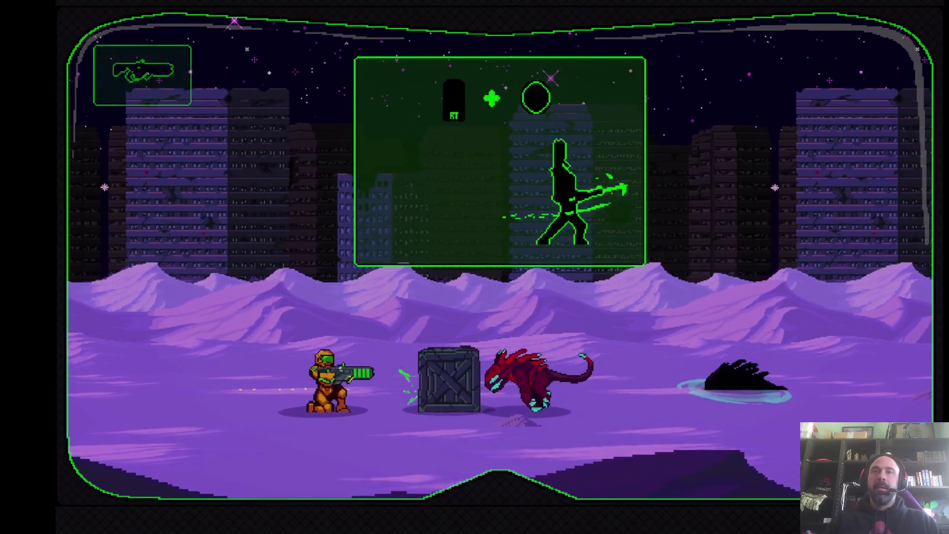
pyautogui.press('d')
pyautogui.press('a')
pyautogui.press('d')
pyautogui.press('space')
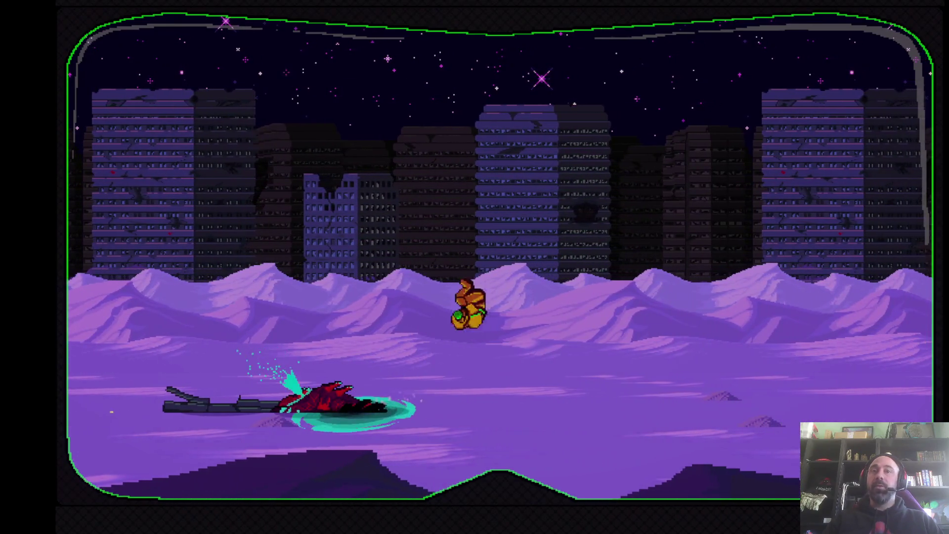
pyautogui.press('d')
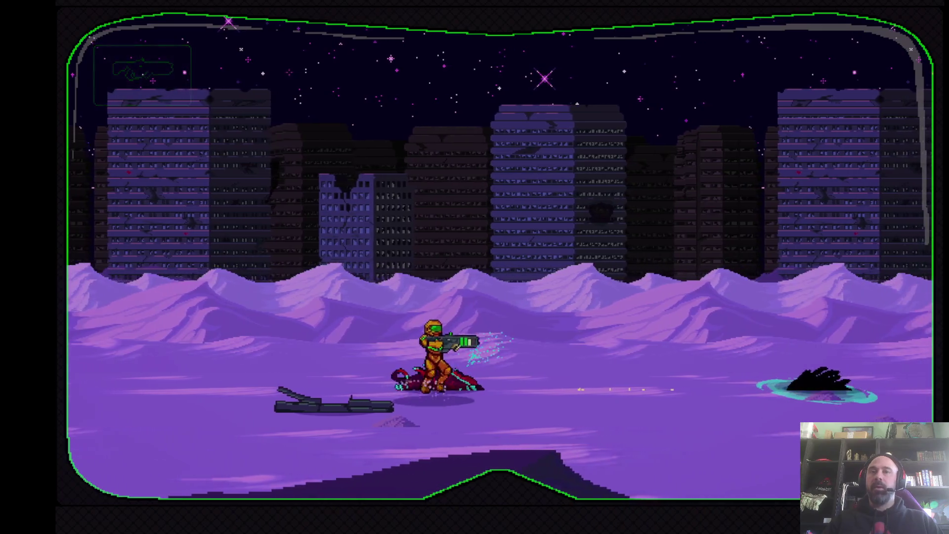
pyautogui.press('d')
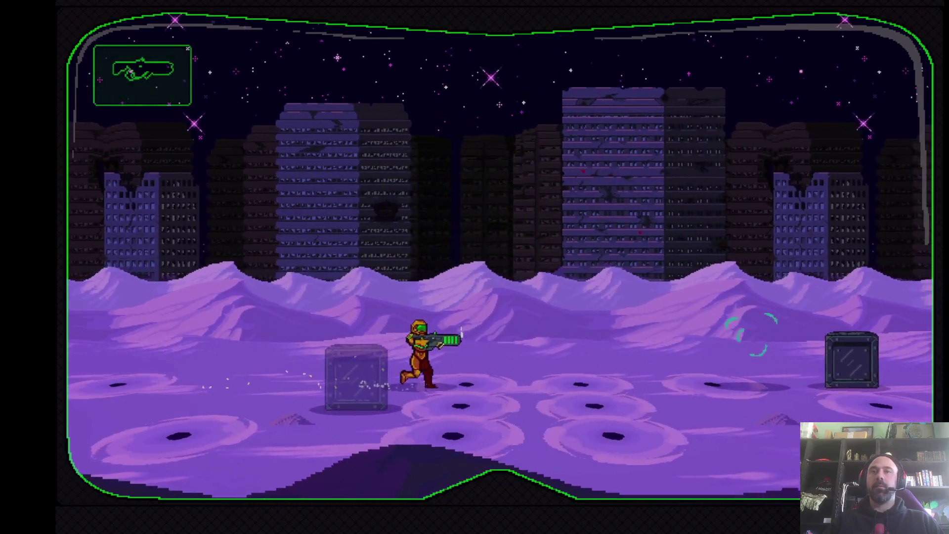
# Spin-jump over the crates, shoot the red winged enemy, then head right toward the ruined building
pyautogui.press('space')
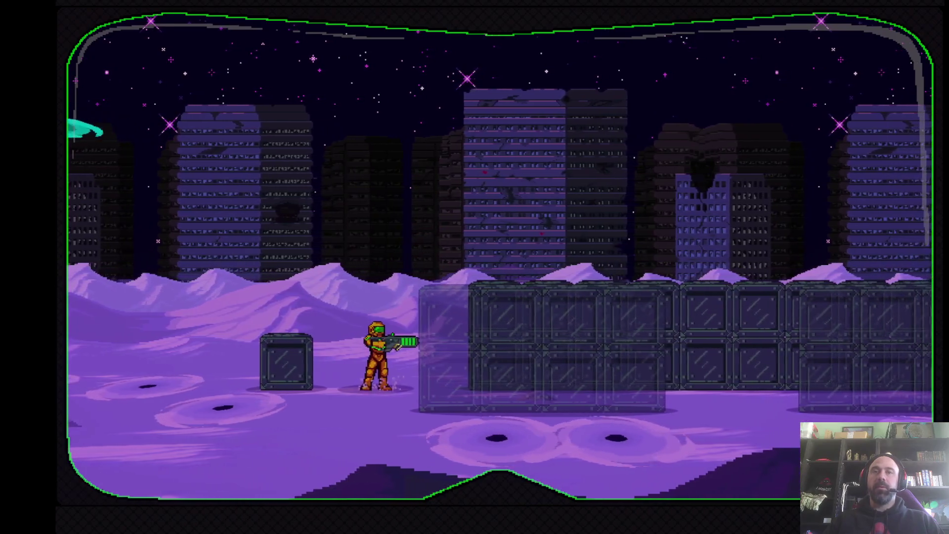
pyautogui.press('Left')
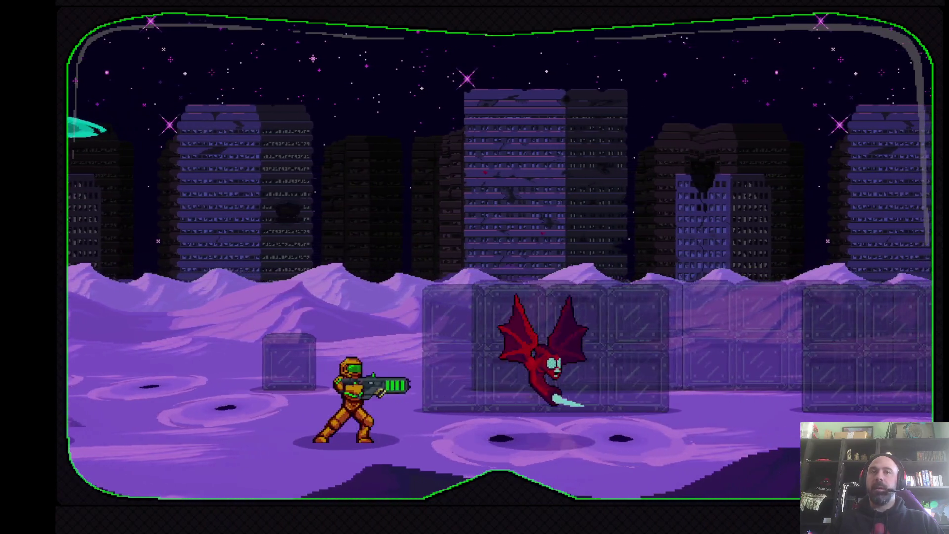
pyautogui.press('space')
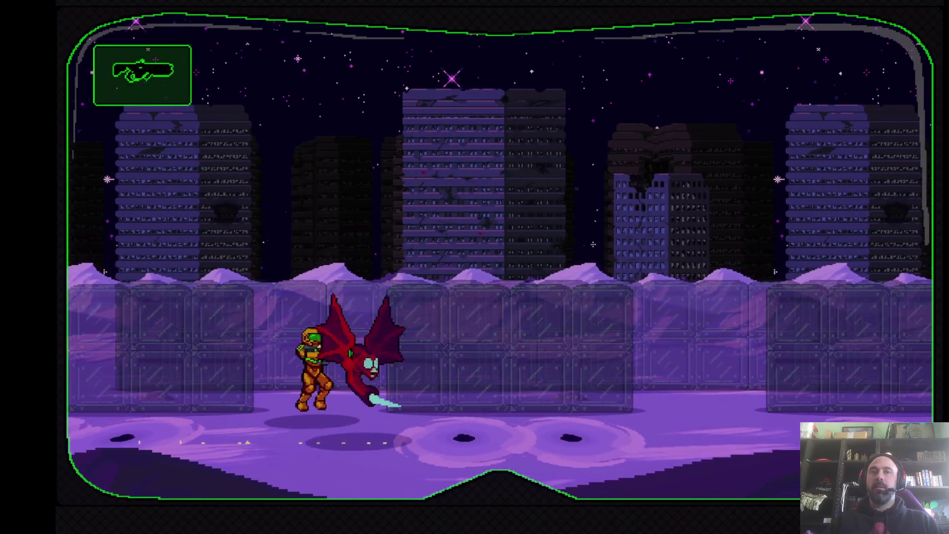
pyautogui.press('space')
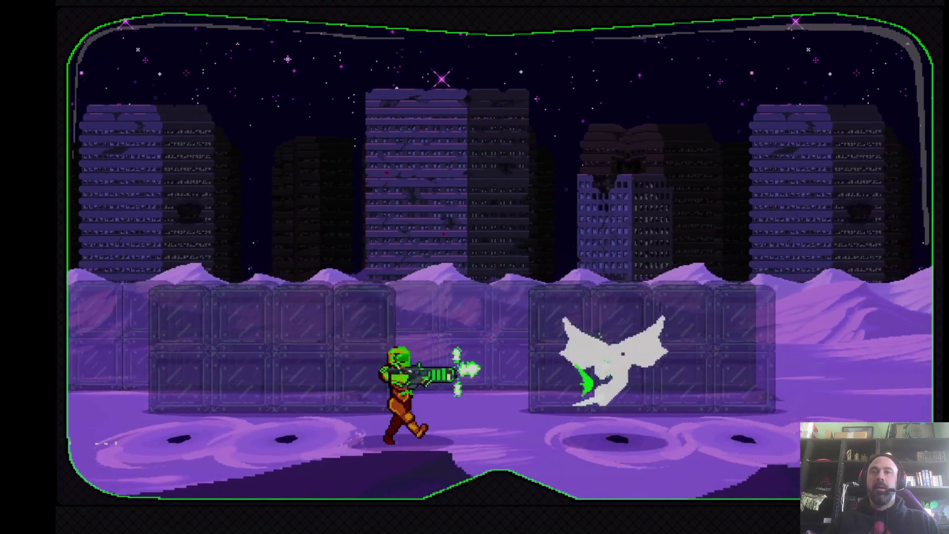
pyautogui.press('space')
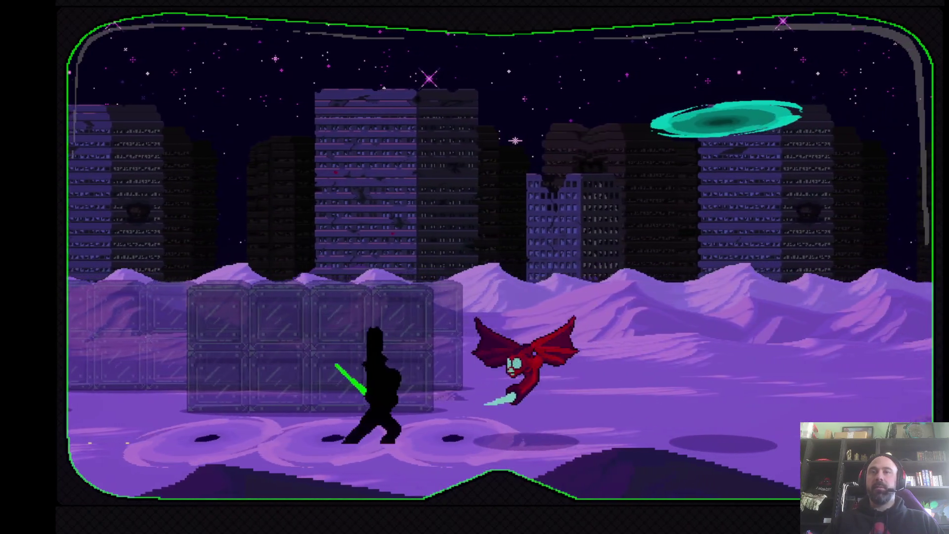
pyautogui.press('Right')
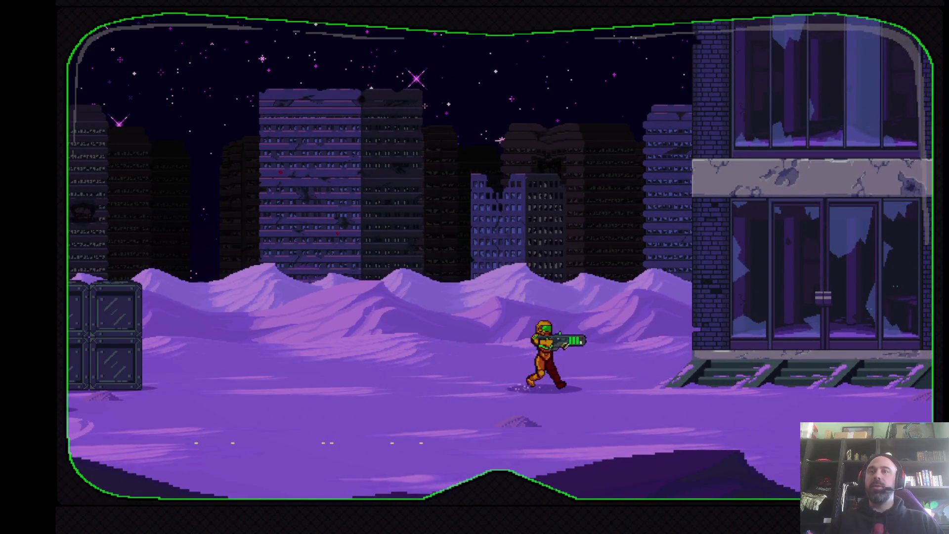
# Enter the ruined building, move about the room, and crouch facing the monster
pyautogui.press('Right')
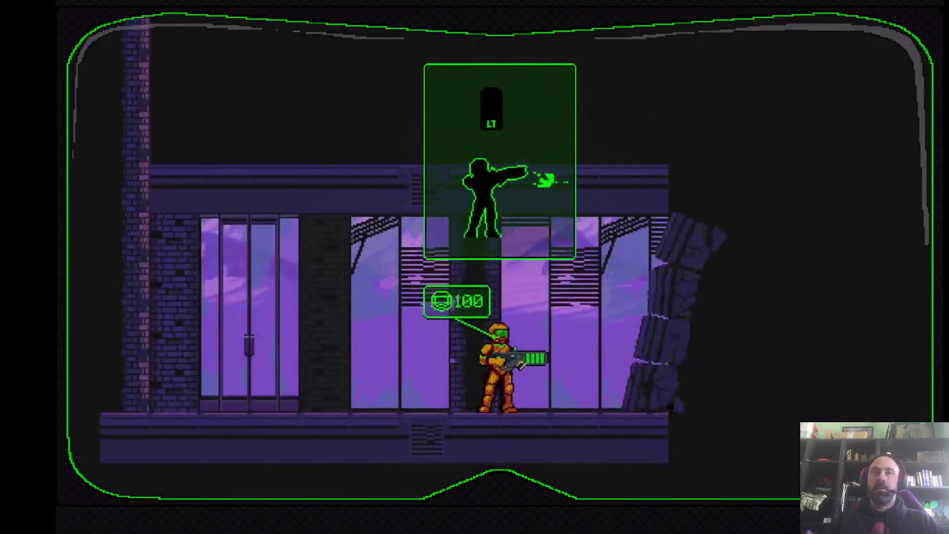
pyautogui.press('Left')
pyautogui.press('Right')
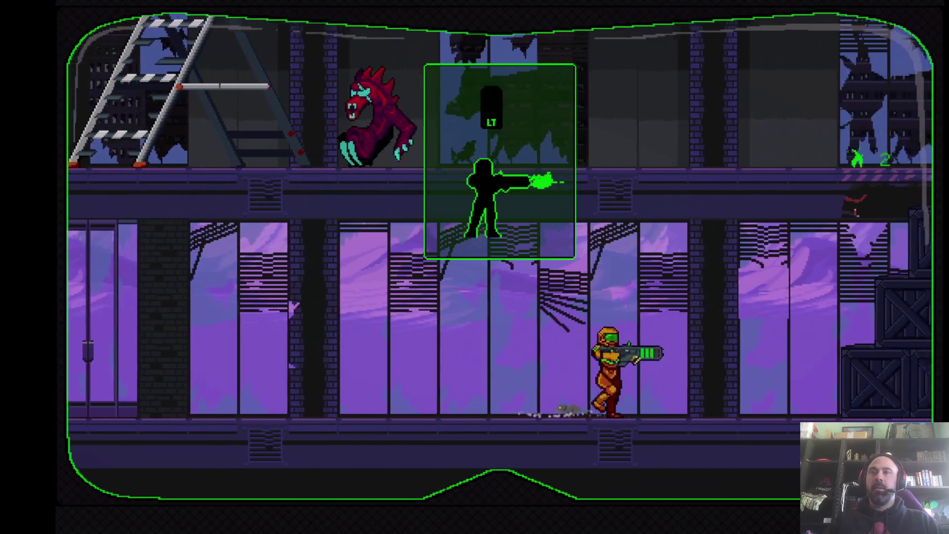
pyautogui.press('Left')
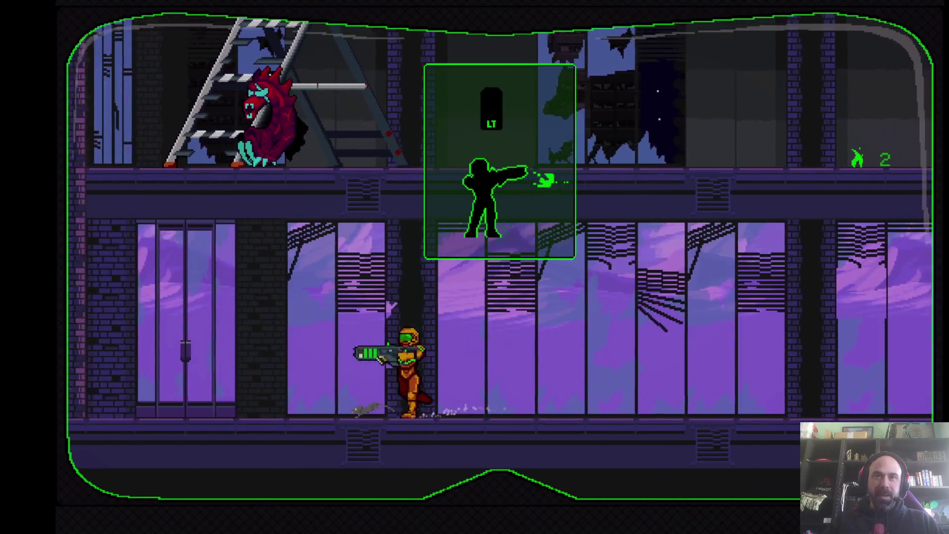
pyautogui.press('Left')
pyautogui.press('Right')
pyautogui.press('Left')
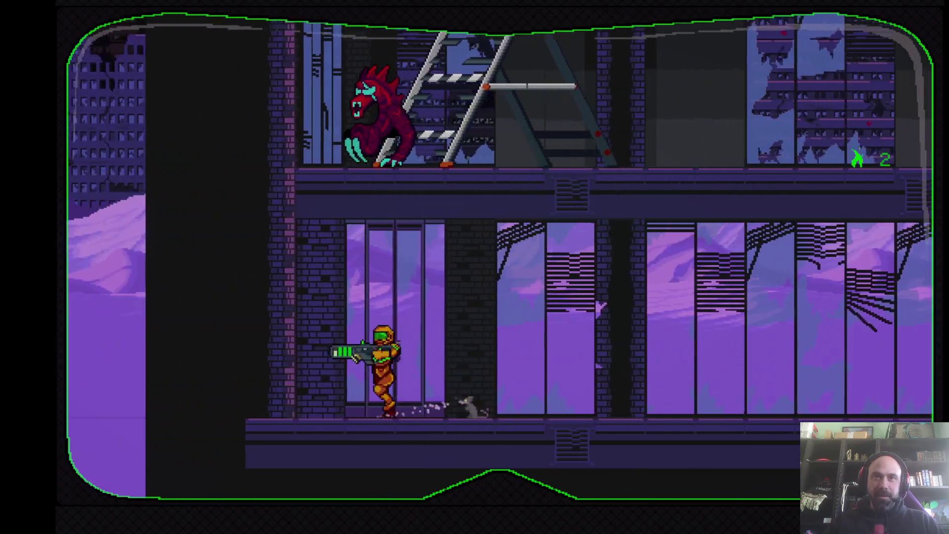
pyautogui.press('Right')
pyautogui.press('Down')
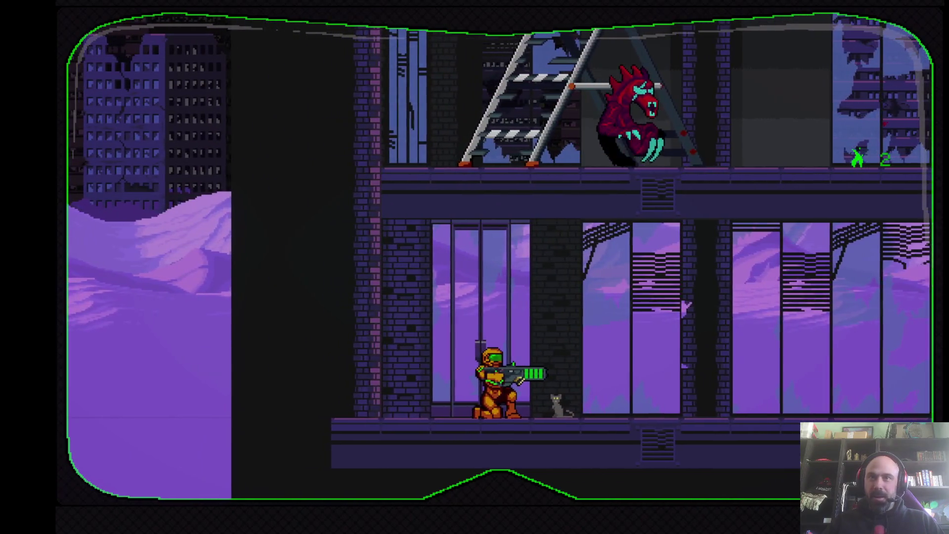
pyautogui.press('Right')
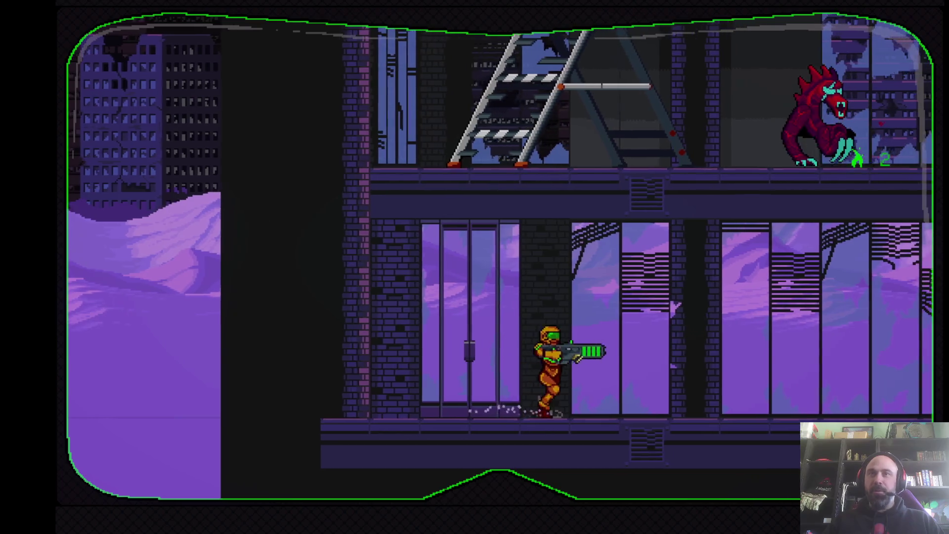
pyautogui.press('Left')
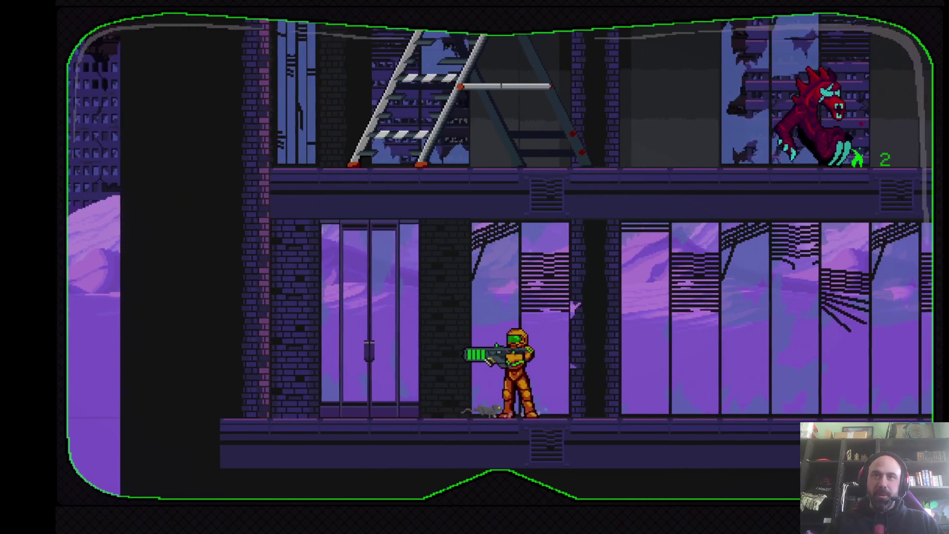
pyautogui.press('Right')
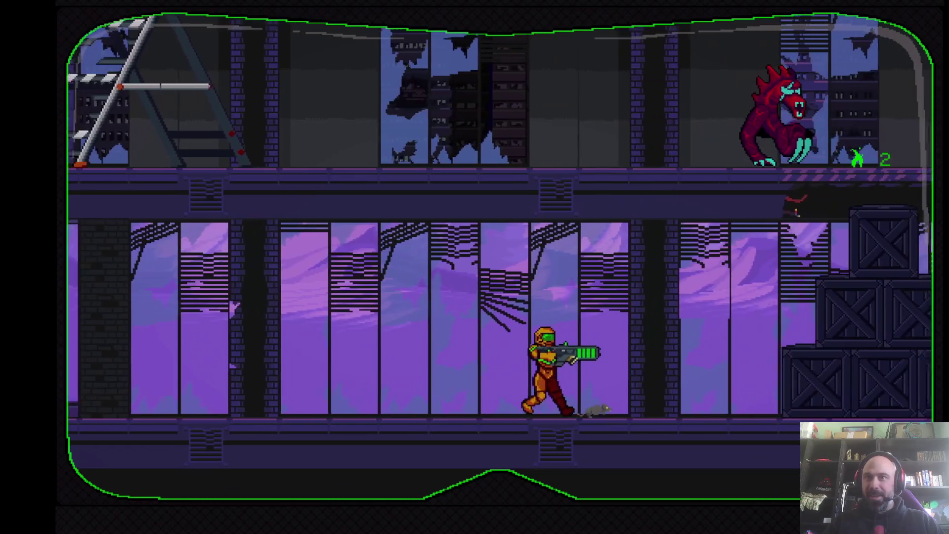
# Jump up the crate stack, shoot the monster above, and climb the stepladder to the upper floor
pyautogui.press('Right')
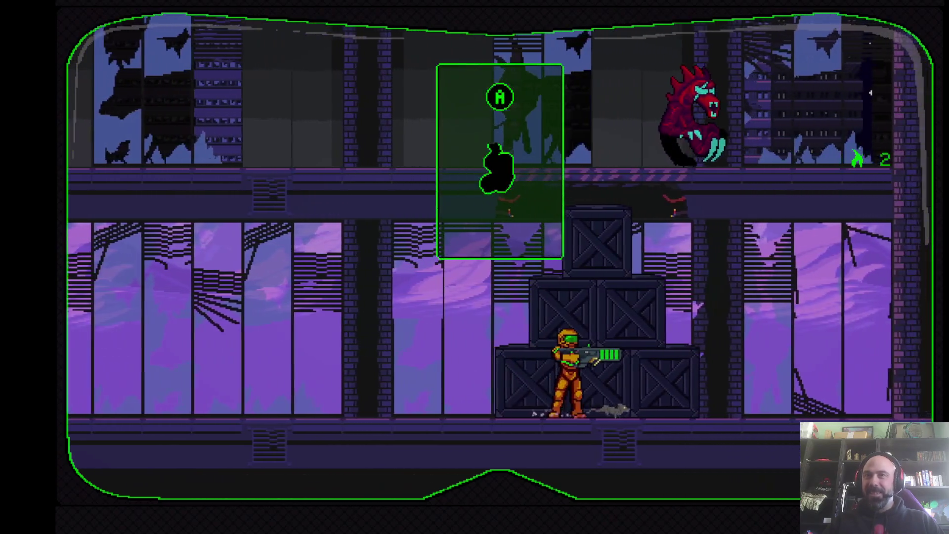
pyautogui.press('Right')
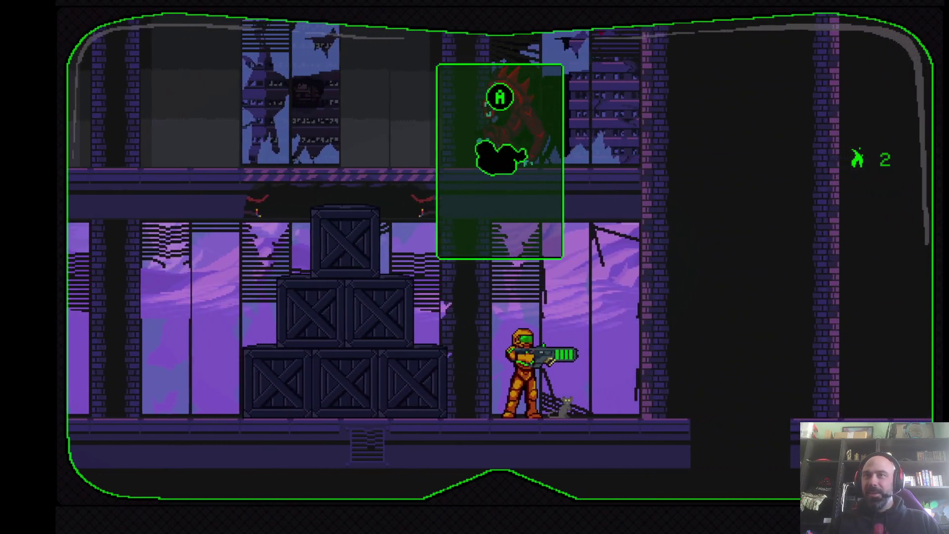
pyautogui.press('Left')
pyautogui.press('space')
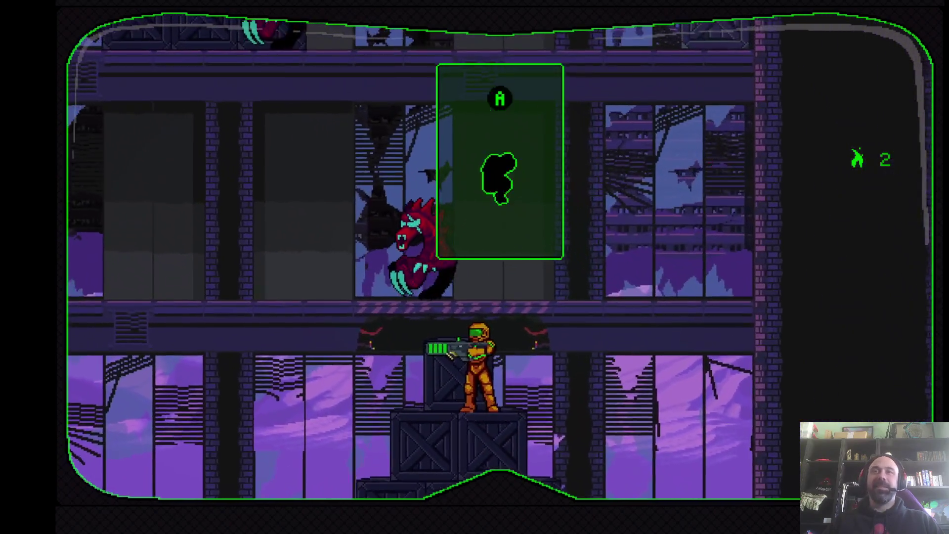
pyautogui.press('space')
pyautogui.press('x')
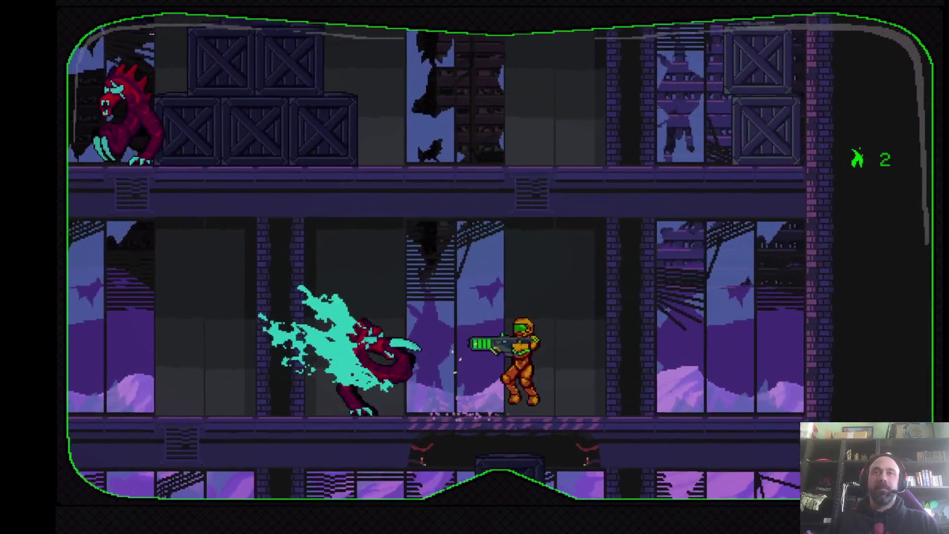
pyautogui.press('Left')
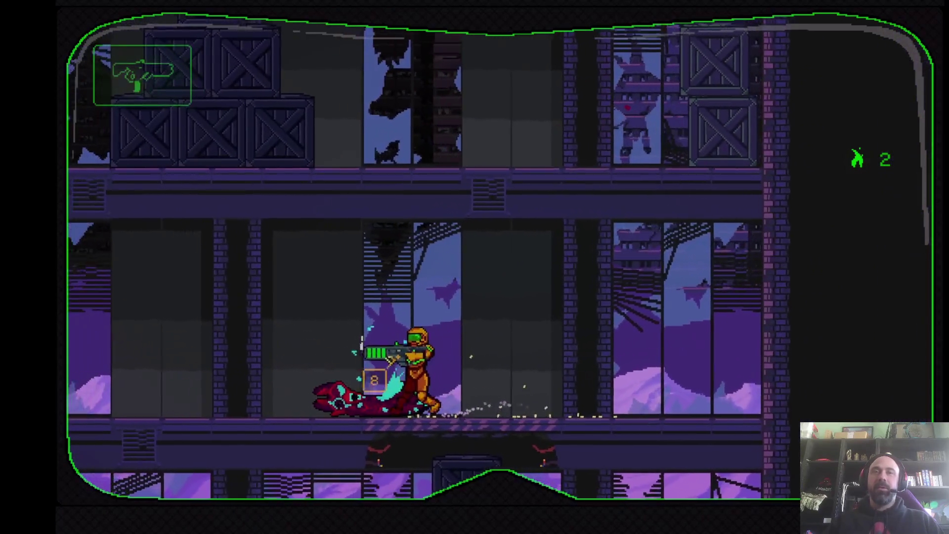
pyautogui.press('Left')
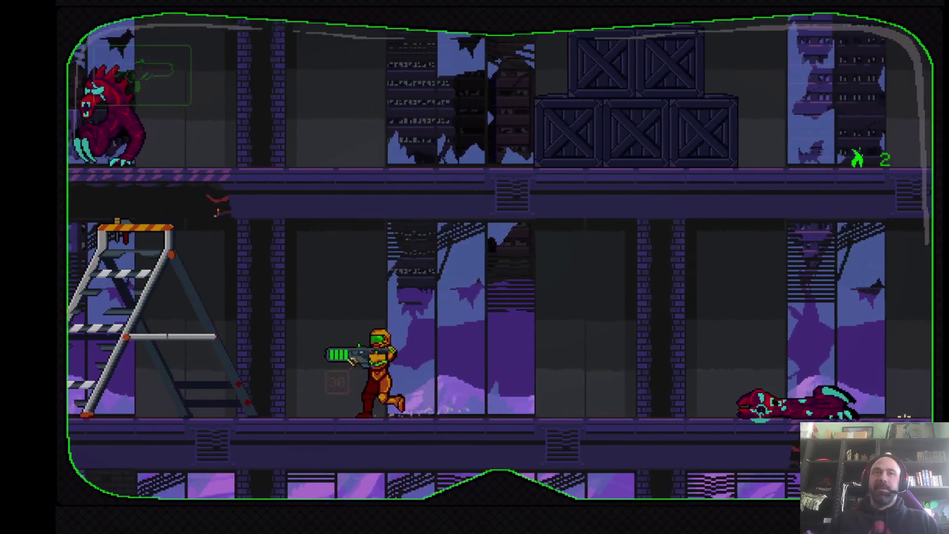
pyautogui.press('Left')
pyautogui.press('Up')
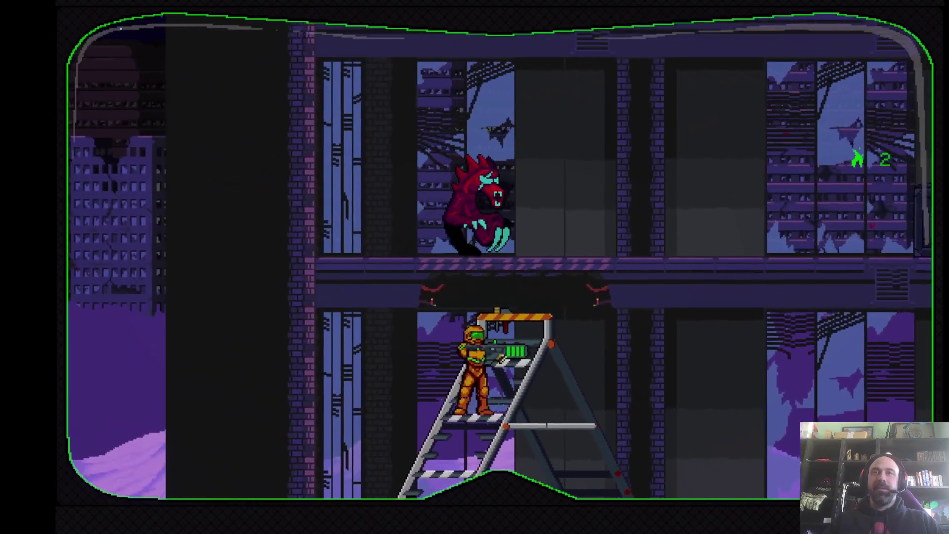
pyautogui.press('Up')
# Kill the upper-floor monster, leap up past the crates, and jump onto the next stepladder
pyautogui.press('Right')
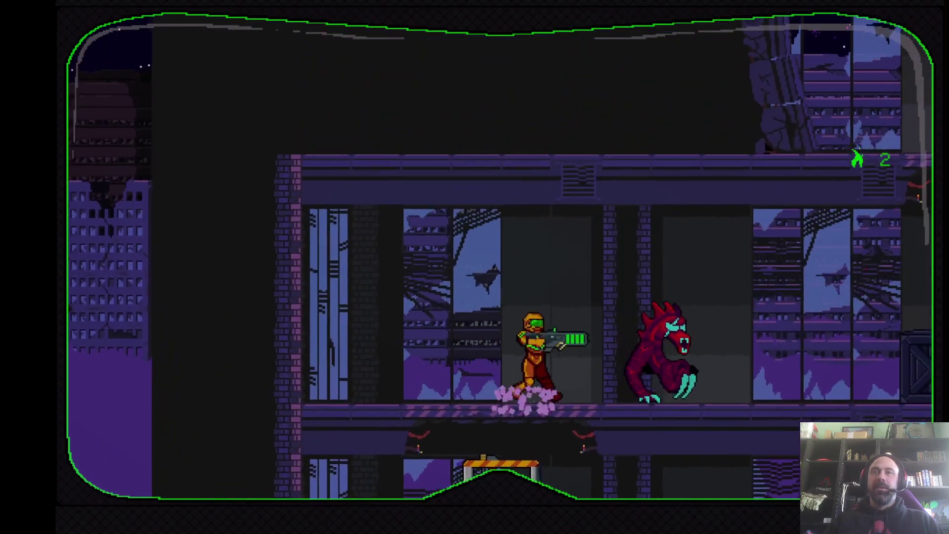
pyautogui.press('x')
pyautogui.press('Left')
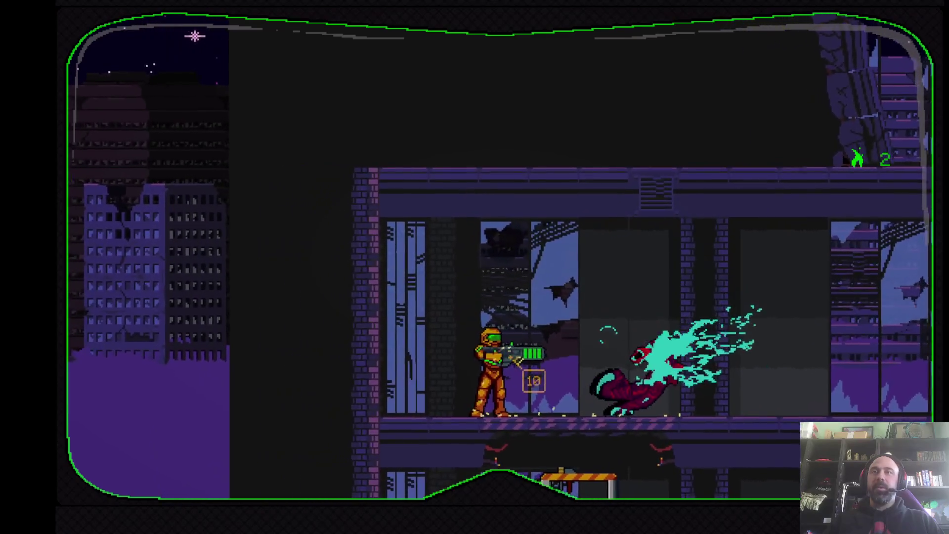
pyautogui.press('Right')
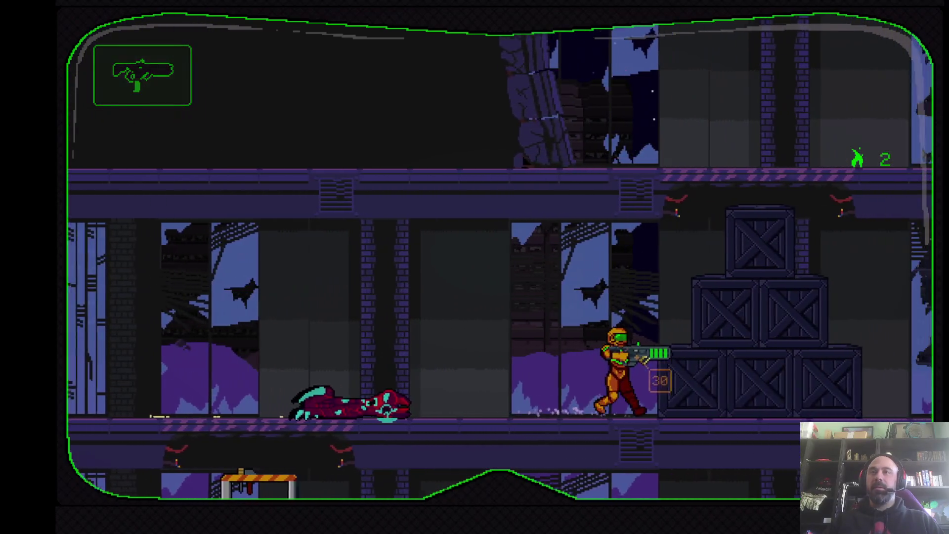
pyautogui.press('Right')
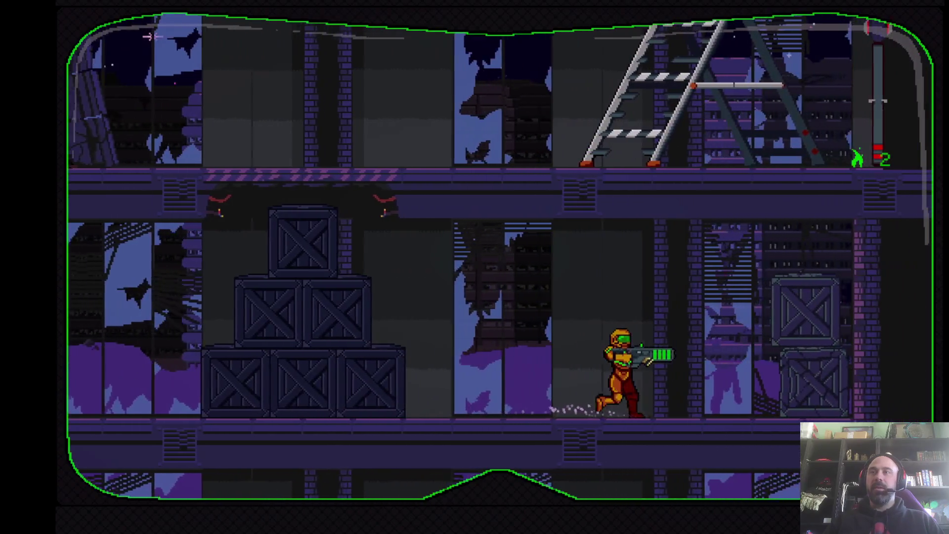
pyautogui.press('Left')
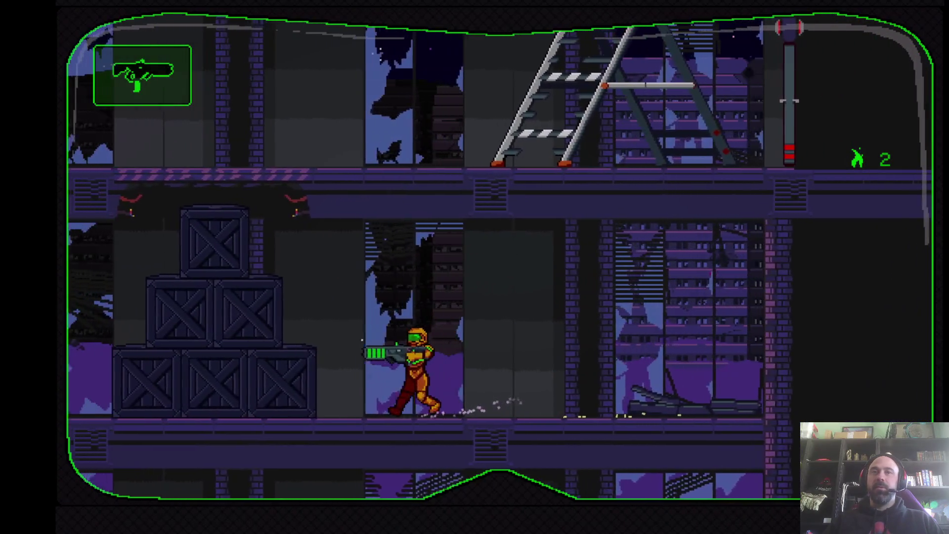
pyautogui.press('Left')
pyautogui.press('space')
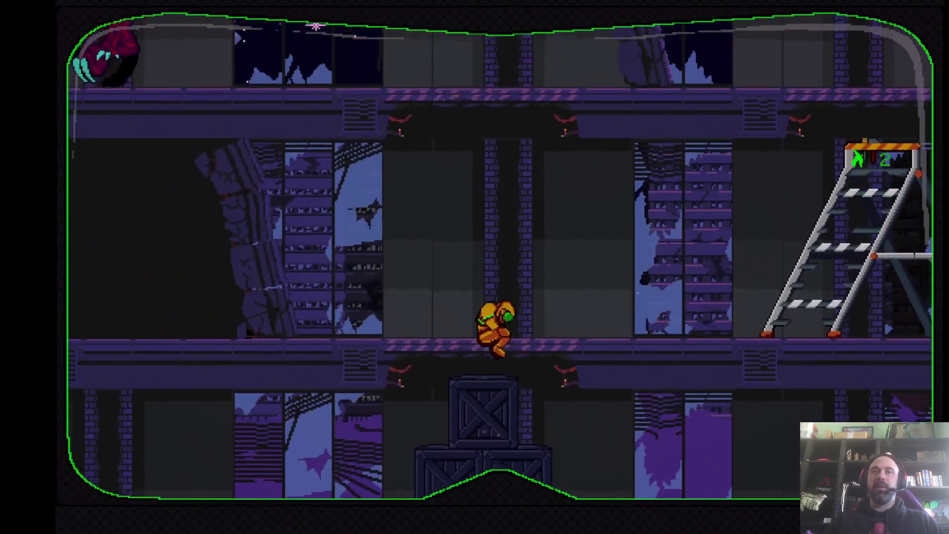
pyautogui.press('Left')
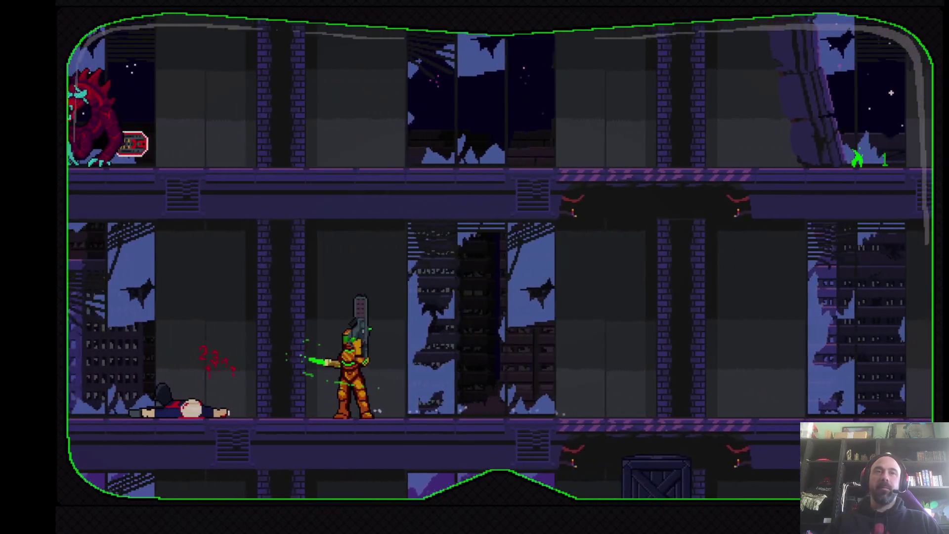
pyautogui.press('Right')
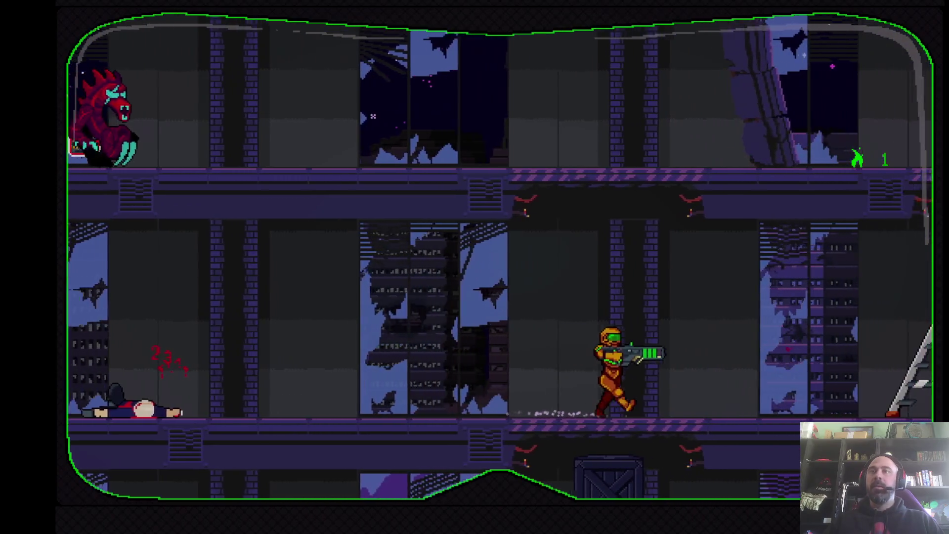
pyautogui.press('space')
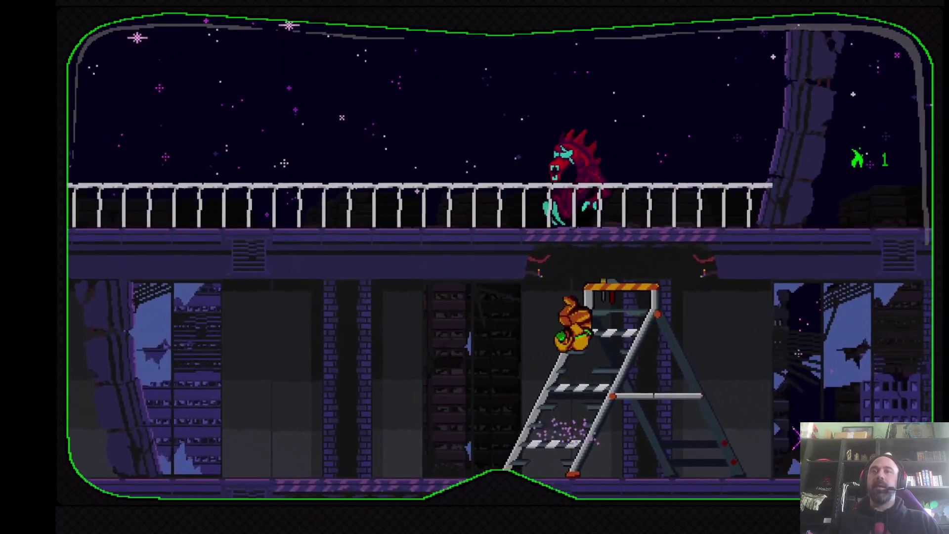
# Shoot the red creature, run along the railing walkway, and drop to the lower floor
pyautogui.press('x')
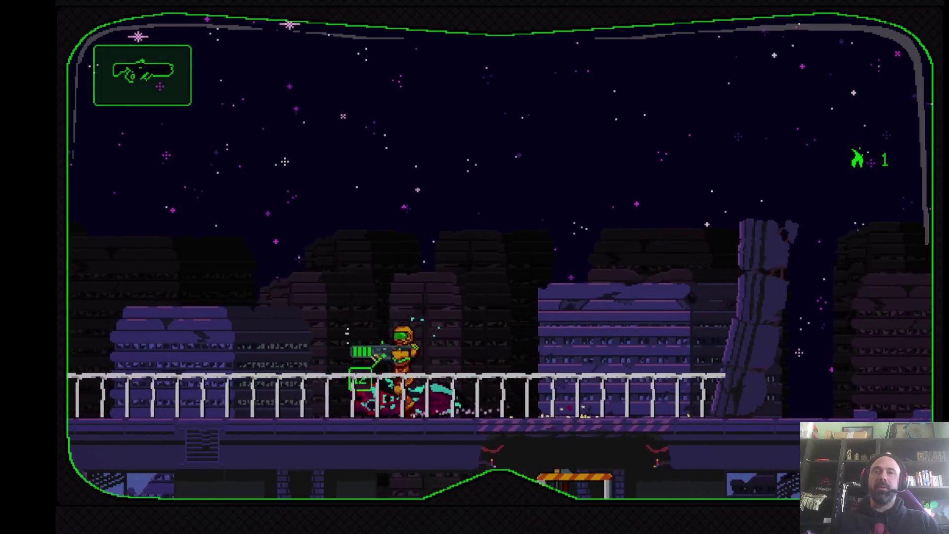
pyautogui.press('Left')
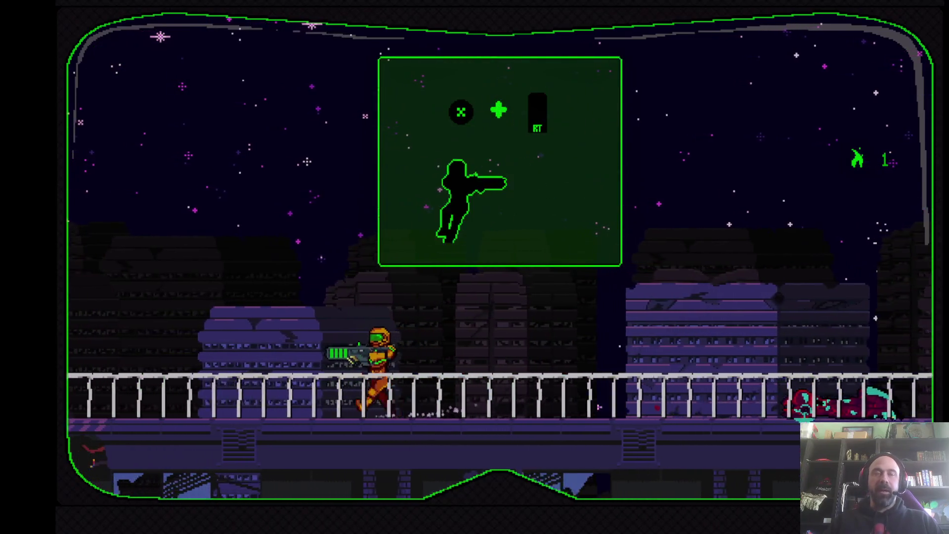
pyautogui.press('Left')
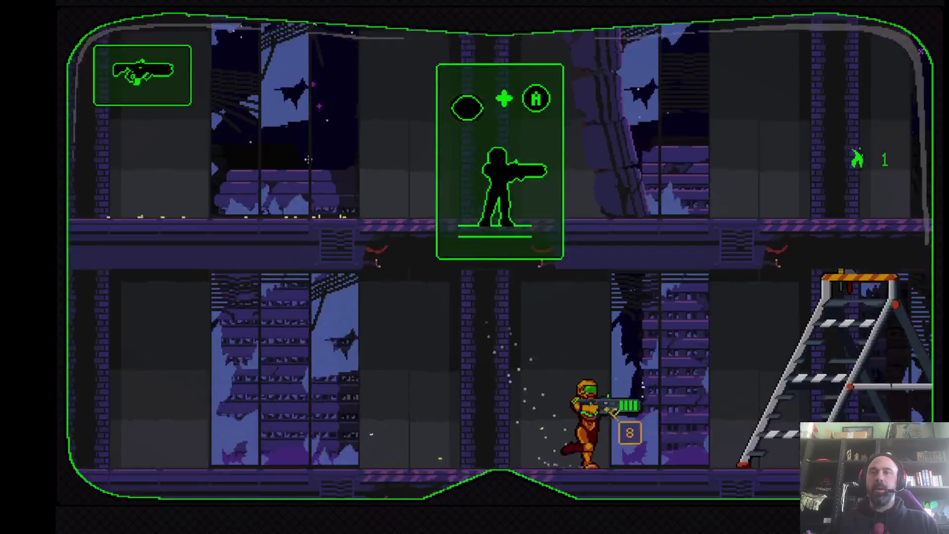
pyautogui.press('Right')
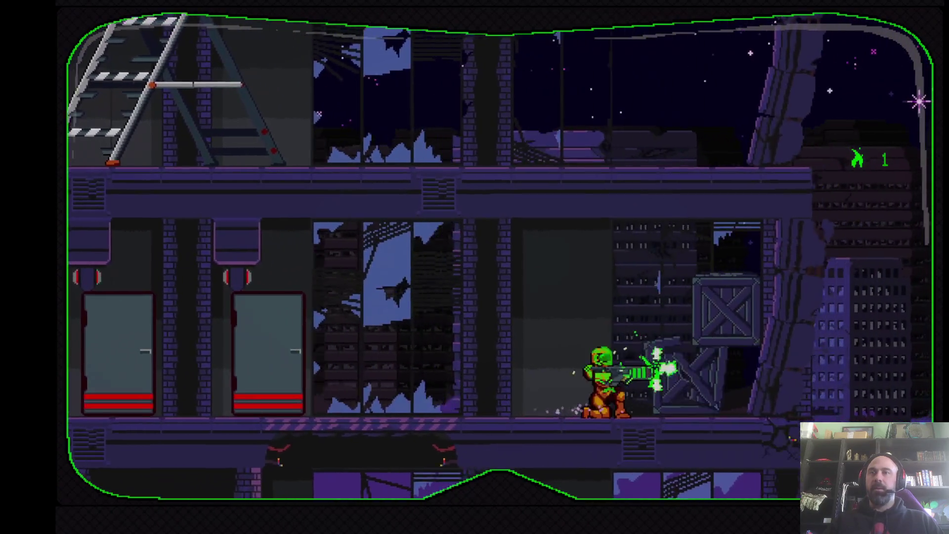
pyautogui.press('Left')
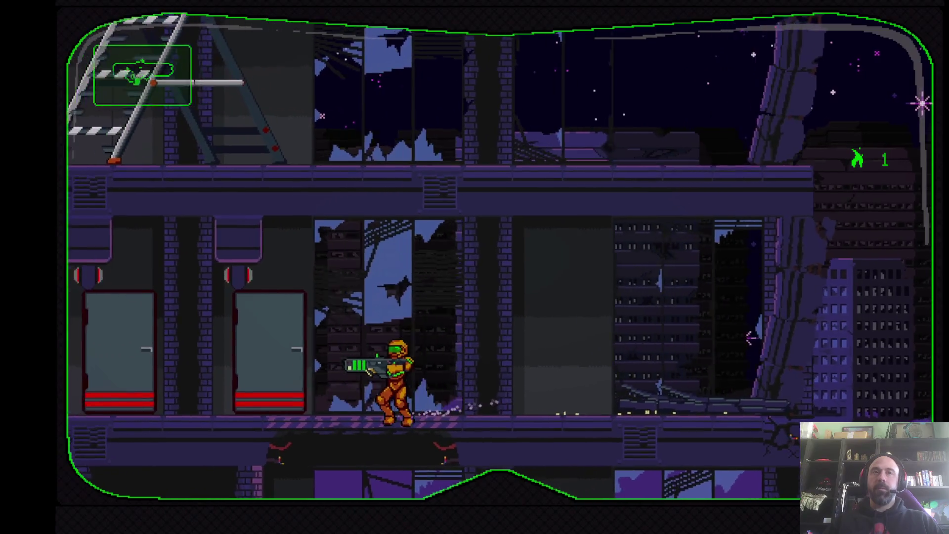
pyautogui.press('Down')
# Kick the crate, shoot the white creature and another crate, and move right through the glass-walled floor
pyautogui.press('Right')
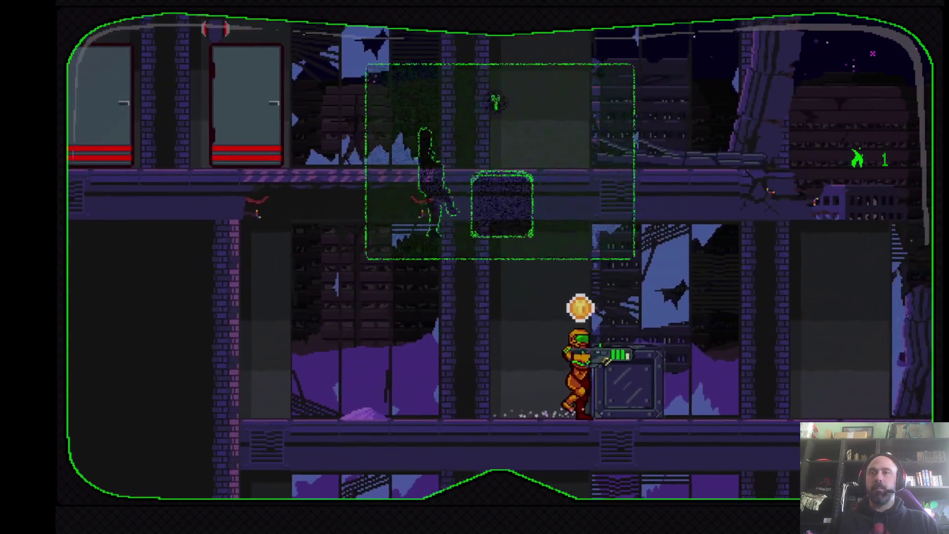
pyautogui.press('y')
pyautogui.press('Right')
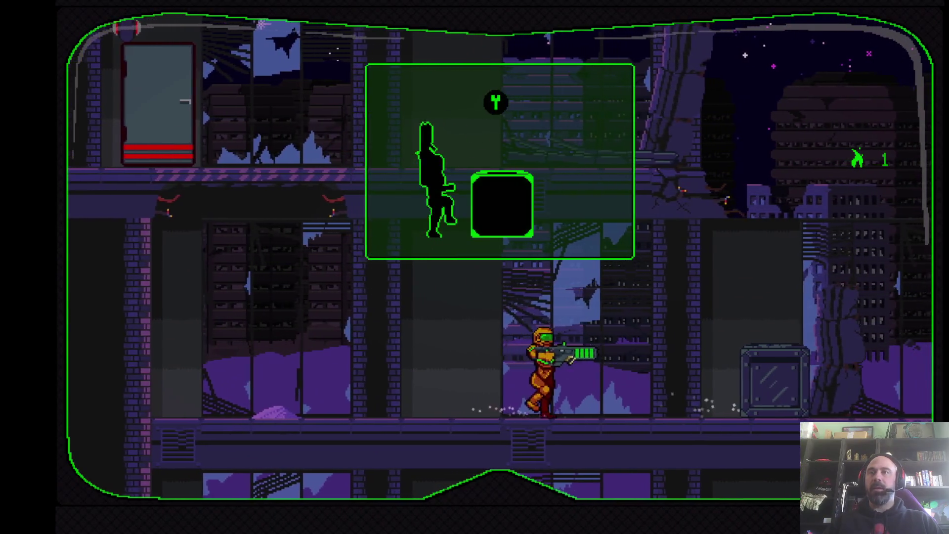
pyautogui.press('space')
pyautogui.press('Down')
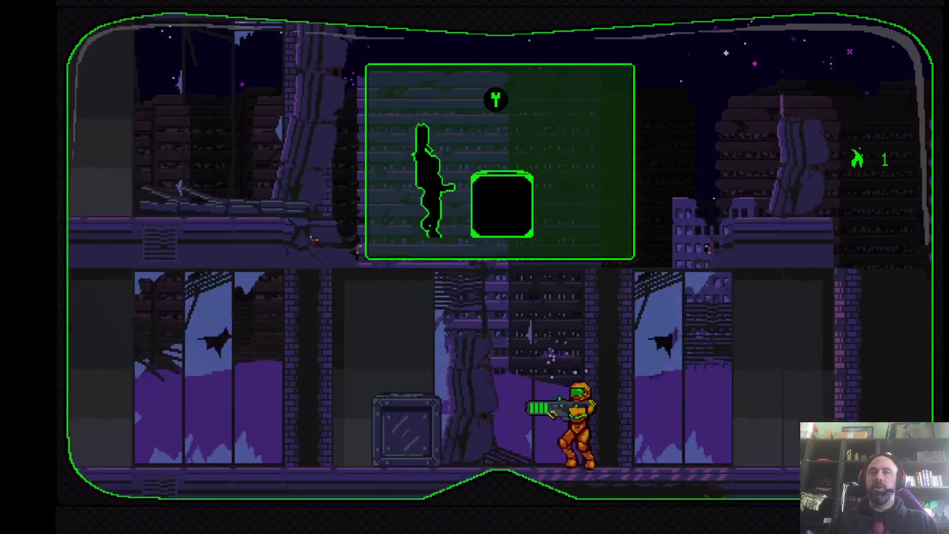
pyautogui.press('Left')
pyautogui.press('Left')
pyautogui.press('Left')
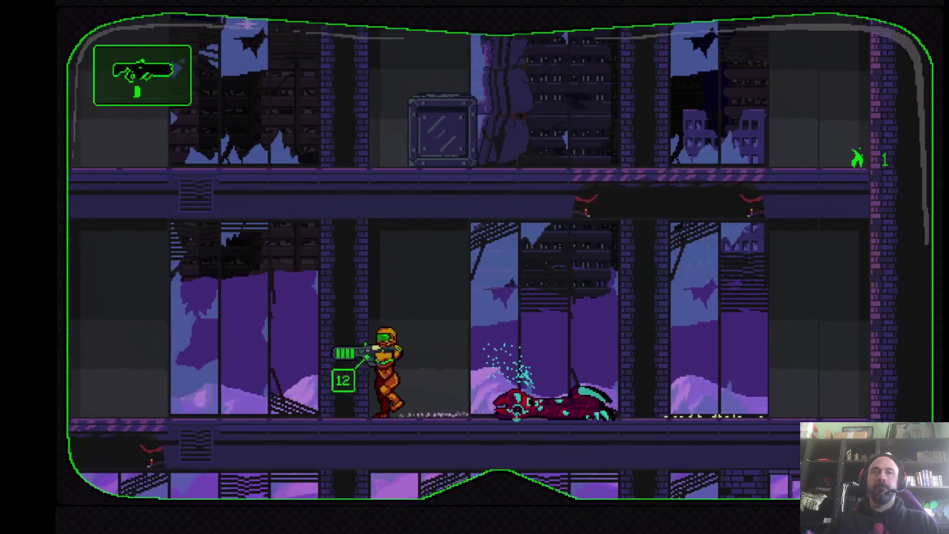
pyautogui.press('Right')
pyautogui.press('Down')
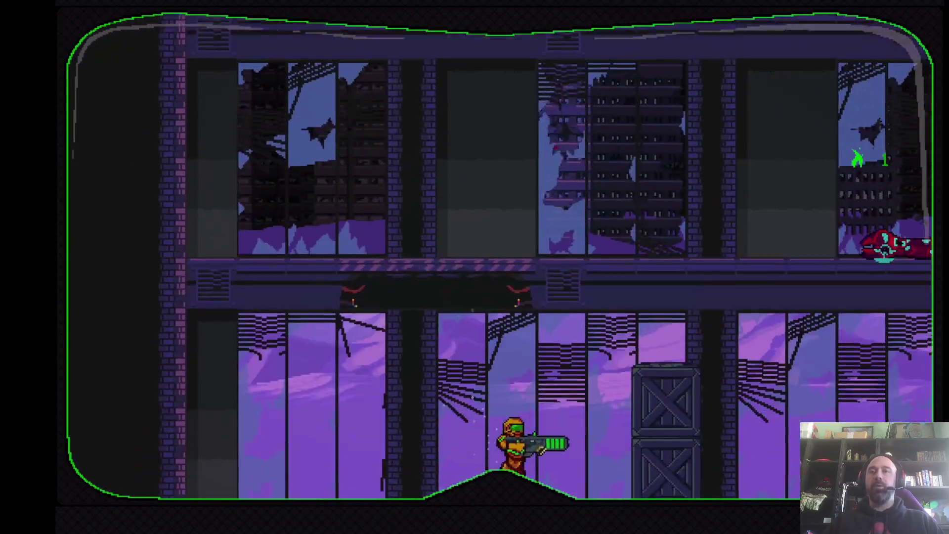
pyautogui.press('Right')
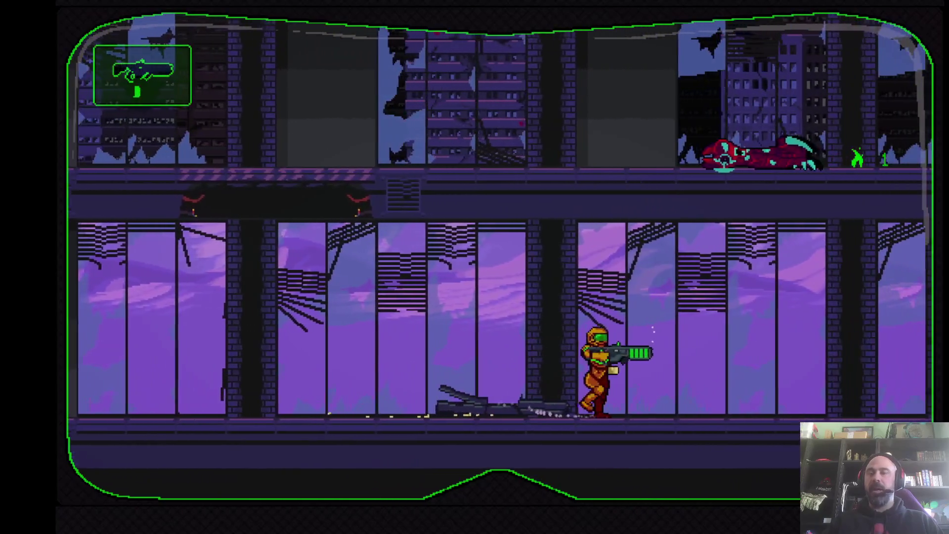
pyautogui.press('Left')
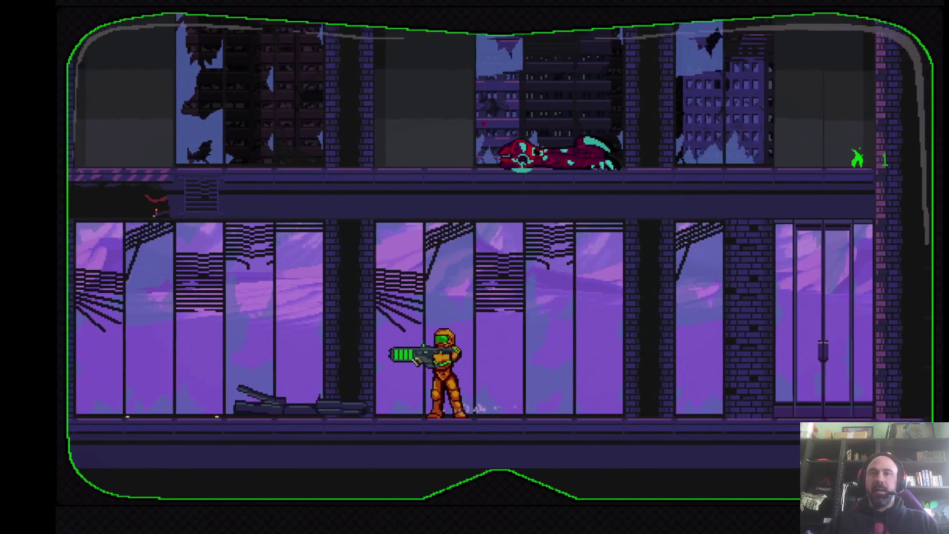
pyautogui.press('Right')
pyautogui.press('Right')
pyautogui.press('space')
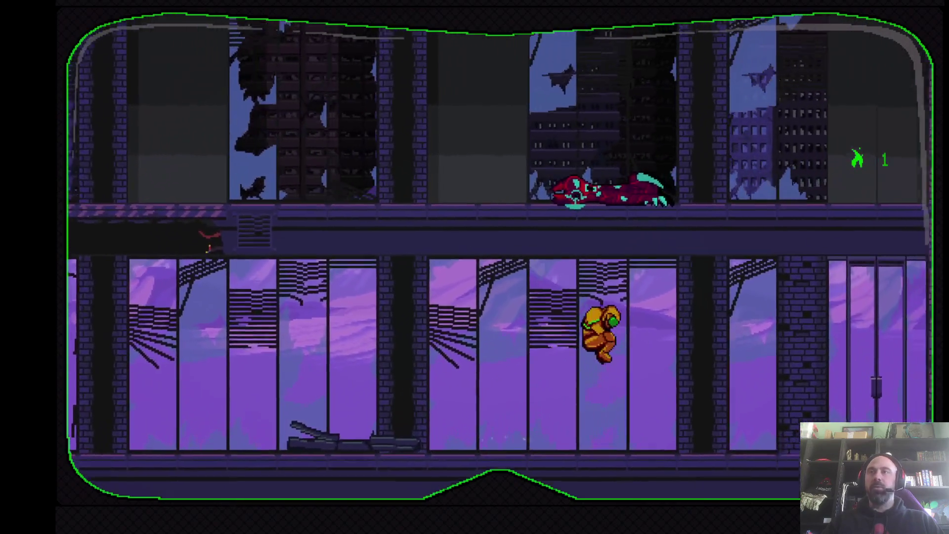
pyautogui.press('Right')
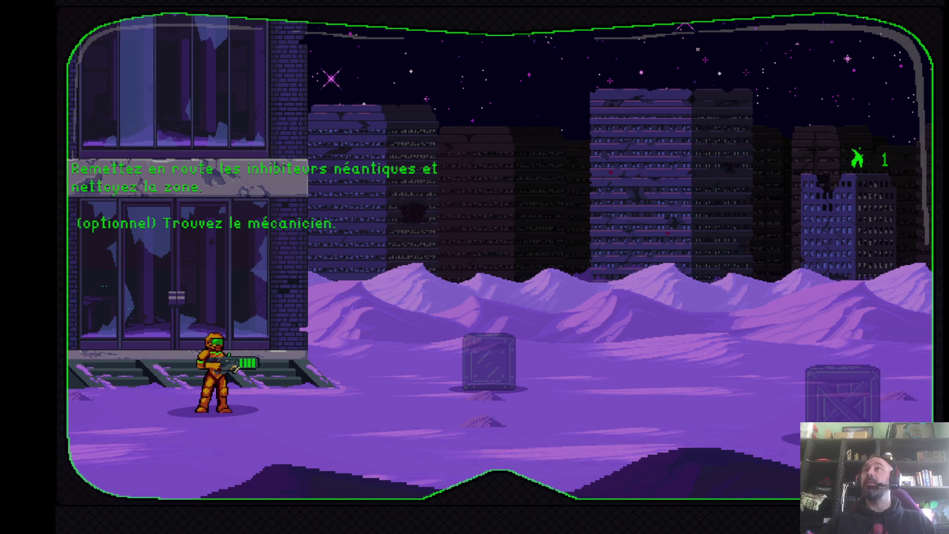
# Smash the crate, fire and use the swirling special attack on red creatures, then dash through them
pyautogui.press('Right')
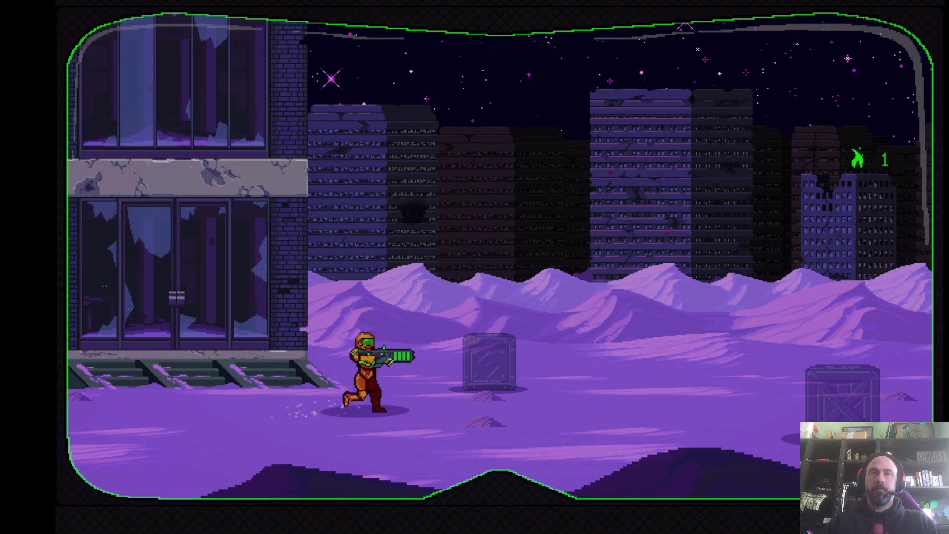
pyautogui.press('Left')
pyautogui.press('Left')
pyautogui.press('Right')
pyautogui.press('Right')
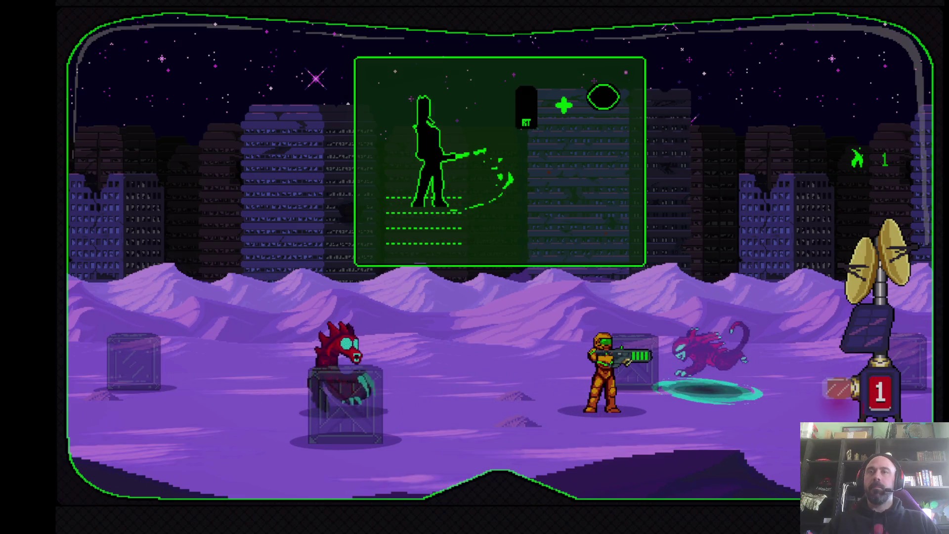
pyautogui.press('Left')
pyautogui.press('Right')
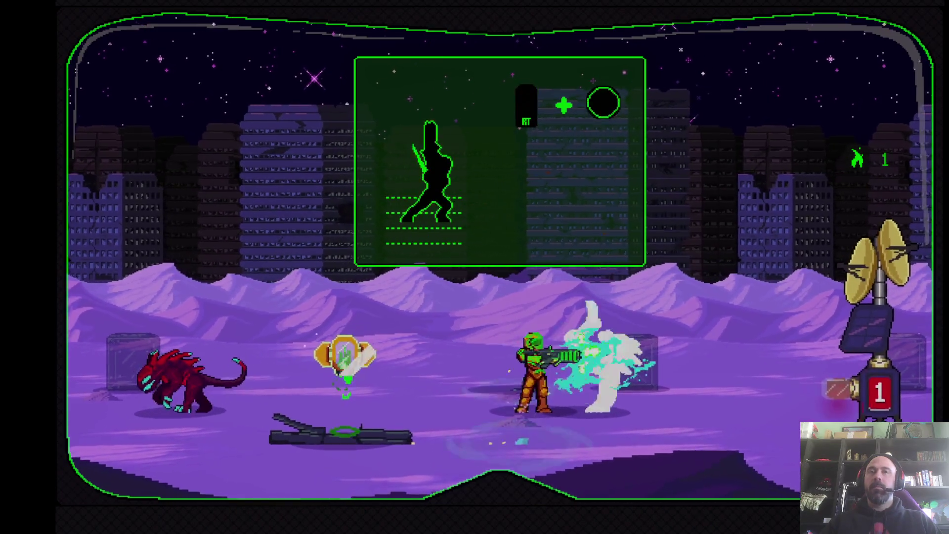
pyautogui.press('e')
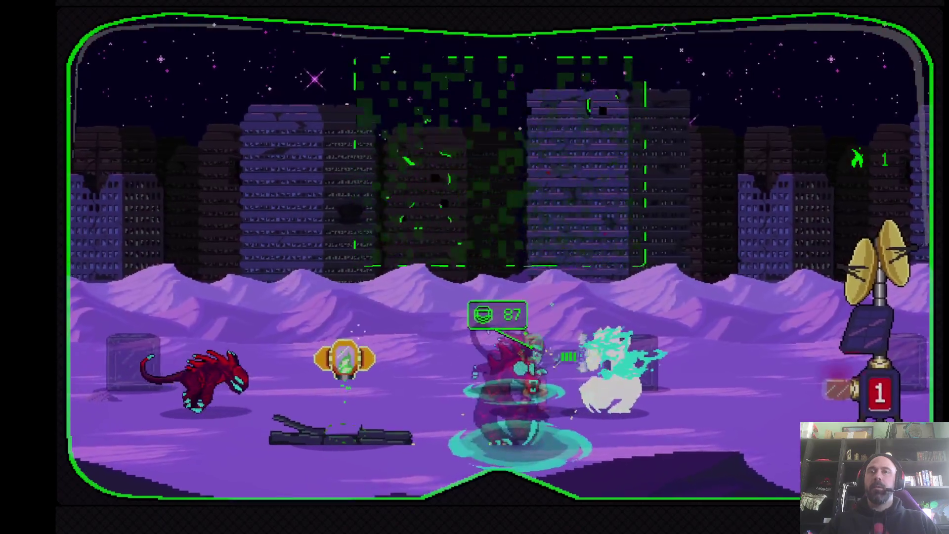
pyautogui.press('Right')
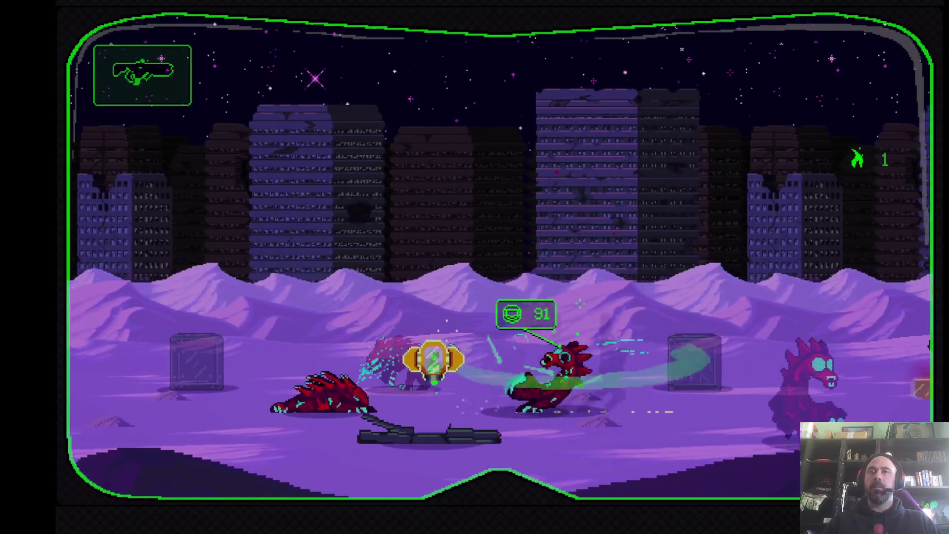
pyautogui.press('Right')
pyautogui.press('Left')
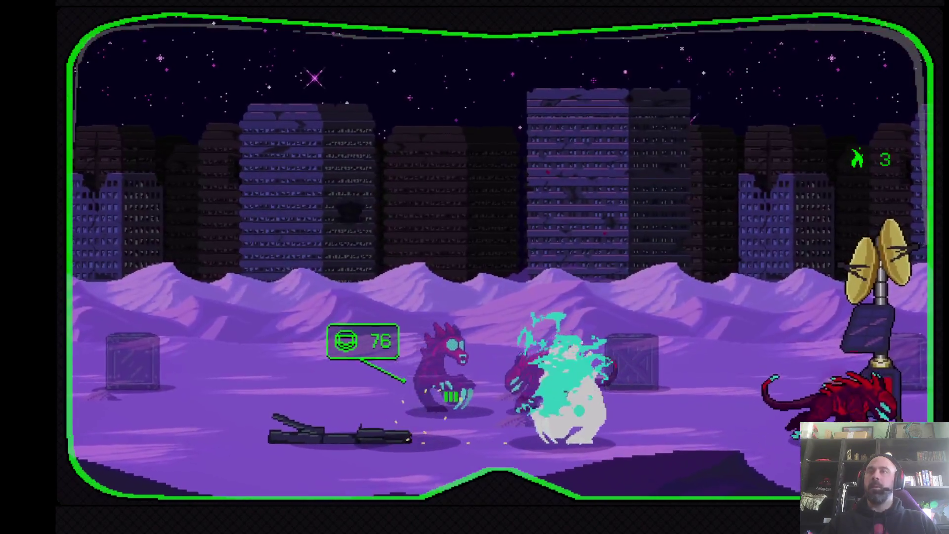
pyautogui.press('Right')
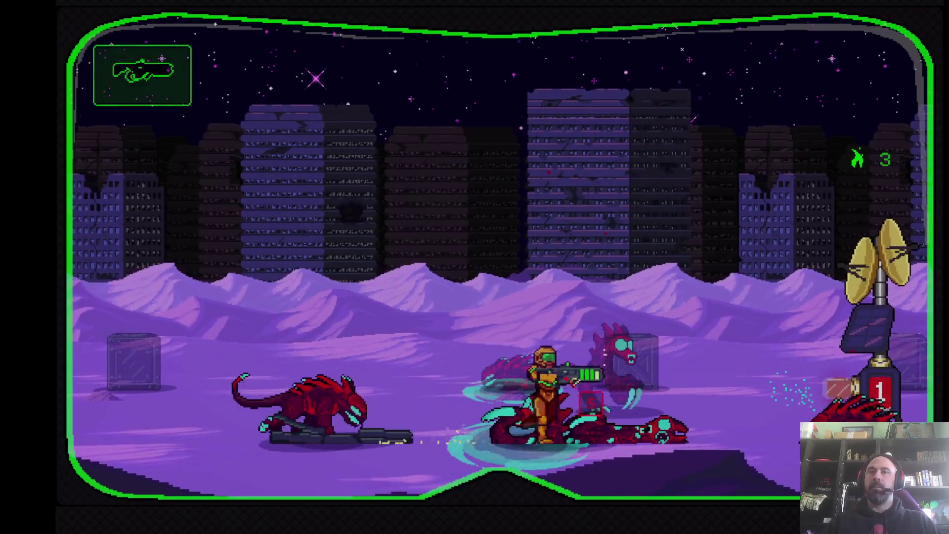
pyautogui.press('Left')
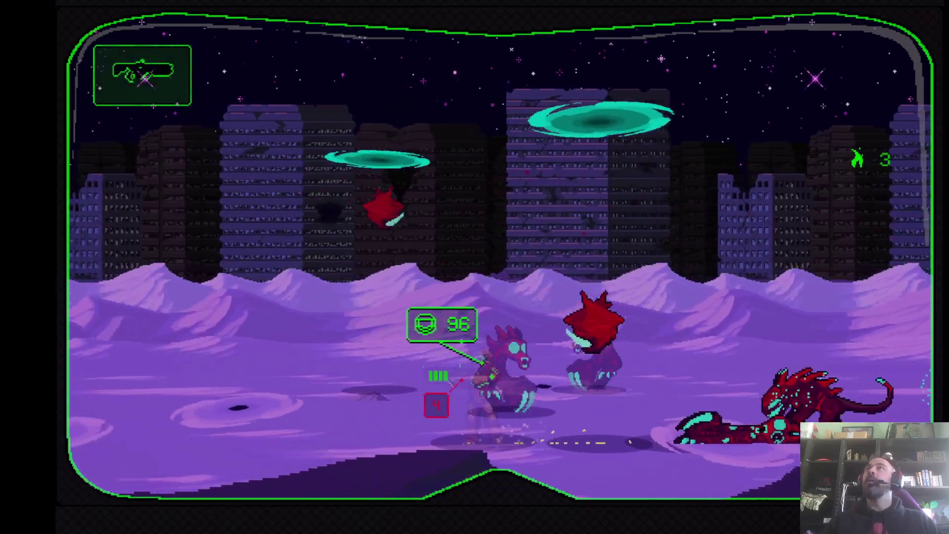
# Pause the desert arena battle with Escape
pyautogui.press('Escape')
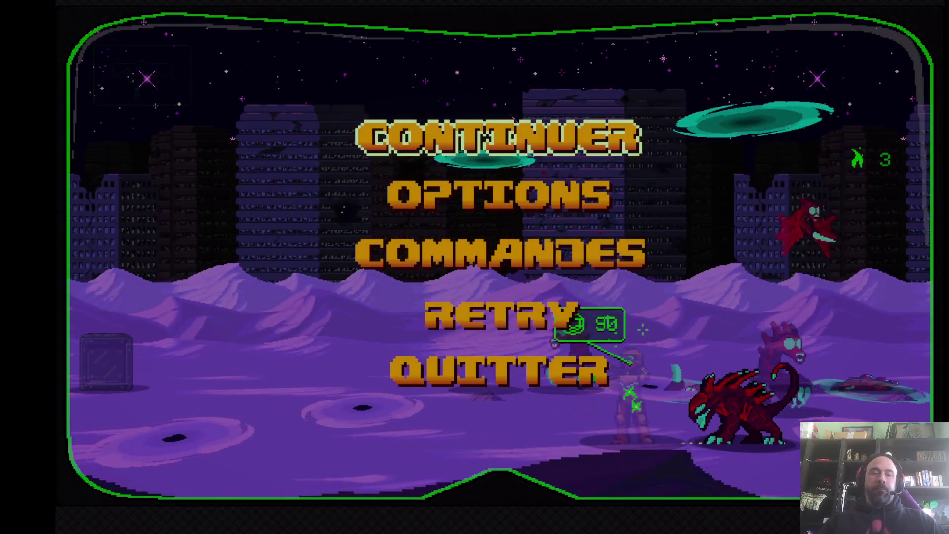